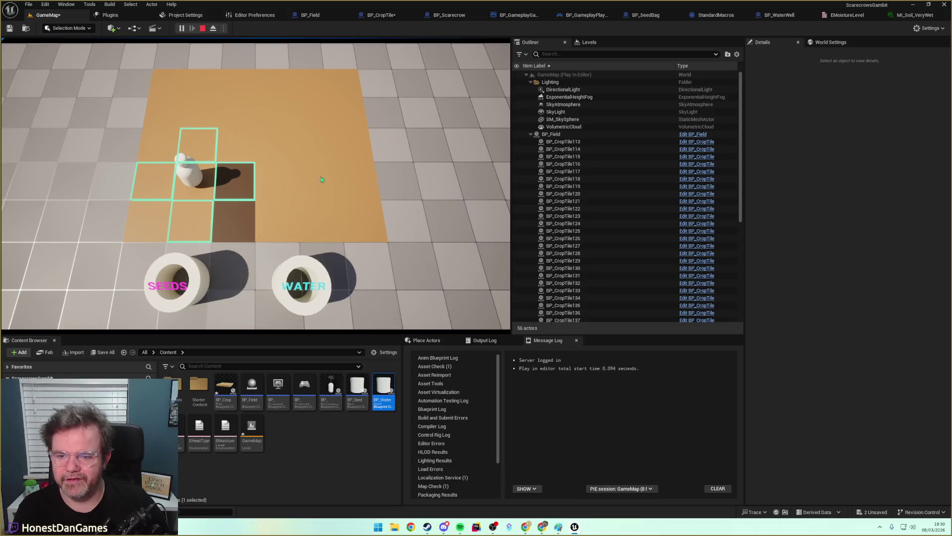
# Press D in the running game to move the scarecrow one tile right, then stop play.
pyautogui.click(374, 181)
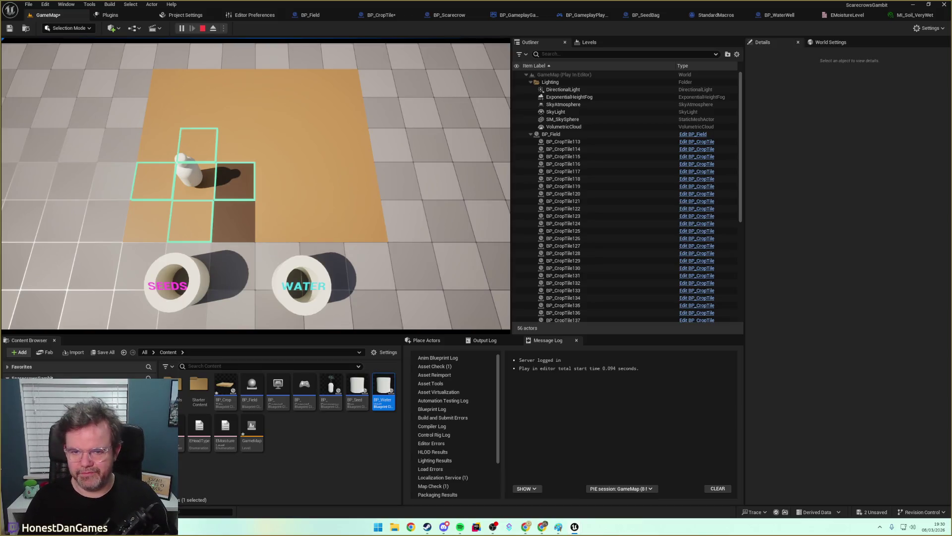
pyautogui.press('d')
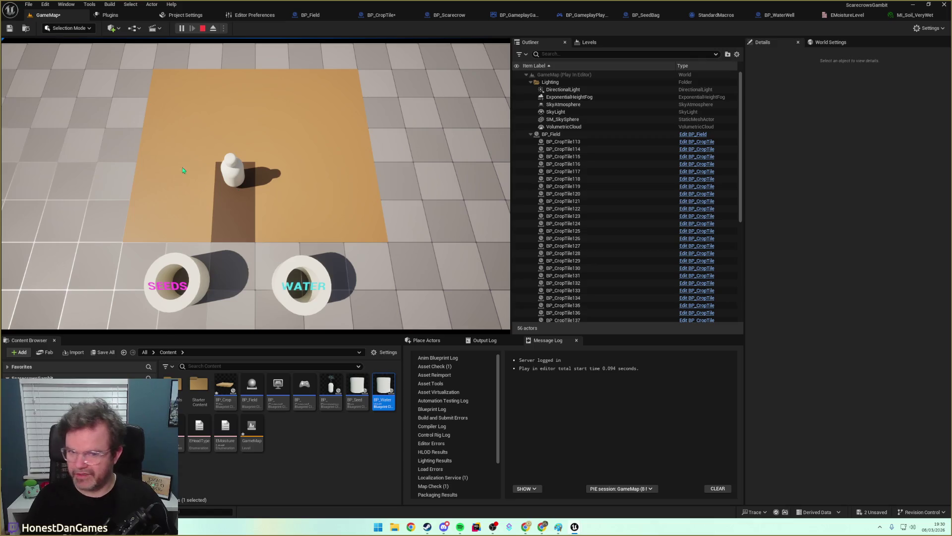
pyautogui.click(202, 28)
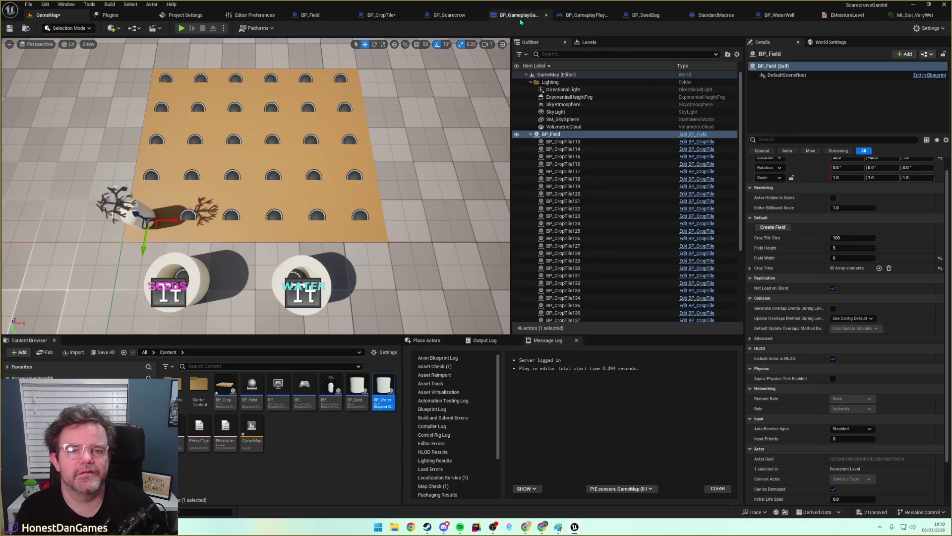
# Switch to the BP_Field Event Graph and survey its movement-location and disabled nodes.
pyautogui.click(308, 15)
pyautogui.scroll(-10, 348, 236)
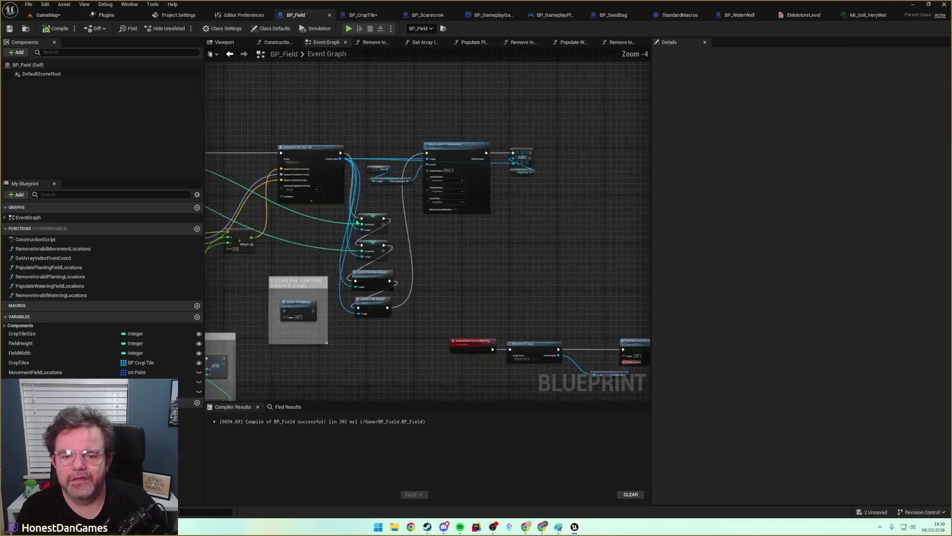
pyautogui.scroll(9, 348, 235)
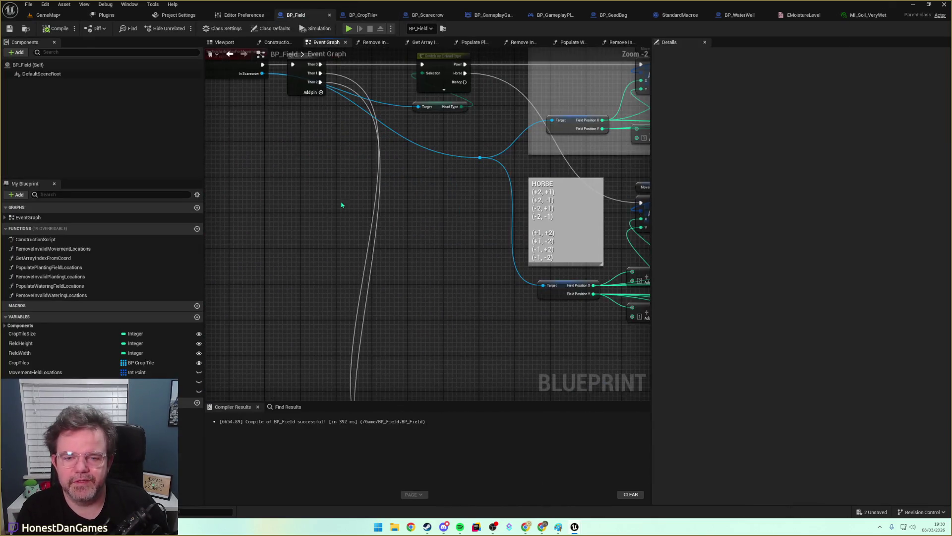
pyautogui.scroll(-4, 432, 196)
pyautogui.scroll(4, 310, 249)
pyautogui.scroll(-6, 311, 248)
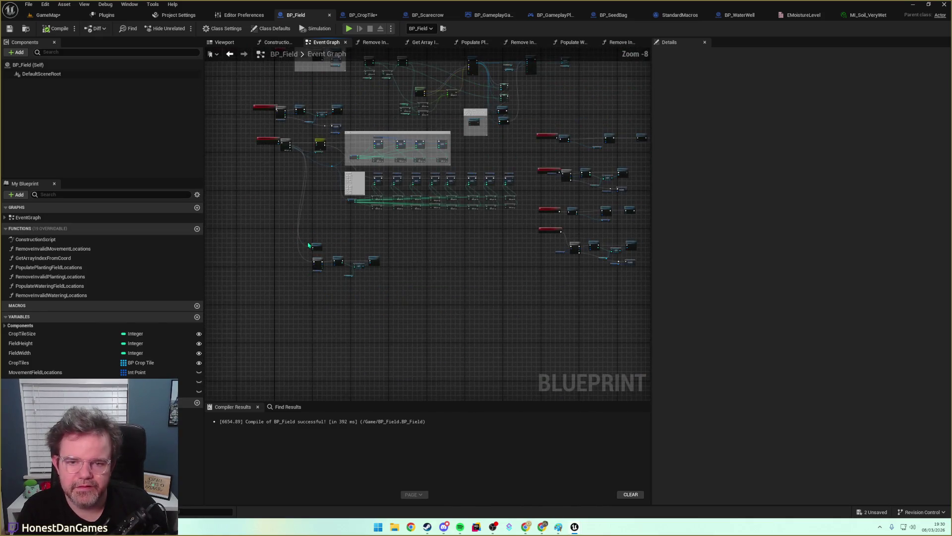
pyautogui.scroll(6, 457, 253)
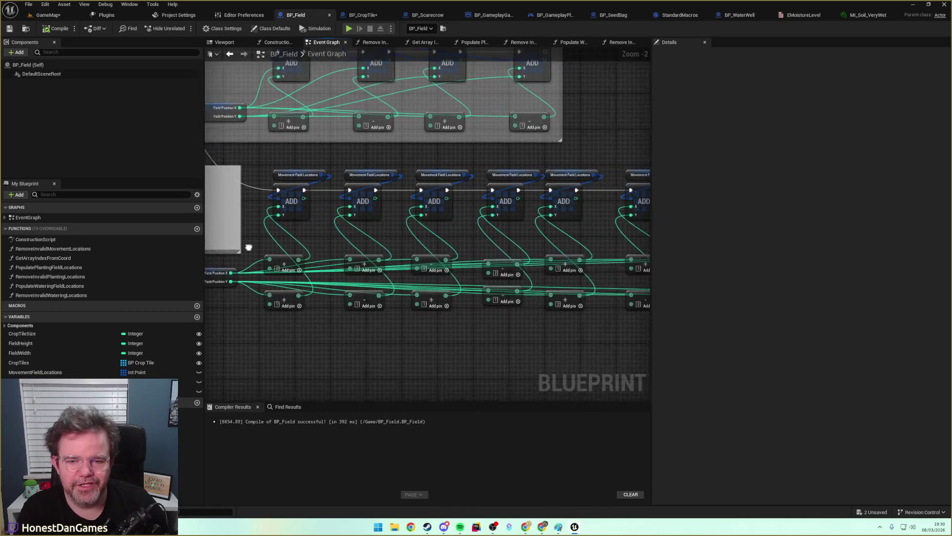
pyautogui.scroll(-5, 357, 229)
pyautogui.scroll(5, 311, 314)
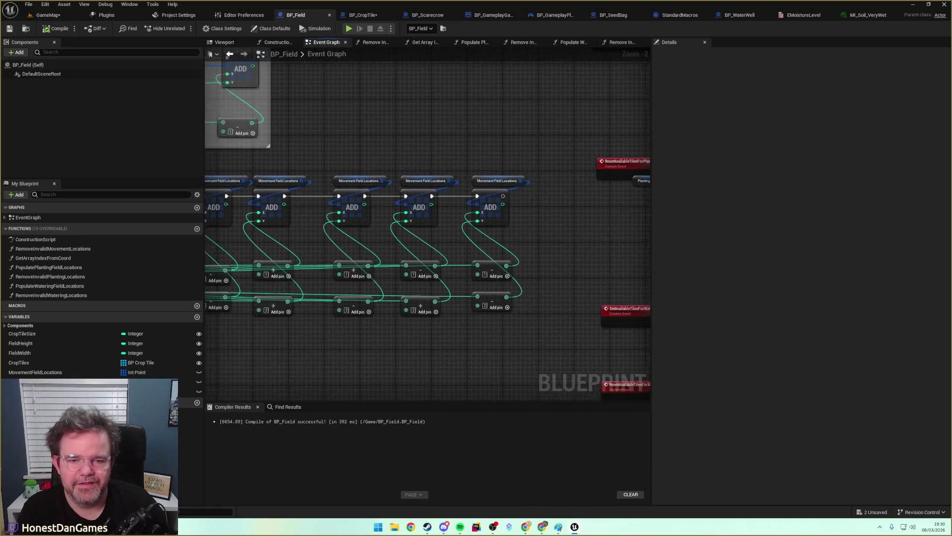
pyautogui.scroll(-1, 312, 314)
pyautogui.scroll(1, 314, 281)
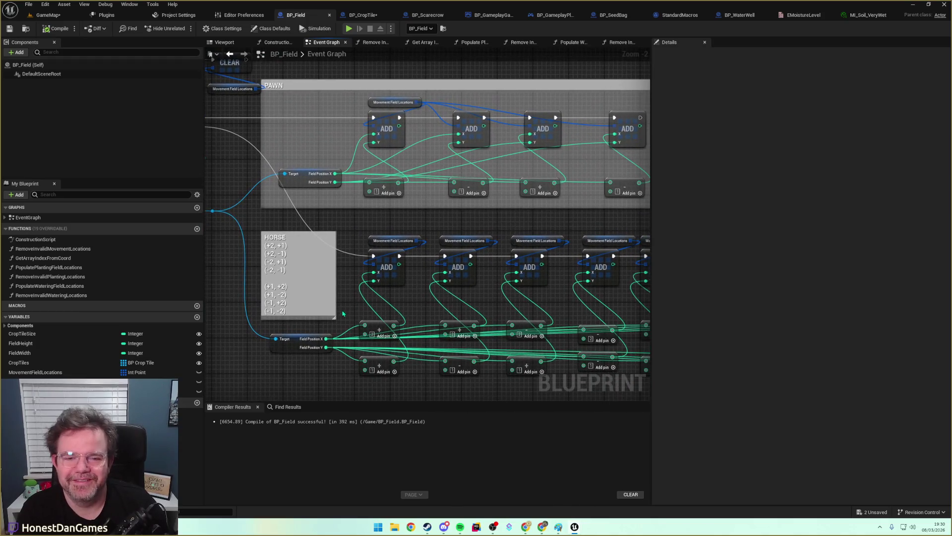
pyautogui.scroll(-5, 314, 281)
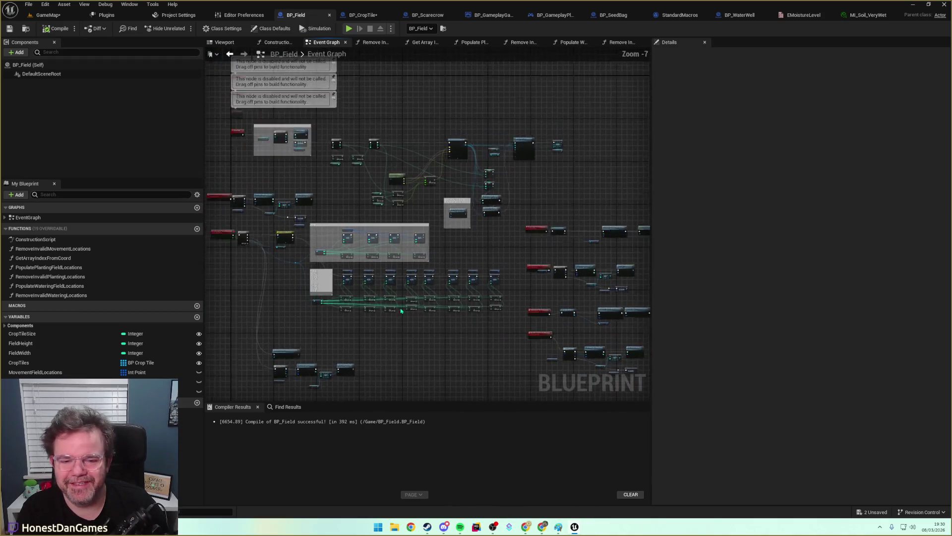
pyautogui.moveTo(335, 326); pyautogui.dragTo(356, 310)
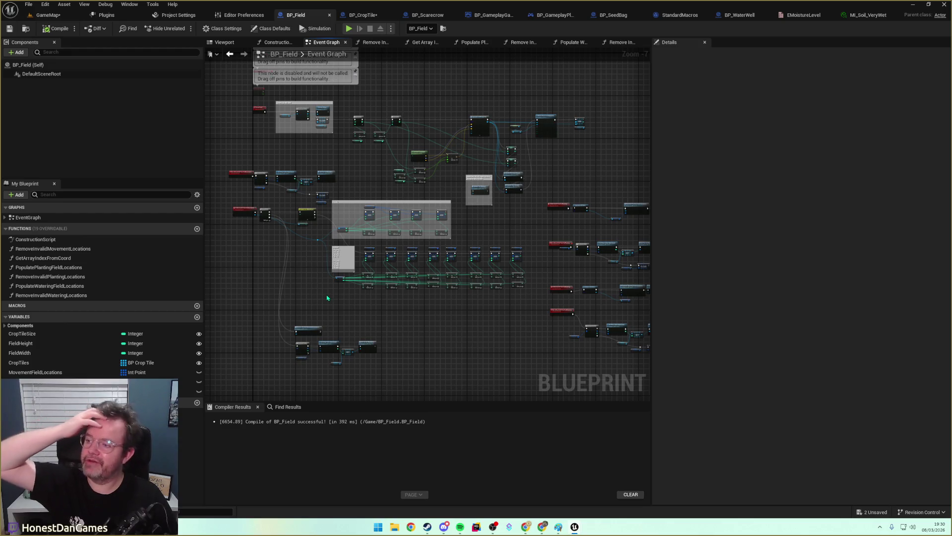
pyautogui.moveTo(372, 257)
pyautogui.mouseDown()
pyautogui.moveTo(455, 343)
pyautogui.moveTo(384, 298)
pyautogui.mouseUp()
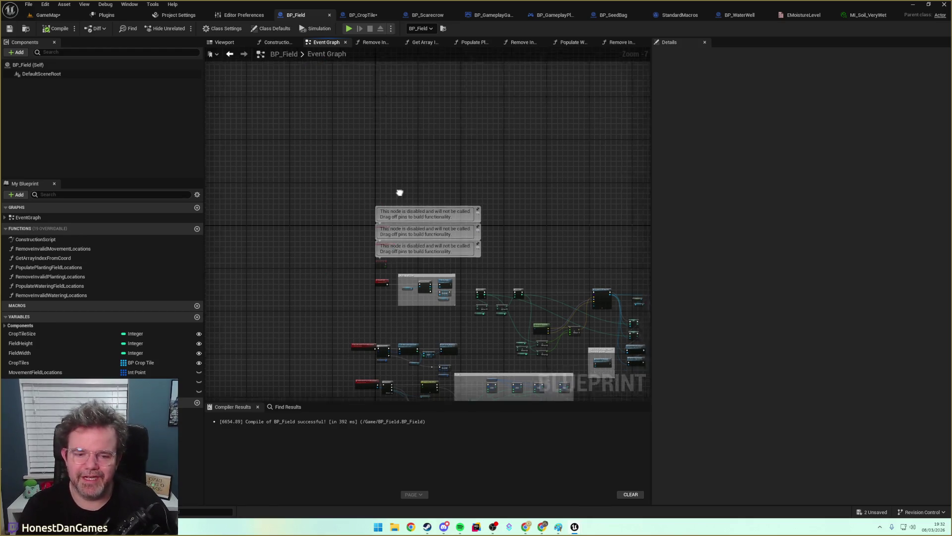
# Pan around the BP_Field movement-location nodes, then go back to the GameMap level.
pyautogui.moveTo(404, 192); pyautogui.dragTo(291, 81)
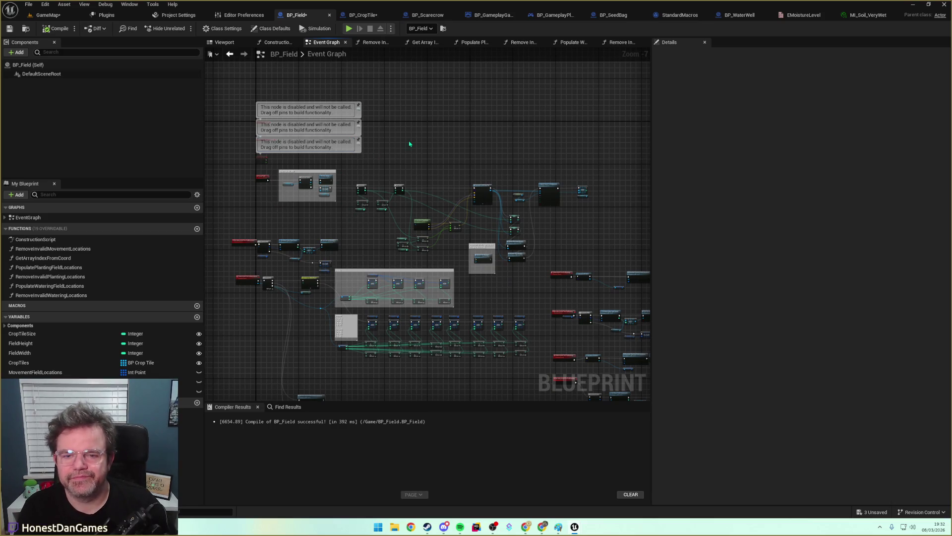
pyautogui.scroll(4, 286, 195)
pyautogui.moveTo(374, 208)
pyautogui.mouseDown()
pyautogui.moveTo(465, 215)
pyautogui.moveTo(472, 267)
pyautogui.moveTo(447, 347)
pyautogui.moveTo(446, 144)
pyautogui.mouseUp()
pyautogui.scroll(-7, 385, 149)
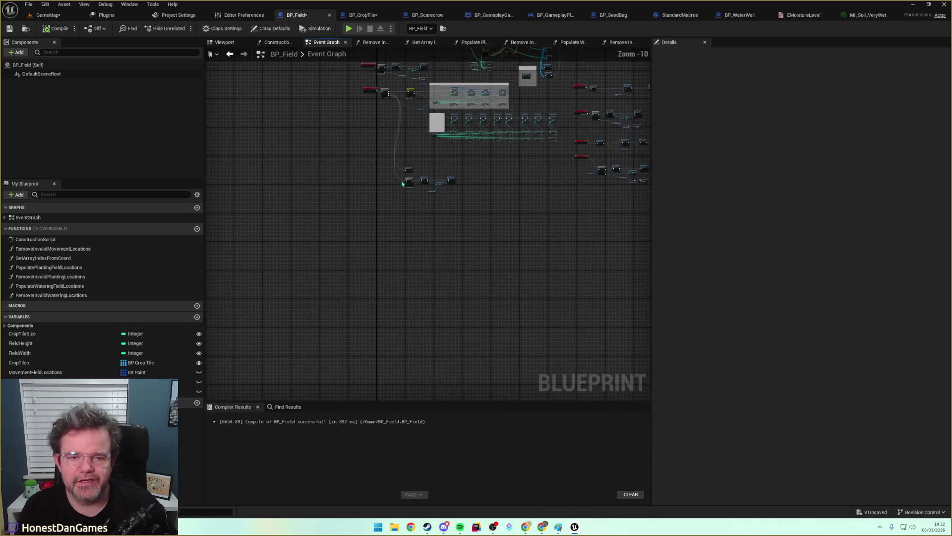
pyautogui.moveTo(310, 292); pyautogui.dragTo(275, 339)
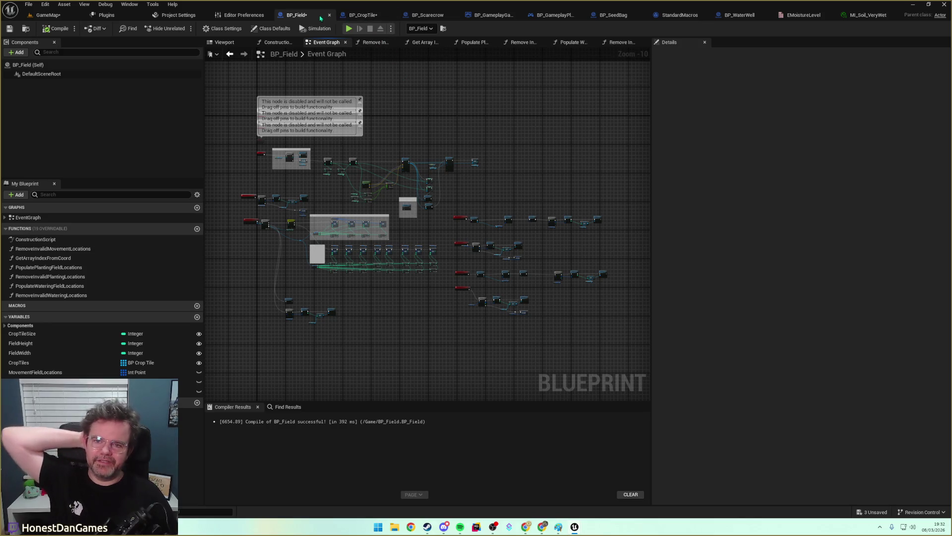
pyautogui.click(43, 14)
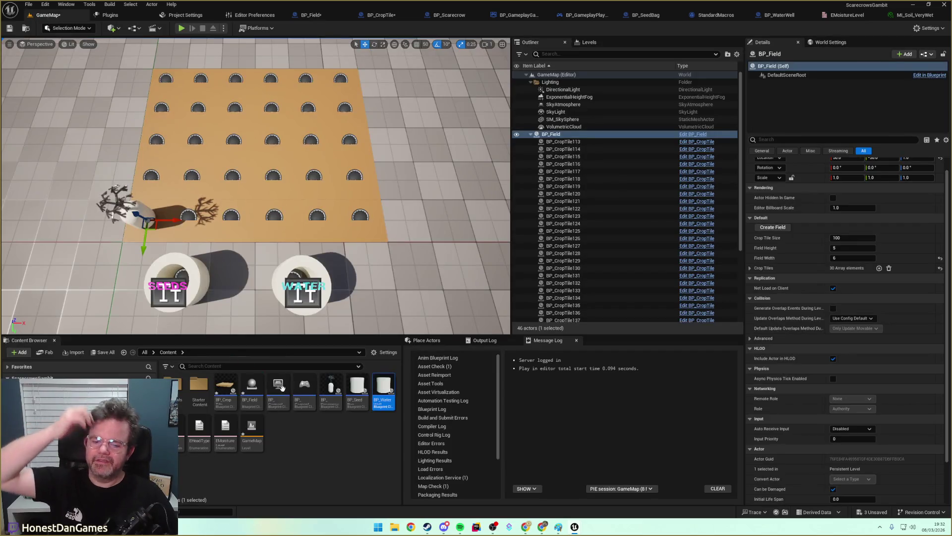
# Save all with Ctrl+Shift+S and open BP_GameplayGameMode from the Content Browser.
pyautogui.hotkey('ctrl', 'shift', 's')
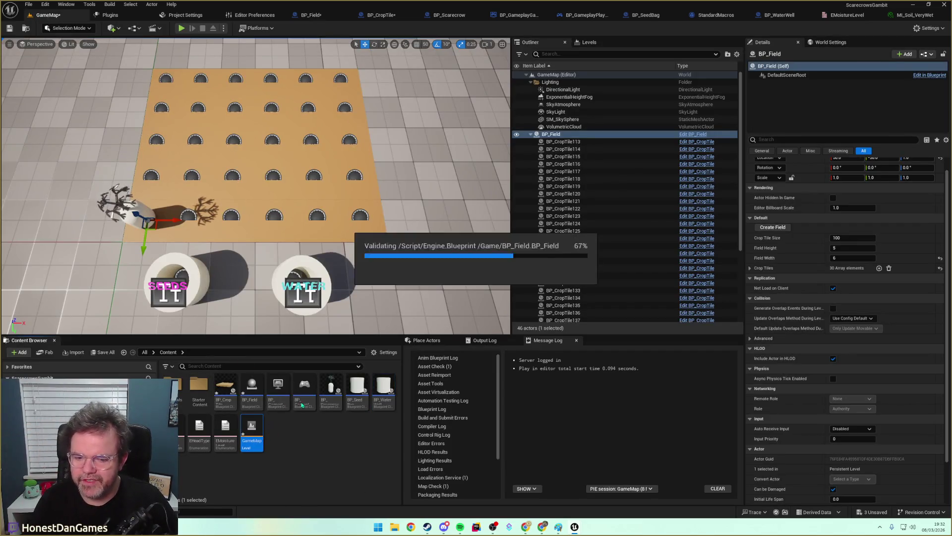
pyautogui.rightClick(300, 444)
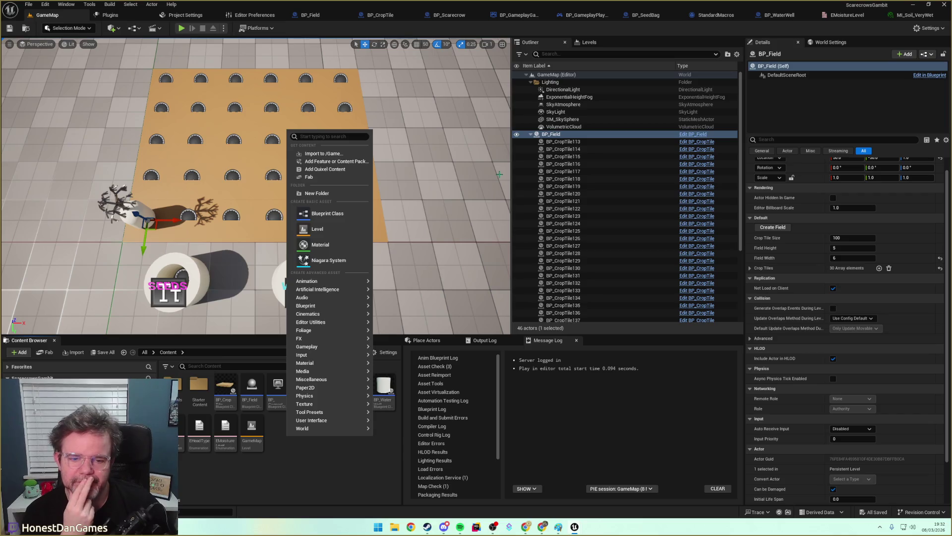
pyautogui.press('Escape')
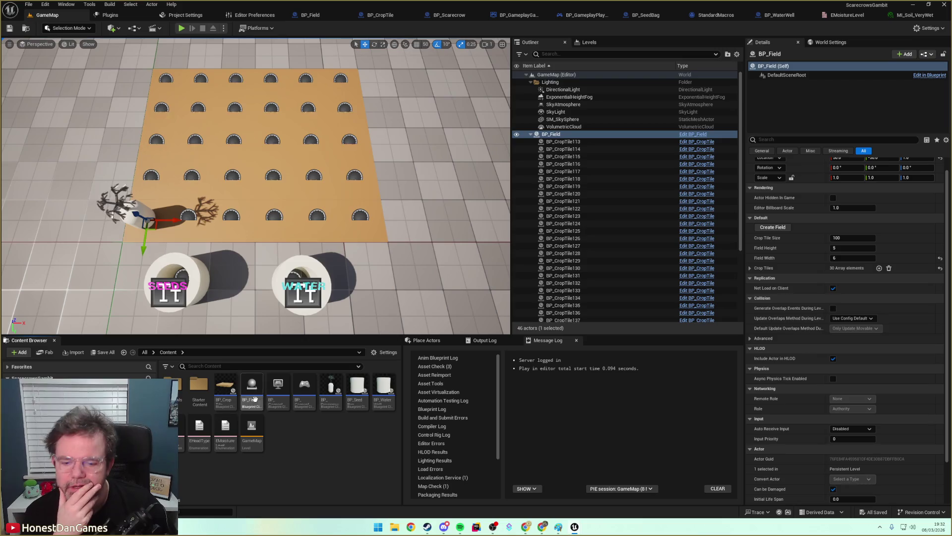
pyautogui.click(277, 389)
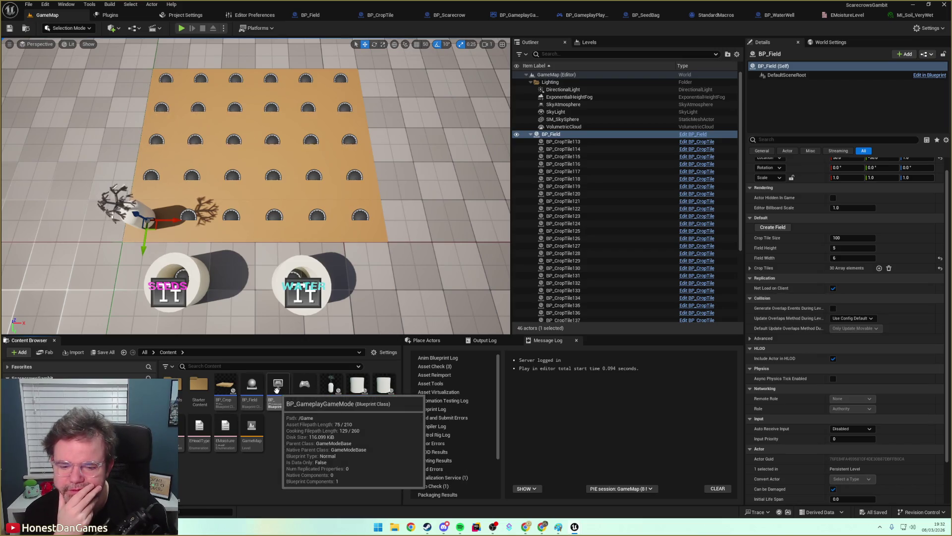
pyautogui.doubleClick(277, 389)
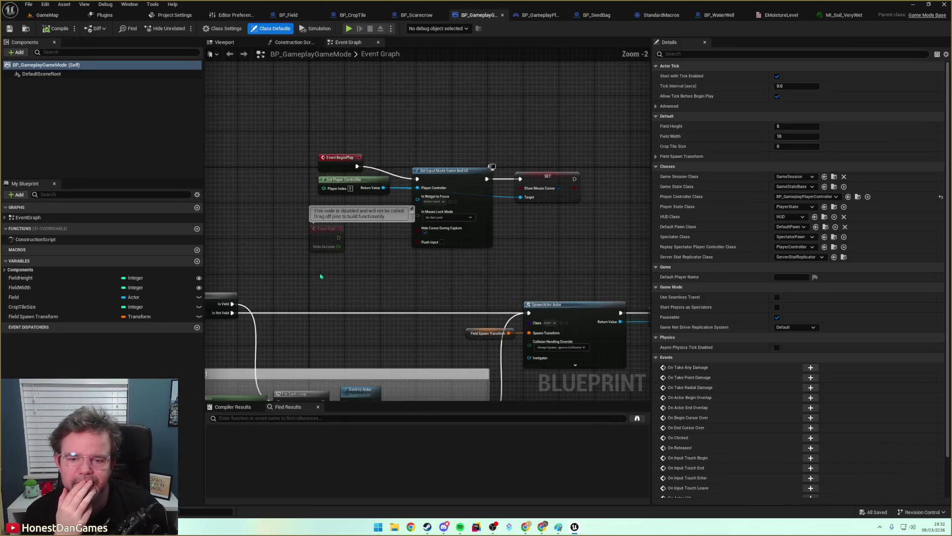
# Marquee-select and delete the BeginPlay, cleanup and actor-spawning nodes after the CreateField event.
pyautogui.moveTo(359, 243); pyautogui.dragTo(403, 170)
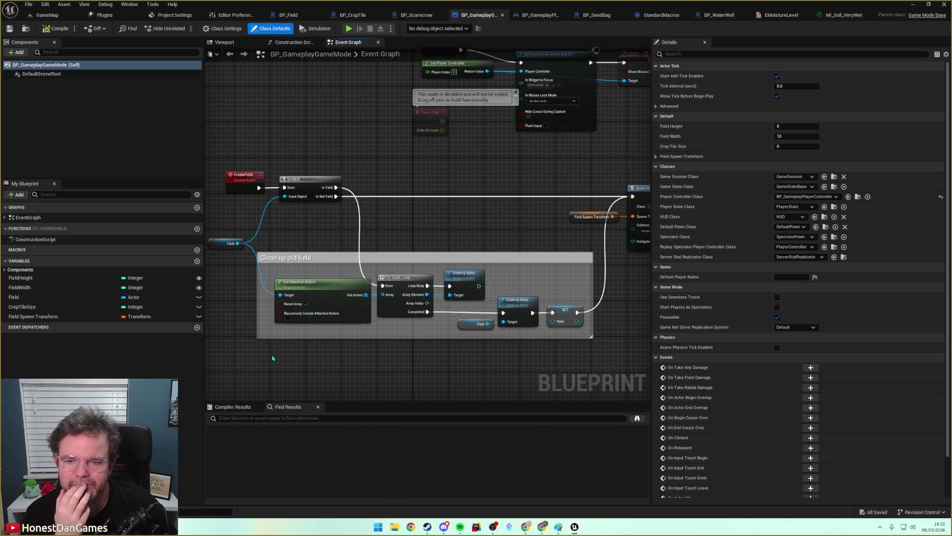
pyautogui.scroll(-2, 273, 358)
pyautogui.scroll(1, 252, 232)
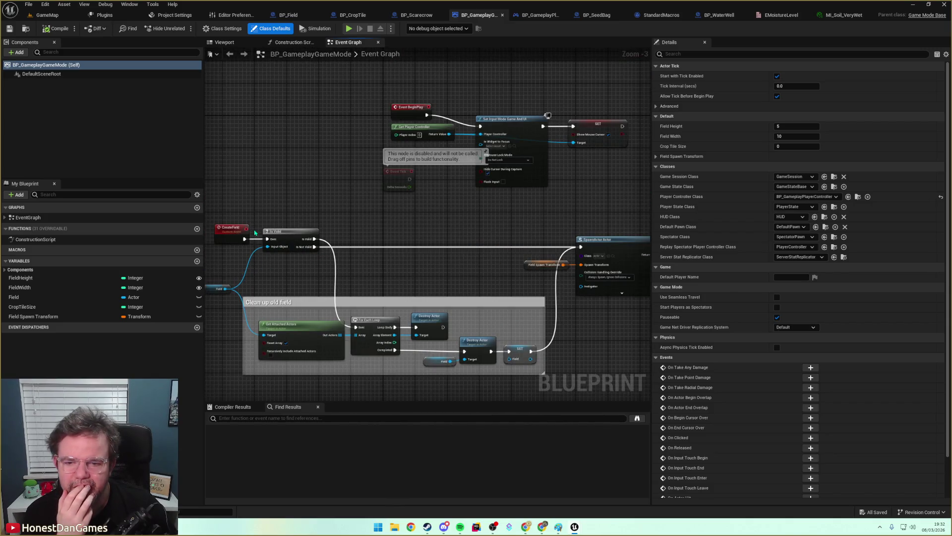
pyautogui.scroll(1, 253, 232)
pyautogui.moveTo(404, 273)
pyautogui.mouseDown()
pyautogui.moveTo(414, 251)
pyautogui.moveTo(488, 222)
pyautogui.moveTo(408, 225)
pyautogui.moveTo(397, 300)
pyautogui.moveTo(427, 251)
pyautogui.moveTo(308, 317)
pyautogui.moveTo(318, 319)
pyautogui.mouseUp()
pyautogui.scroll(-5, 319, 318)
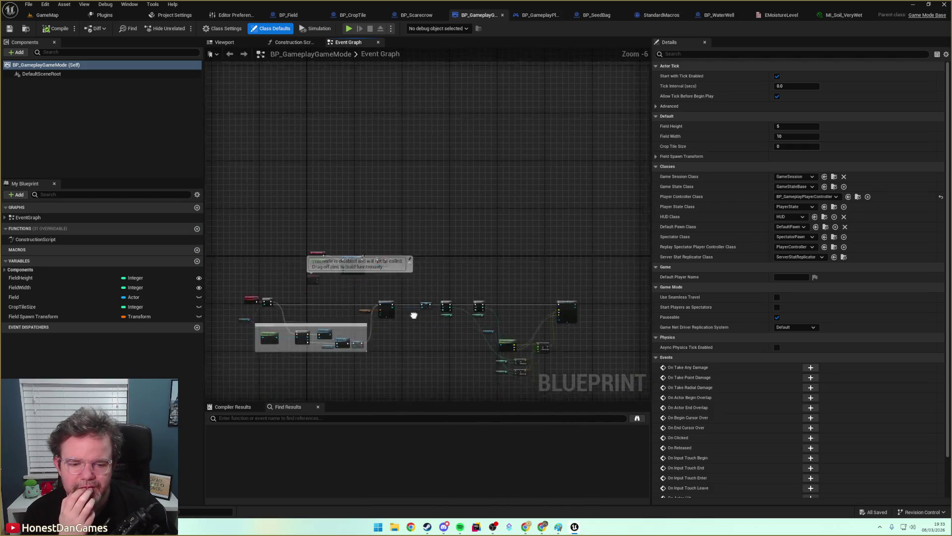
pyautogui.scroll(5, 418, 325)
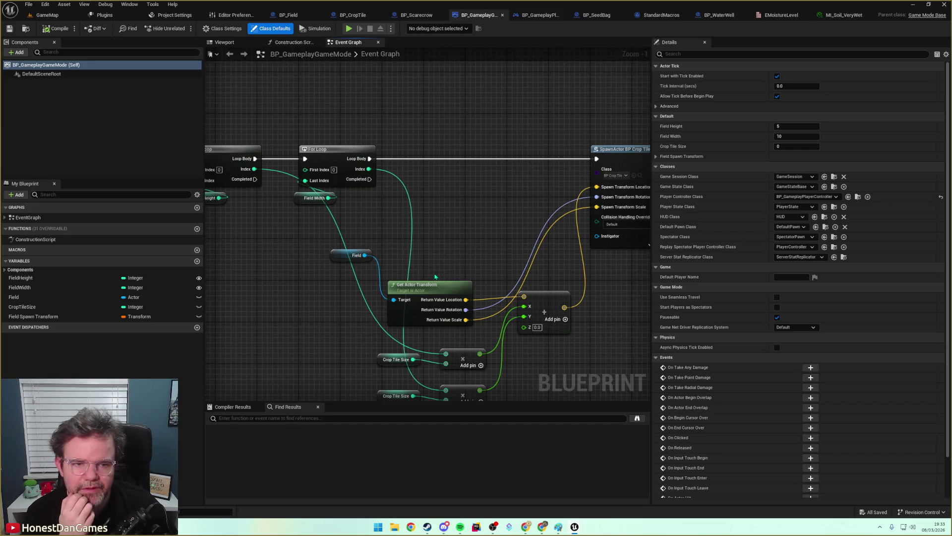
pyautogui.scroll(-5, 435, 276)
pyautogui.moveTo(562, 294)
pyautogui.mouseDown()
pyautogui.moveTo(262, 187)
pyautogui.moveTo(263, 228)
pyautogui.moveTo(329, 257)
pyautogui.moveTo(396, 232)
pyautogui.mouseUp()
pyautogui.press('Delete')
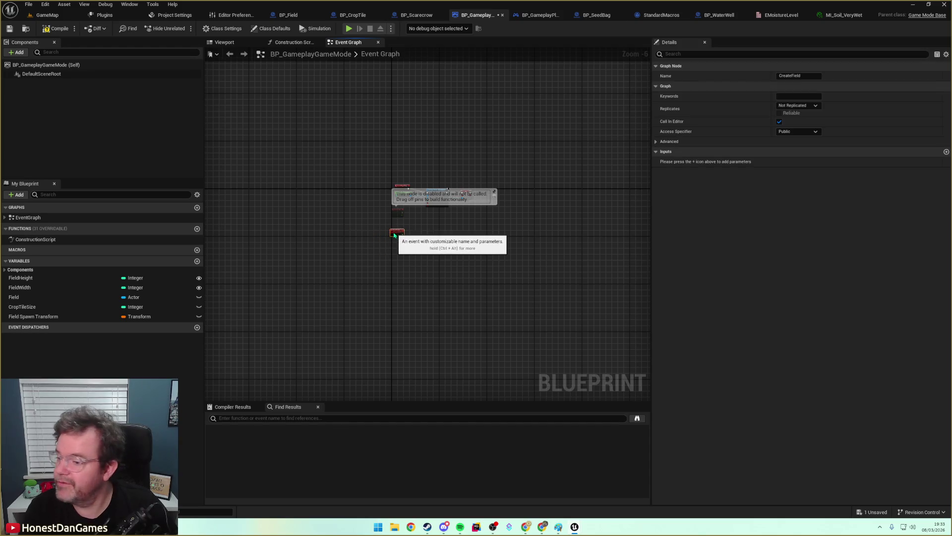
# Delete the leftover CreateField custom event node, keeping the BeginPlay input-mode setup.
pyautogui.scroll(6, 388, 257)
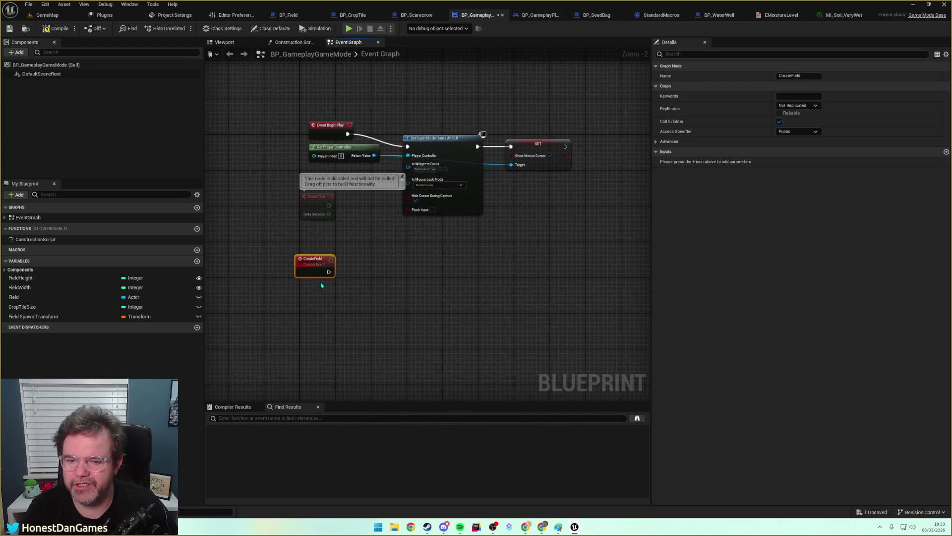
pyautogui.moveTo(313, 258); pyautogui.dragTo(319, 258)
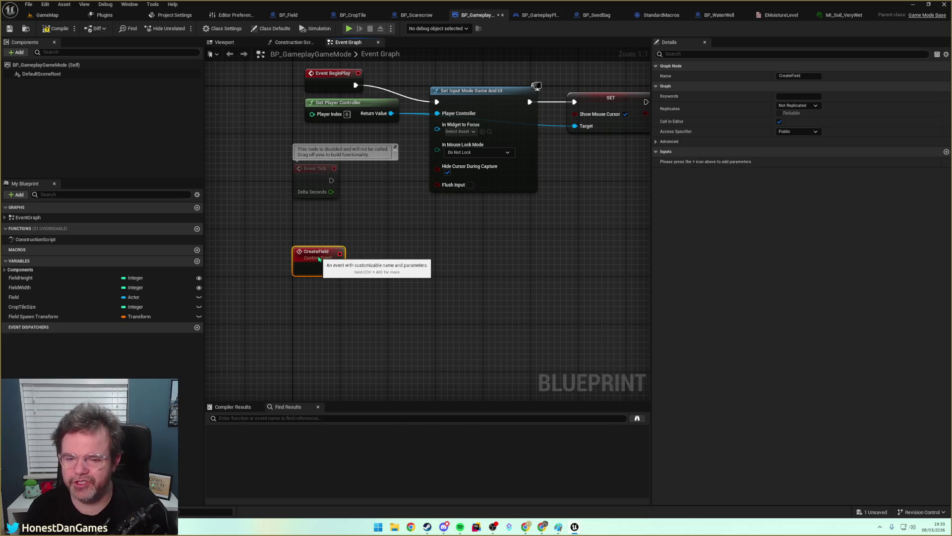
pyautogui.click(346, 309)
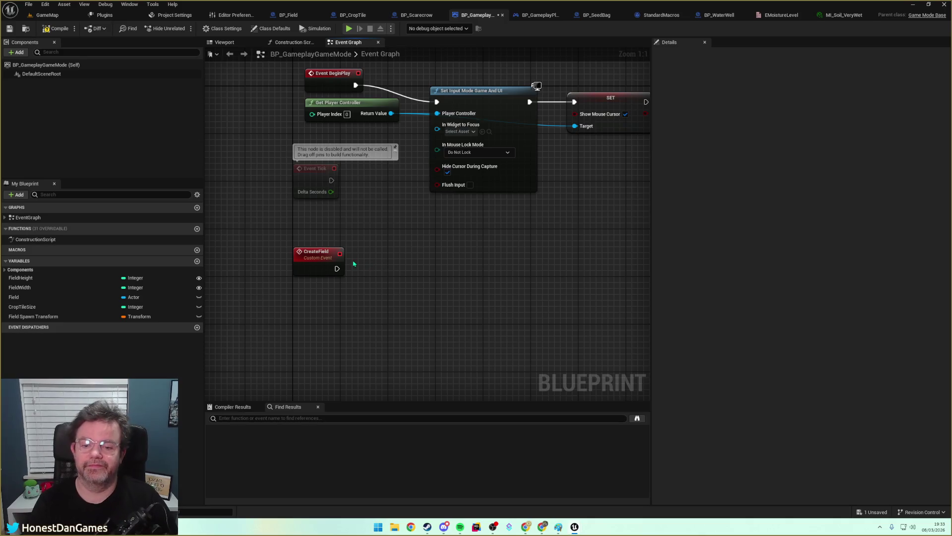
pyautogui.click(312, 257)
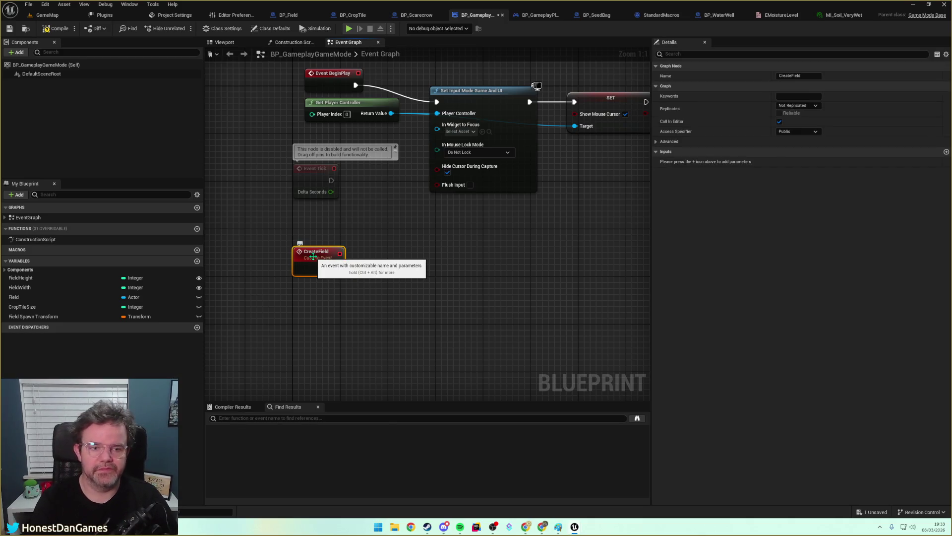
pyautogui.press('Delete')
pyautogui.moveTo(313, 257); pyautogui.dragTo(321, 335)
pyautogui.moveTo(406, 328); pyautogui.dragTo(364, 293)
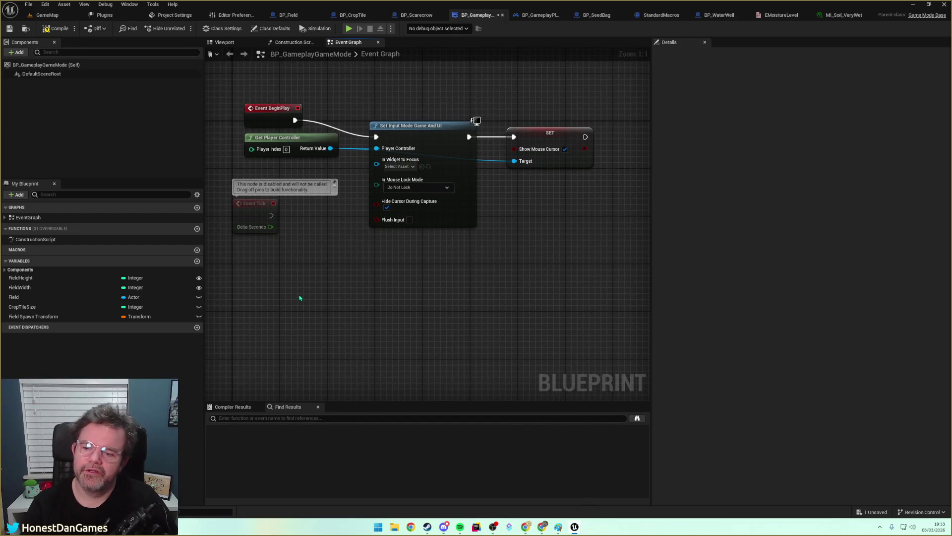
pyautogui.click(34, 278)
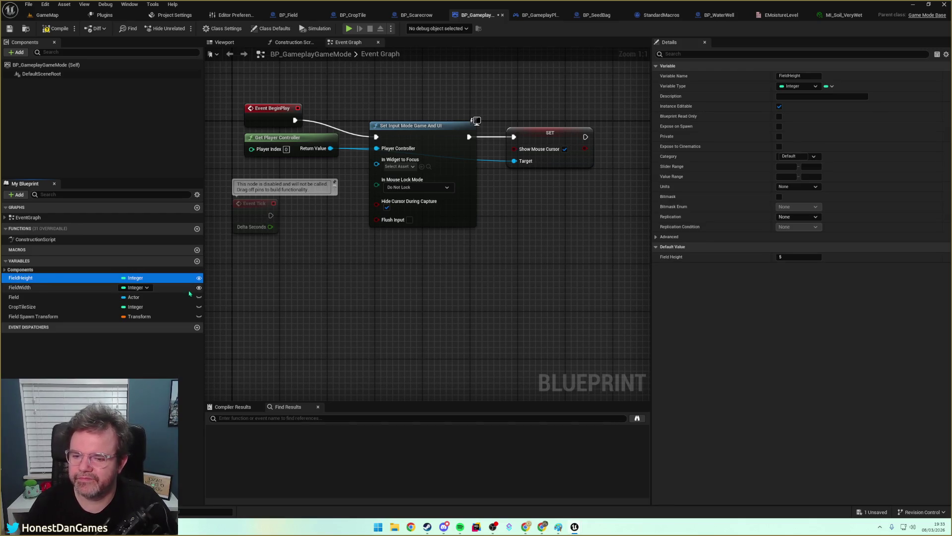
# Delete the FieldHeight, FieldWidth and Field variables from My Blueprint.
pyautogui.rightClick(167, 281)
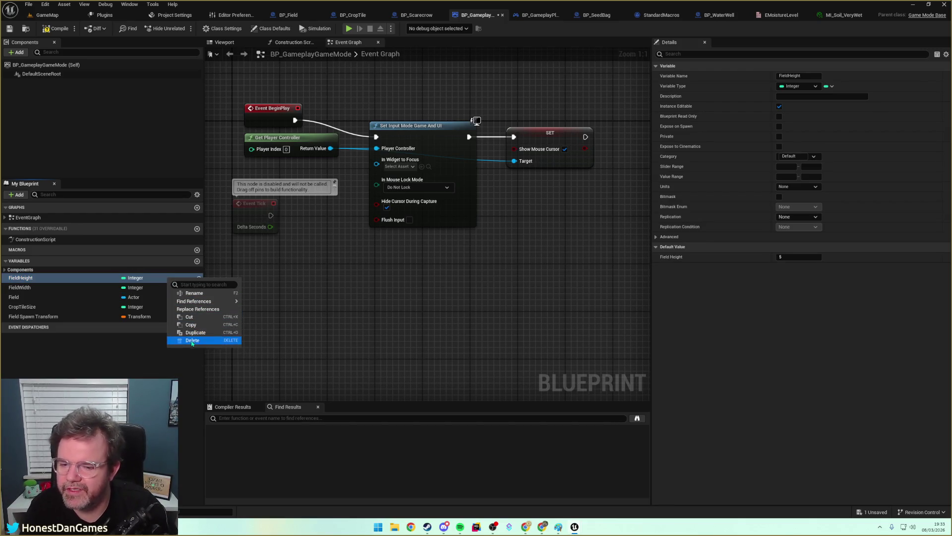
pyautogui.click(208, 338)
pyautogui.rightClick(47, 304)
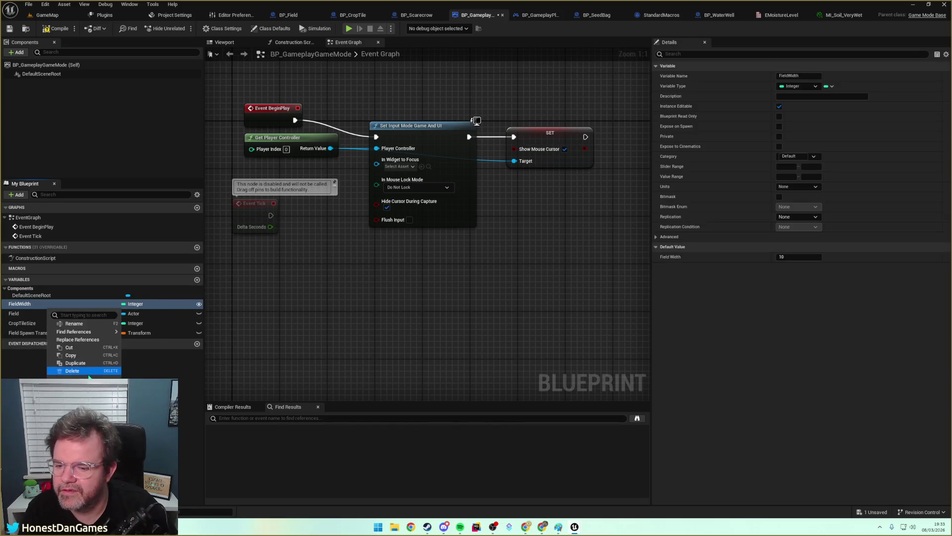
pyautogui.click(64, 372)
pyautogui.rightClick(47, 304)
pyautogui.click(64, 364)
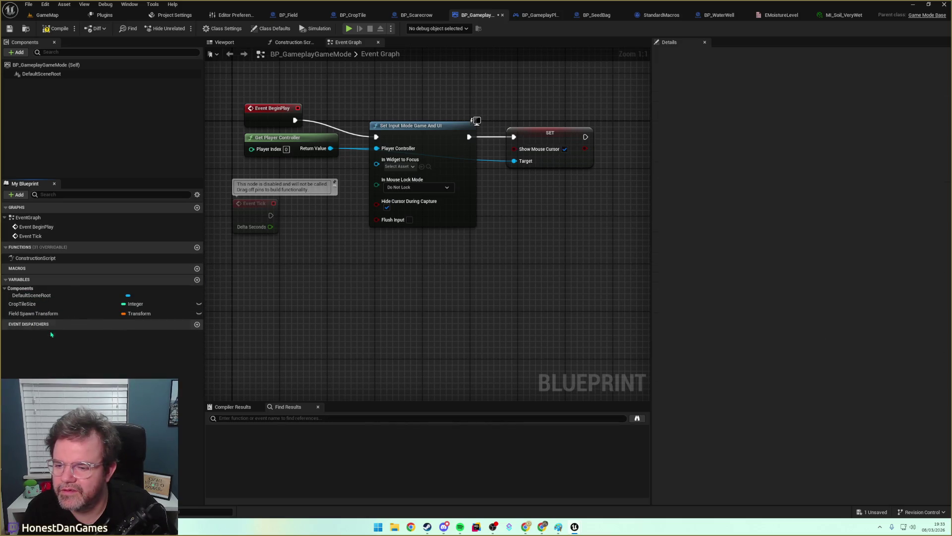
# Delete the CropTileSize and Field Spawn Transform variables as well.
pyautogui.click(42, 305)
pyautogui.rightClick(64, 305)
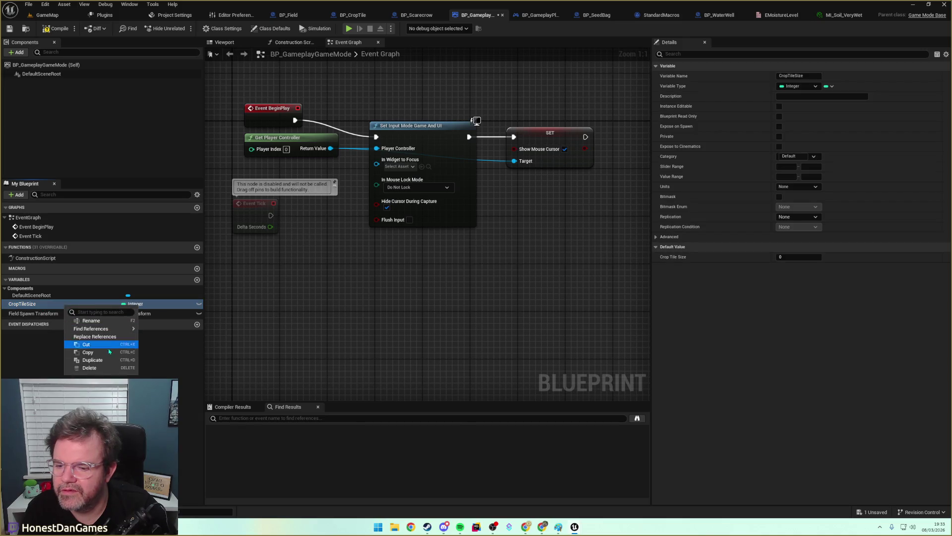
pyautogui.click(74, 368)
pyautogui.click(49, 304)
pyautogui.rightClick(50, 304)
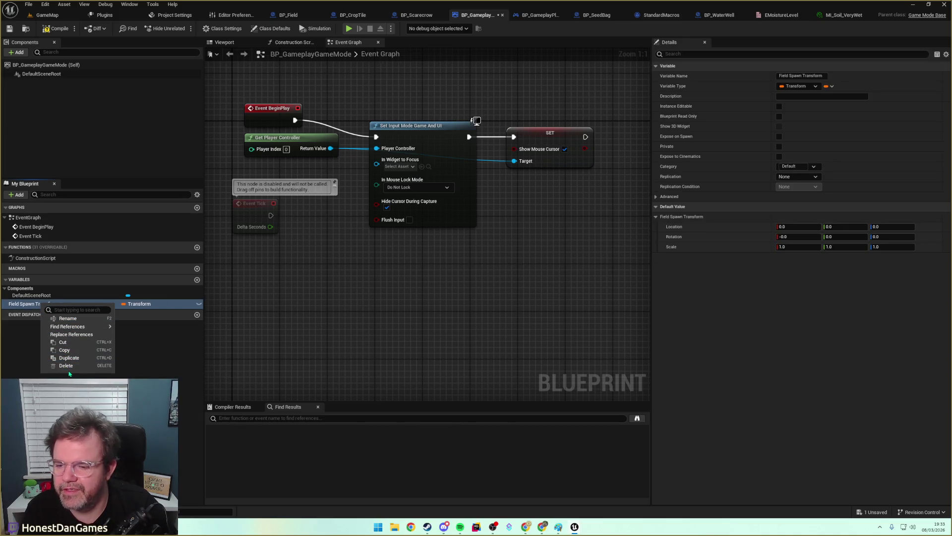
pyautogui.click(72, 367)
pyautogui.moveTo(361, 288)
pyautogui.mouseDown()
pyautogui.moveTo(319, 321)
pyautogui.moveTo(277, 301)
pyautogui.mouseUp()
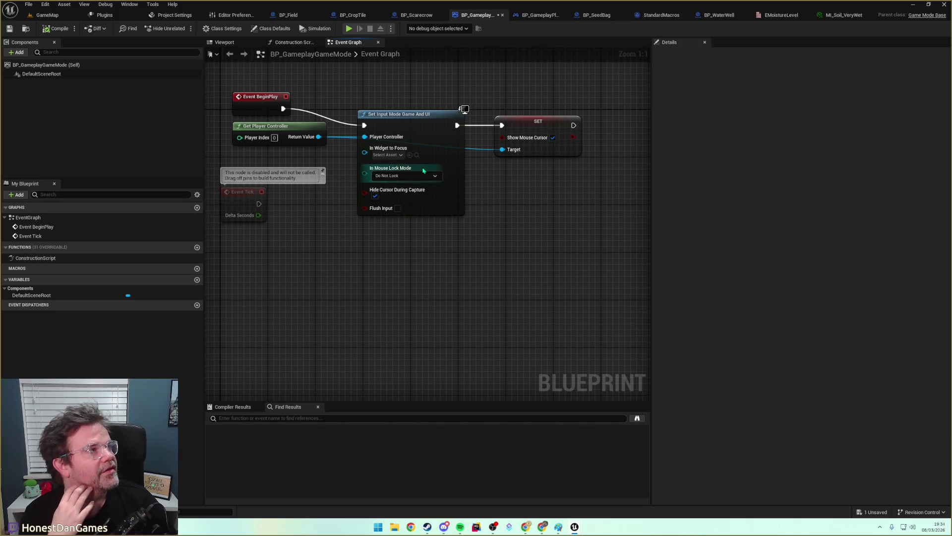
# Back on GameMap, duplicate the EMoistureLevel enum with Ctrl+D and begin naming the copy.
pyautogui.click(48, 15)
pyautogui.rightClick(317, 443)
pyautogui.press('Escape')
pyautogui.click(225, 427)
pyautogui.hotkey('ctrl', 'd')
pyautogui.write('ERoundState')
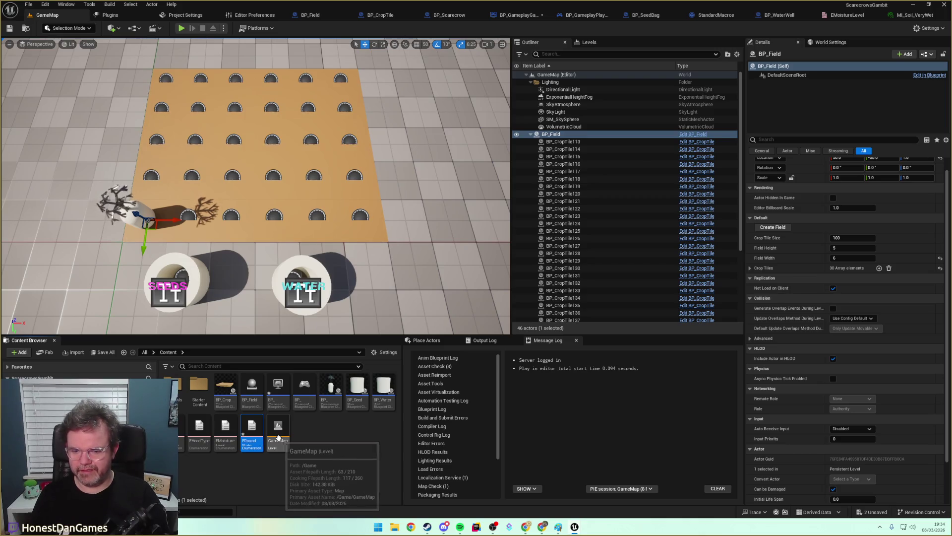
# Name the duplicate ERoundState, save it, and rewrite its Enum Description for round states.
pyautogui.press('Return')
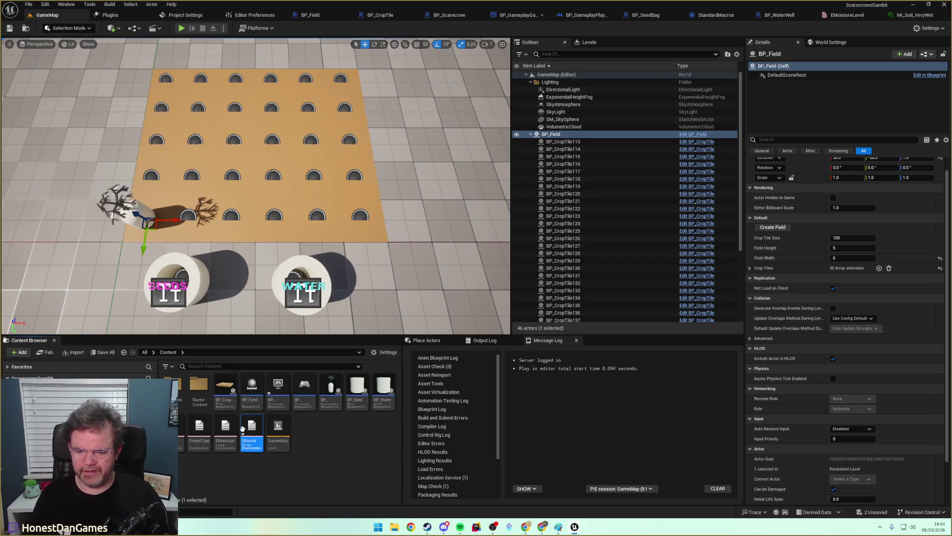
pyautogui.hotkey('ctrl', 's')
pyautogui.doubleClick(256, 430)
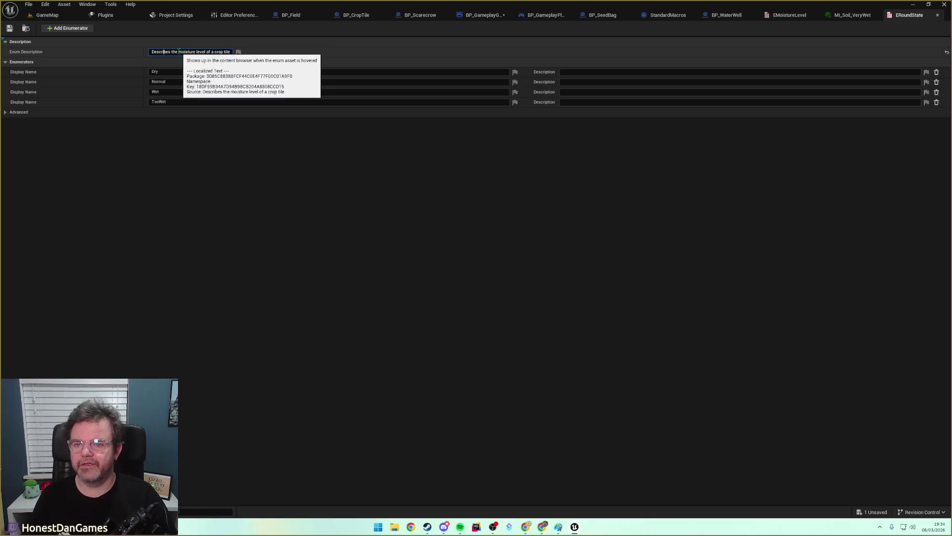
pyautogui.moveTo(178, 52); pyautogui.dragTo(297, 60)
pyautogui.write('various states')
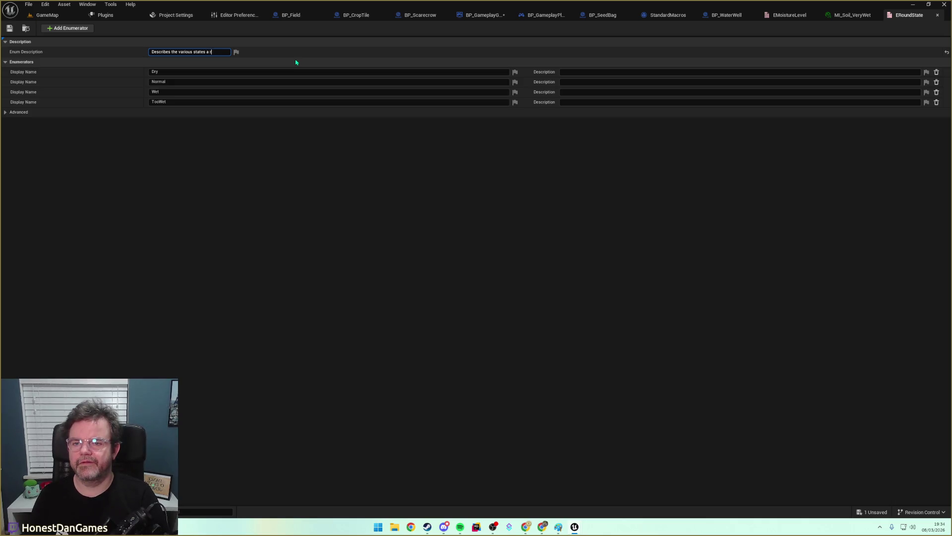
pyautogui.write('goes through')
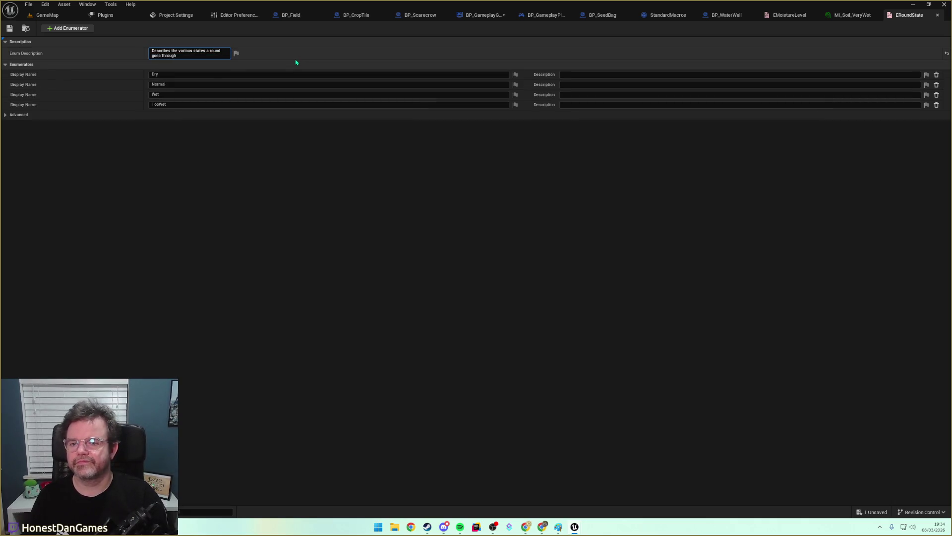
# Rename the enumerators to Action, Movement and Environment.
pyautogui.click(169, 75)
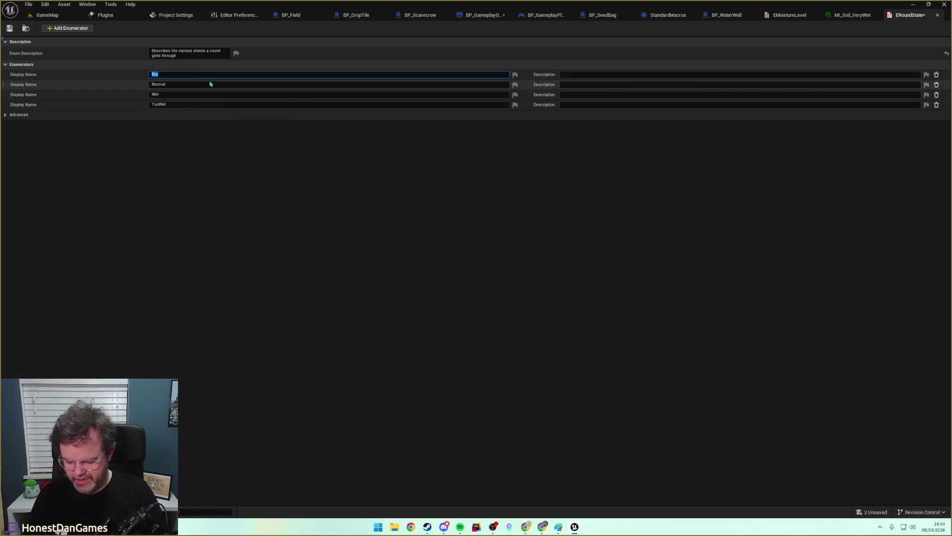
pyautogui.write('Action')
pyautogui.press('Return')
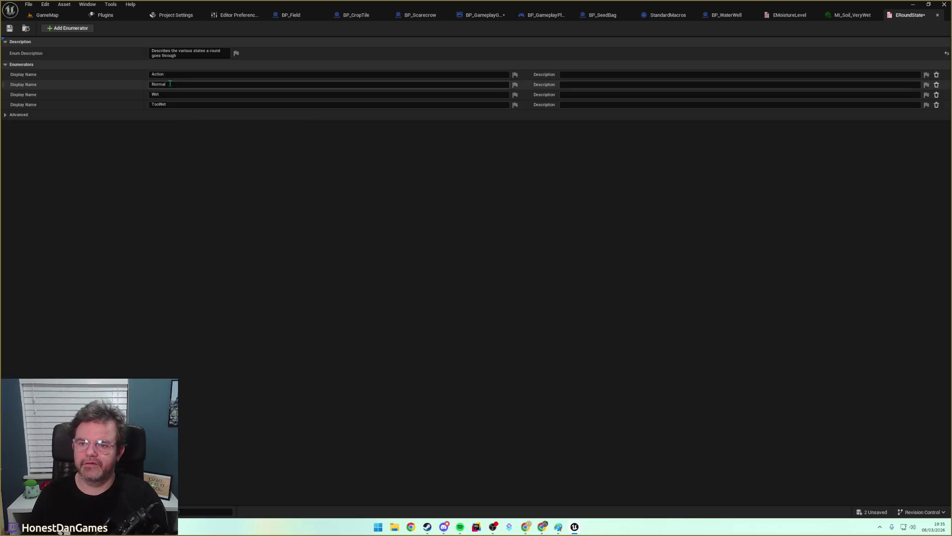
pyautogui.click(176, 84)
pyautogui.write('Movemen')
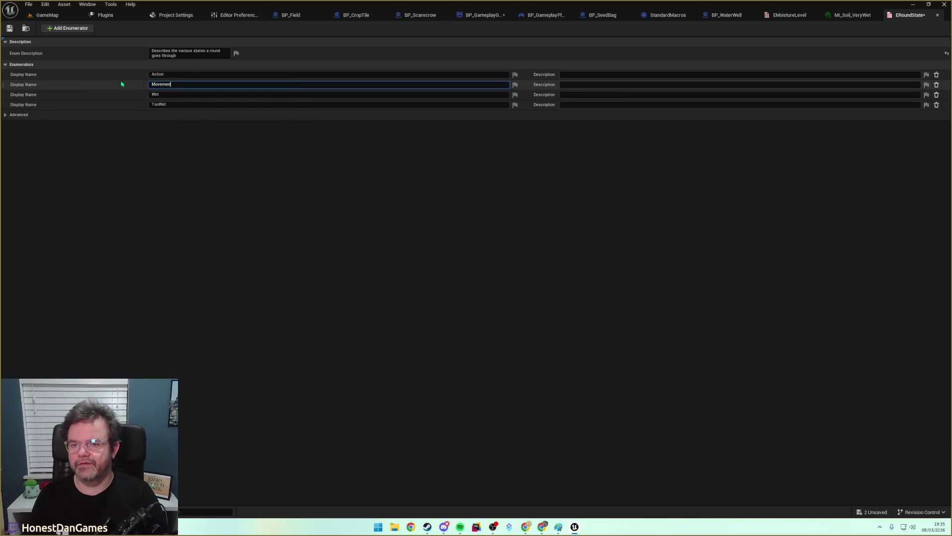
pyautogui.write('t')
pyautogui.press('Return')
pyautogui.click(159, 95)
pyautogui.write('Environm')
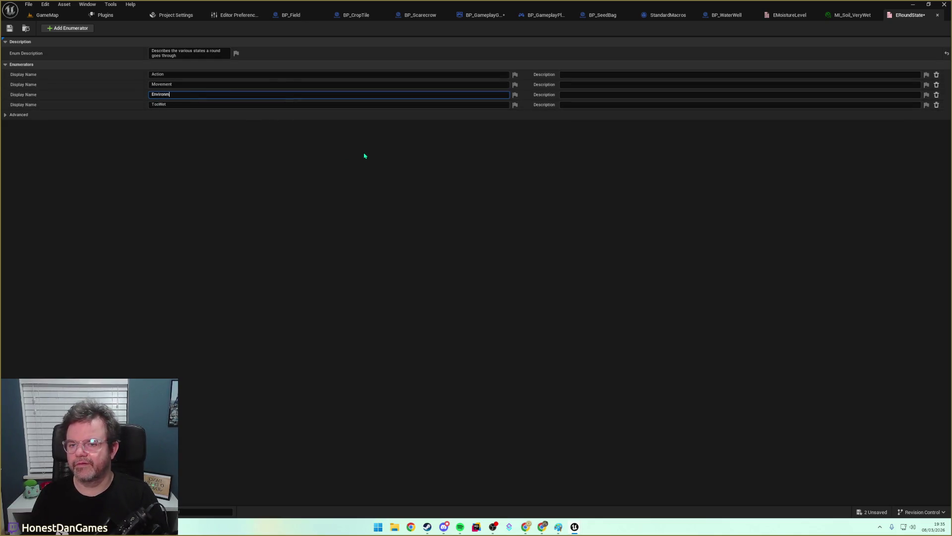
pyautogui.write('ent')
pyautogui.press('Return')
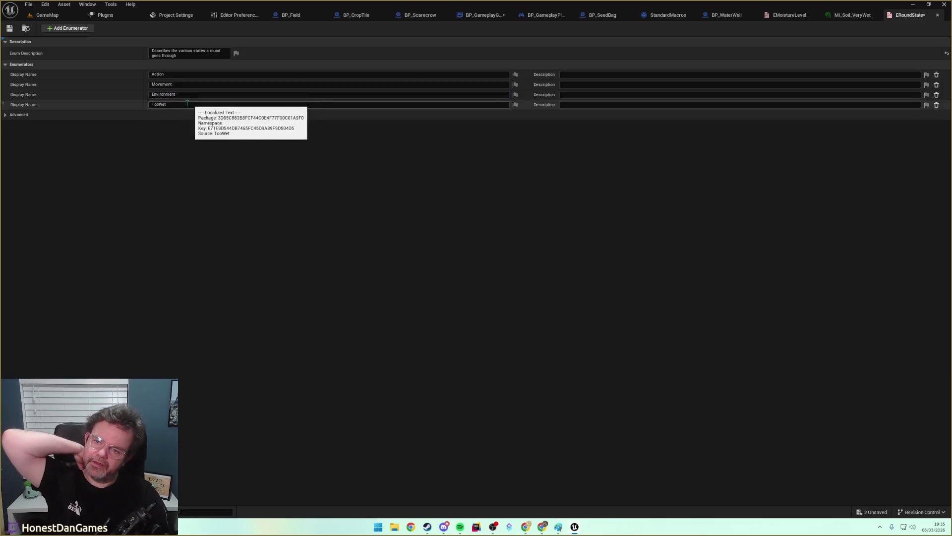
# Remove the TooWet enumerator and save the ERoundState enum.
pyautogui.click(936, 105)
pyautogui.click(10, 28)
pyautogui.click(47, 15)
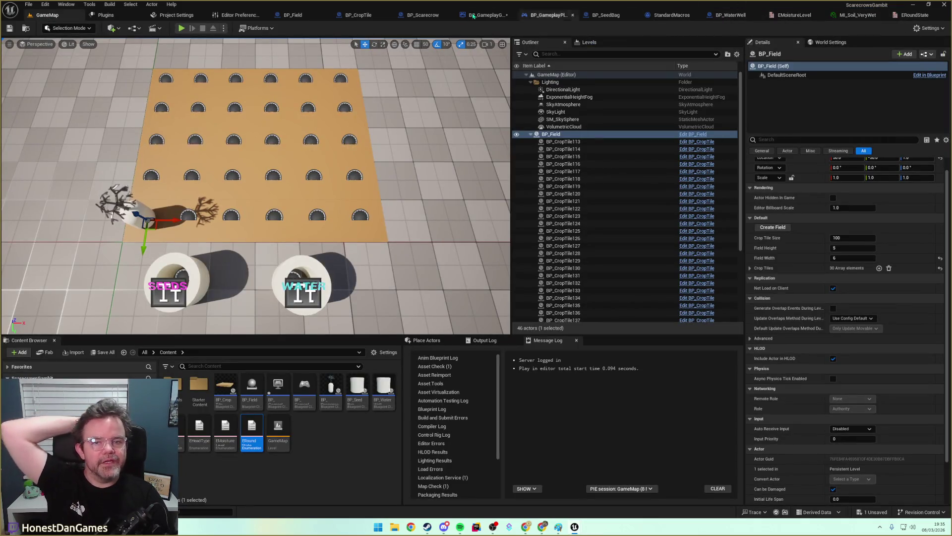
# Add a new variable of type ERound State to BP_GameplayPlayerController.
pyautogui.click(550, 16)
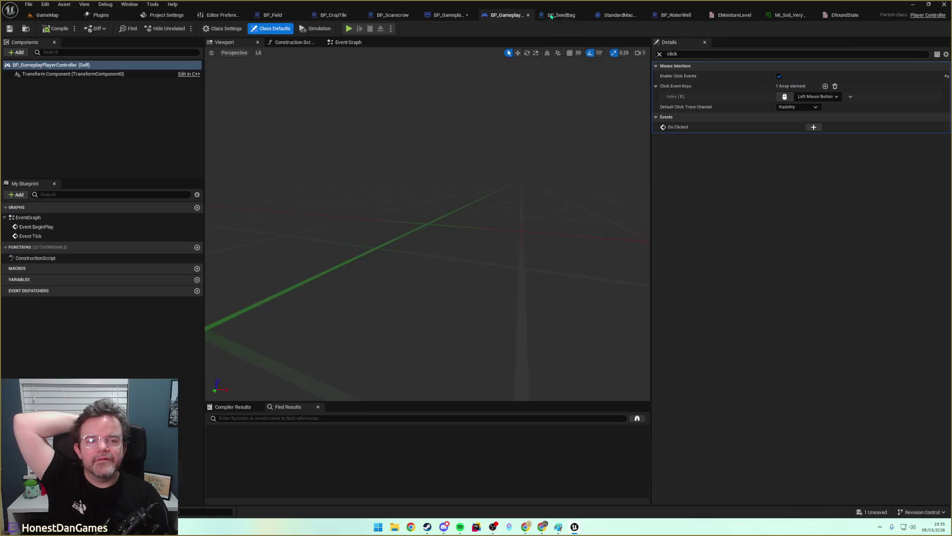
pyautogui.click(197, 280)
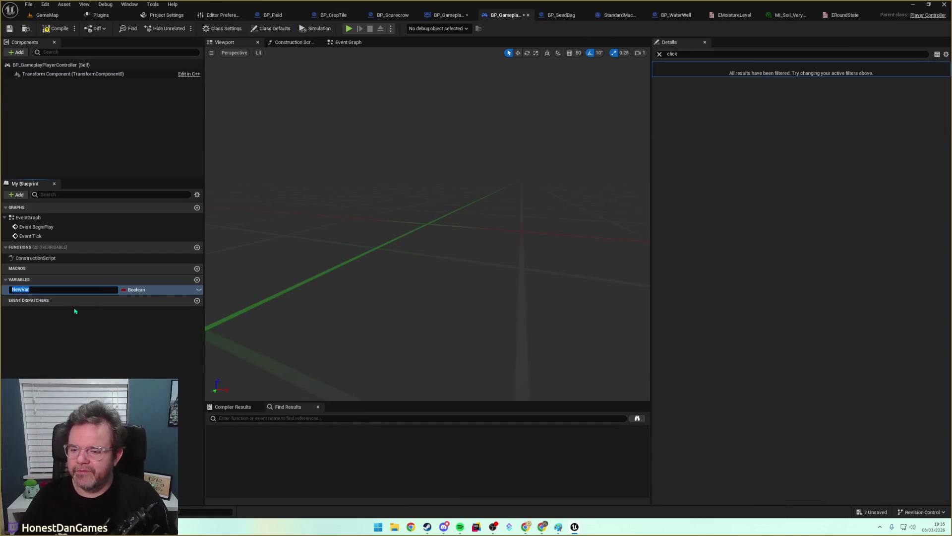
pyautogui.click(138, 291)
pyautogui.click(141, 292)
pyautogui.write('Round')
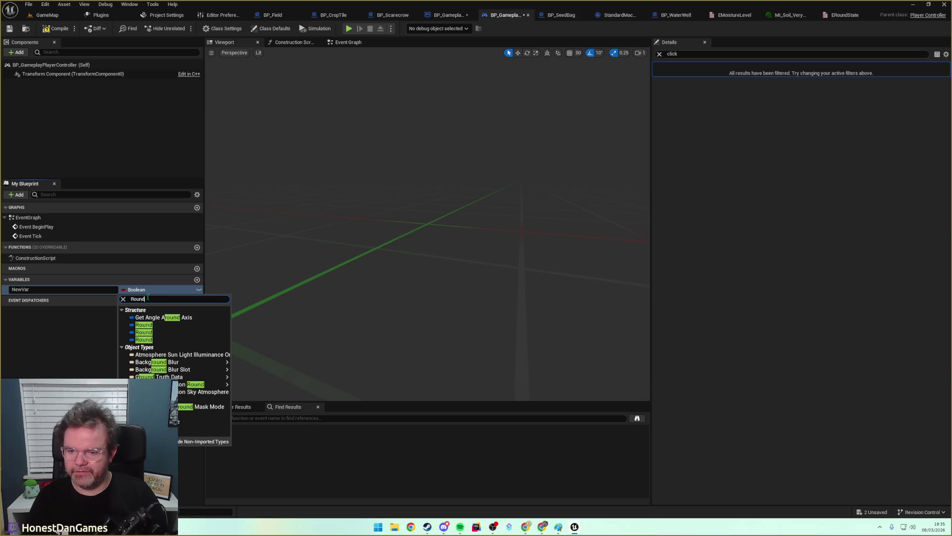
pyautogui.click(204, 413)
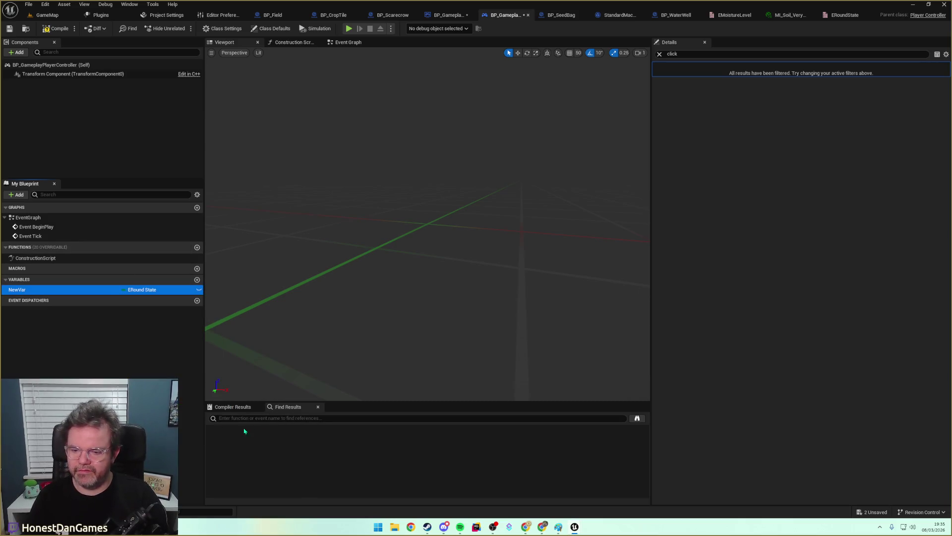
# Rename the variable to RoundState, clear the Details filter, and save the blueprint.
pyautogui.rightClick(22, 291)
pyautogui.click(54, 309)
pyautogui.write('RoundS')
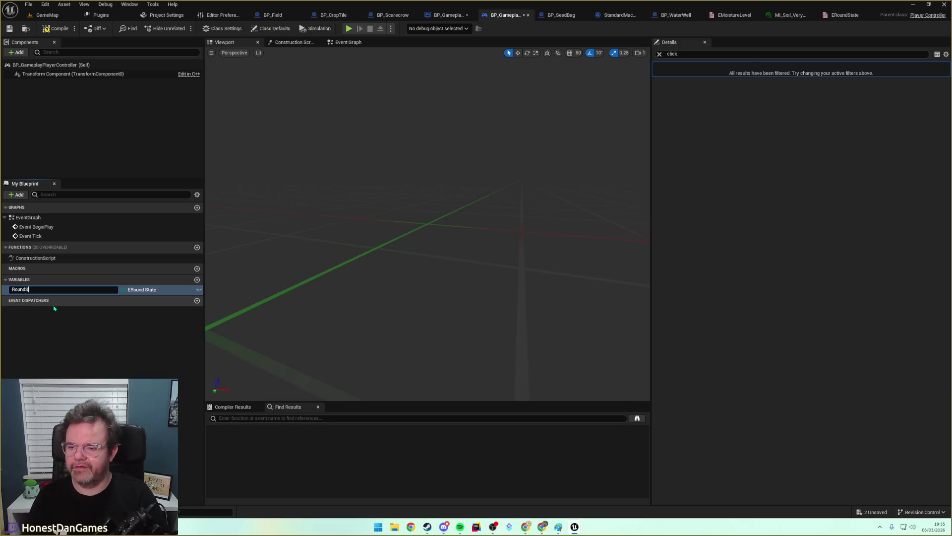
pyautogui.write('tate')
pyautogui.press('Return')
pyautogui.click(142, 290)
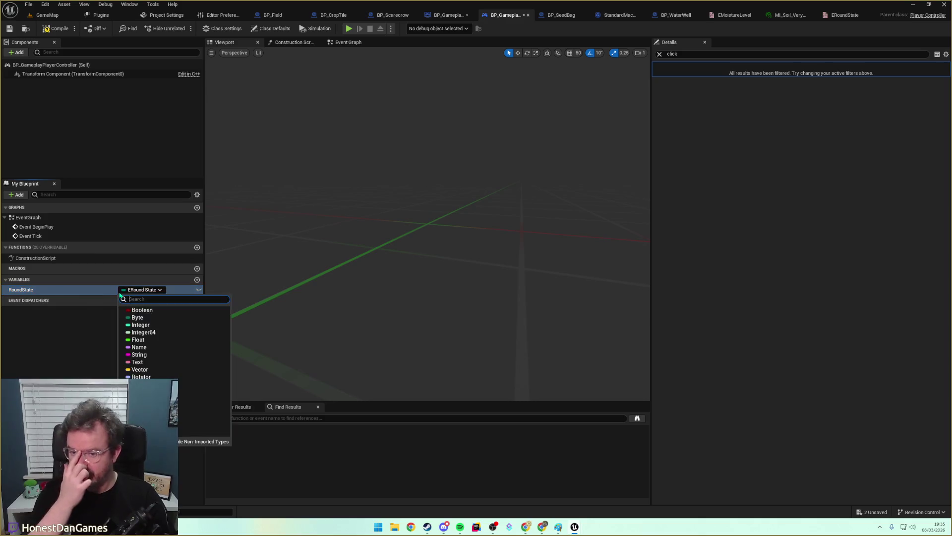
pyautogui.press('Escape')
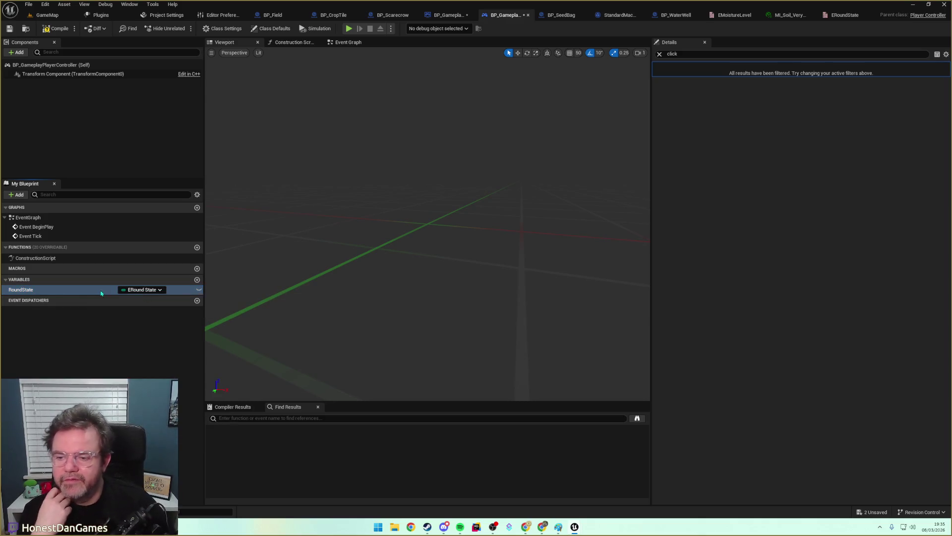
pyautogui.click(159, 290)
pyautogui.press('Escape')
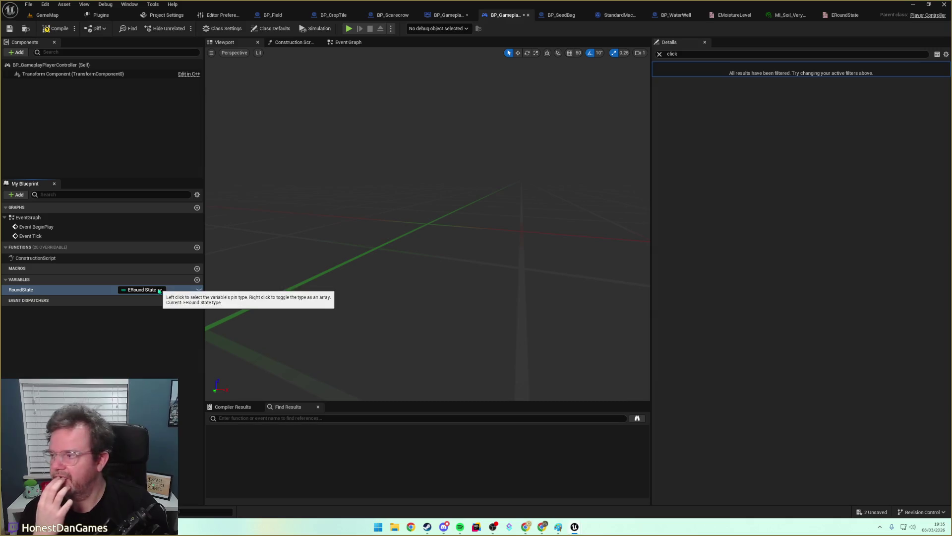
pyautogui.click(660, 54)
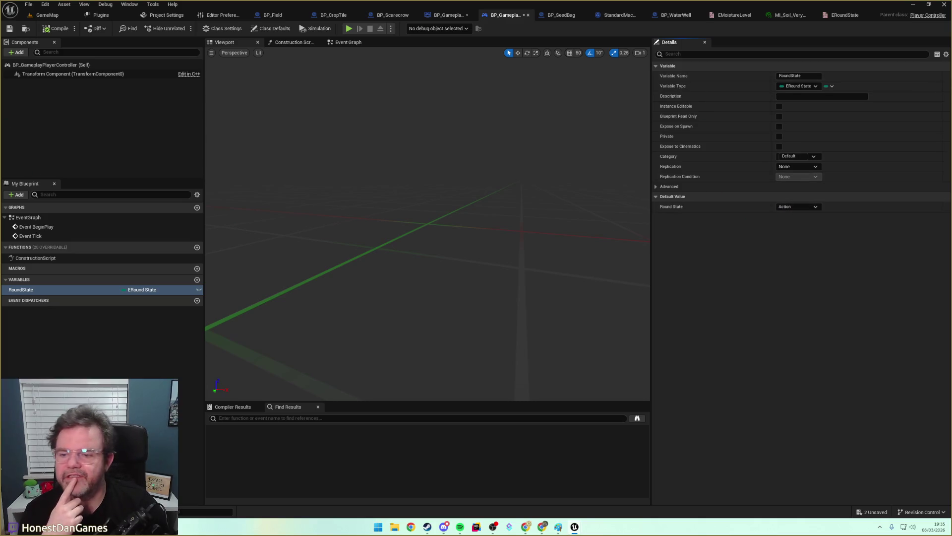
pyautogui.click(9, 29)
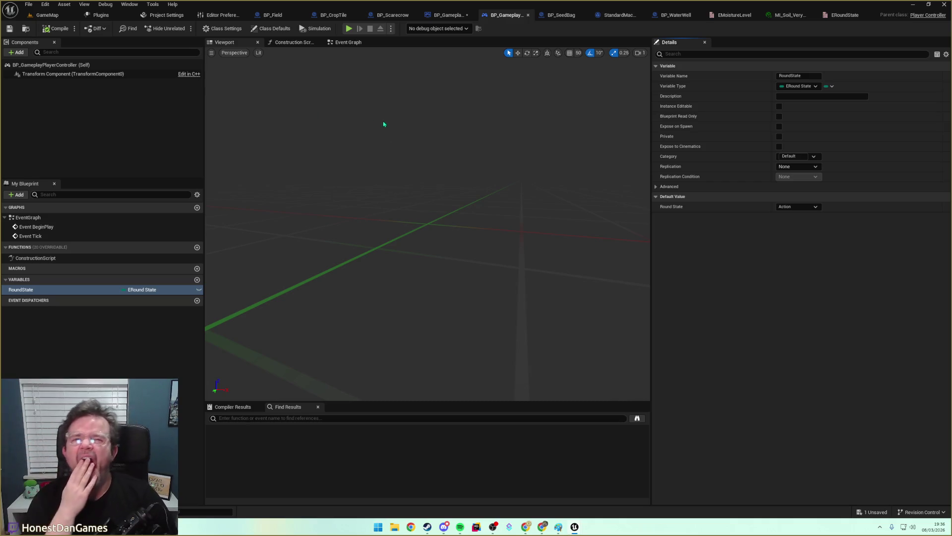
# Select the scarecrow in the GameMap level, then return to the BP_GameplayGameMode event graph.
pyautogui.click(48, 15)
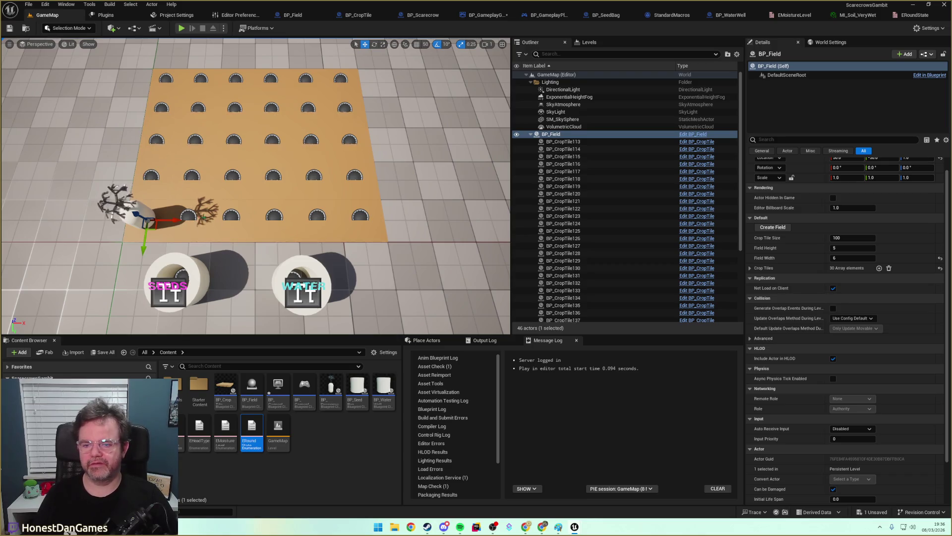
pyautogui.click(143, 205)
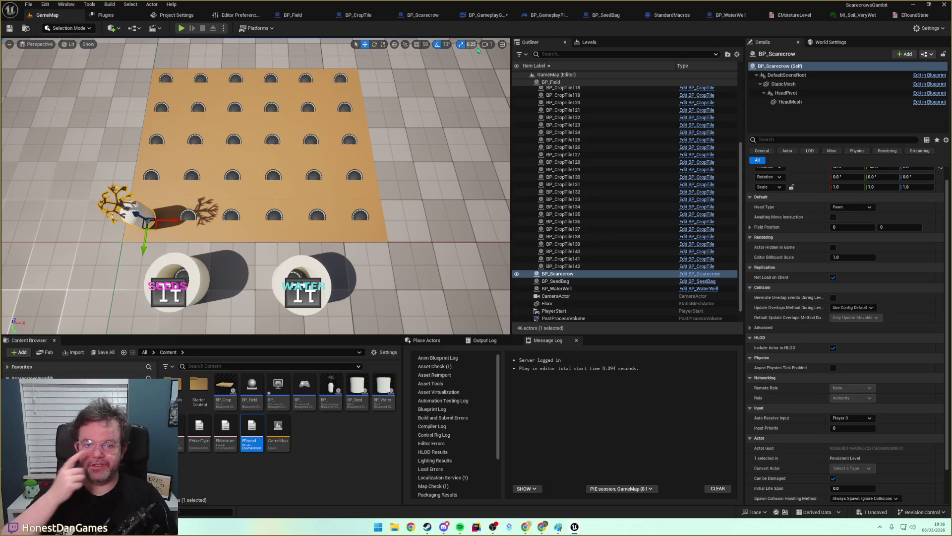
pyautogui.click(480, 16)
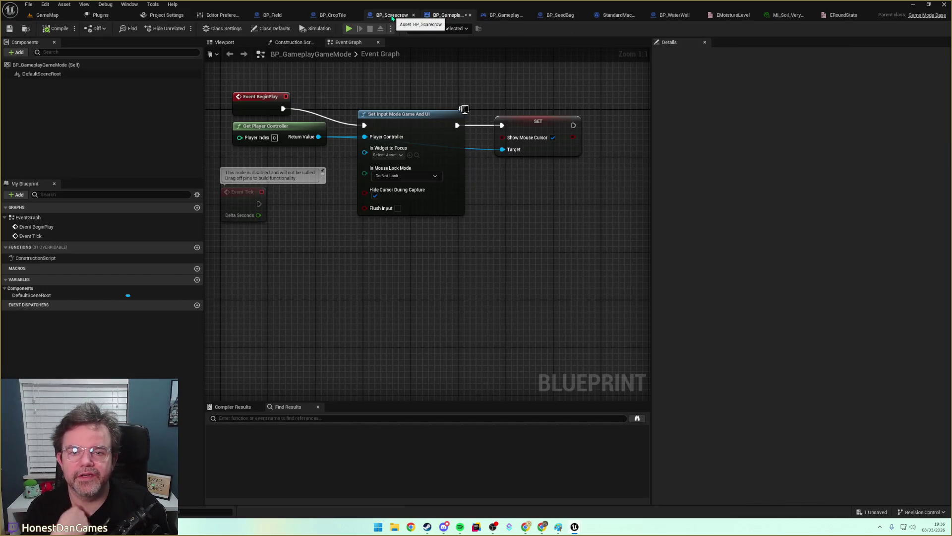
# In BP_Scarecrow, move the On Clicked and Toggle Movement nodes higher in the graph.
pyautogui.click(393, 16)
pyautogui.scroll(4, 438, 213)
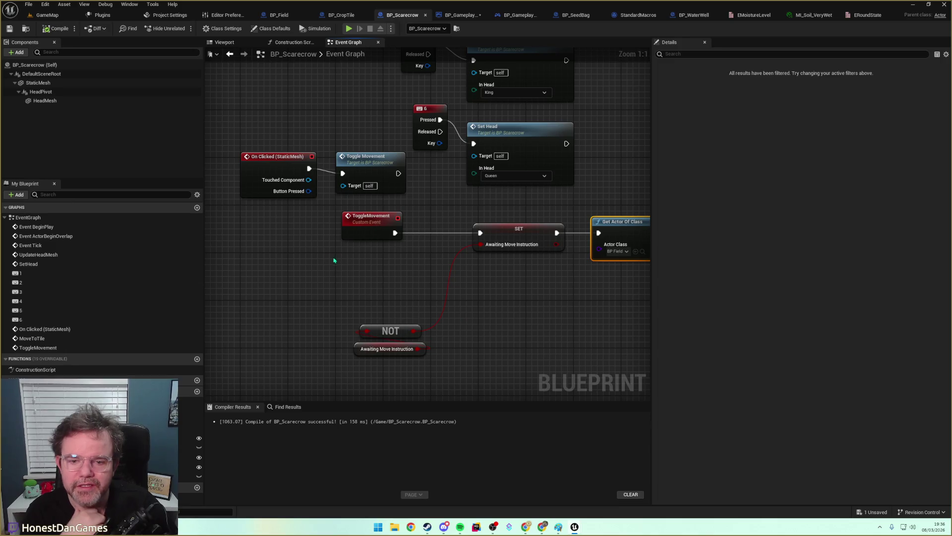
pyautogui.moveTo(448, 110)
pyautogui.mouseDown()
pyautogui.moveTo(350, 206)
pyautogui.moveTo(368, 259)
pyautogui.mouseUp()
pyautogui.scroll(-6, 377, 217)
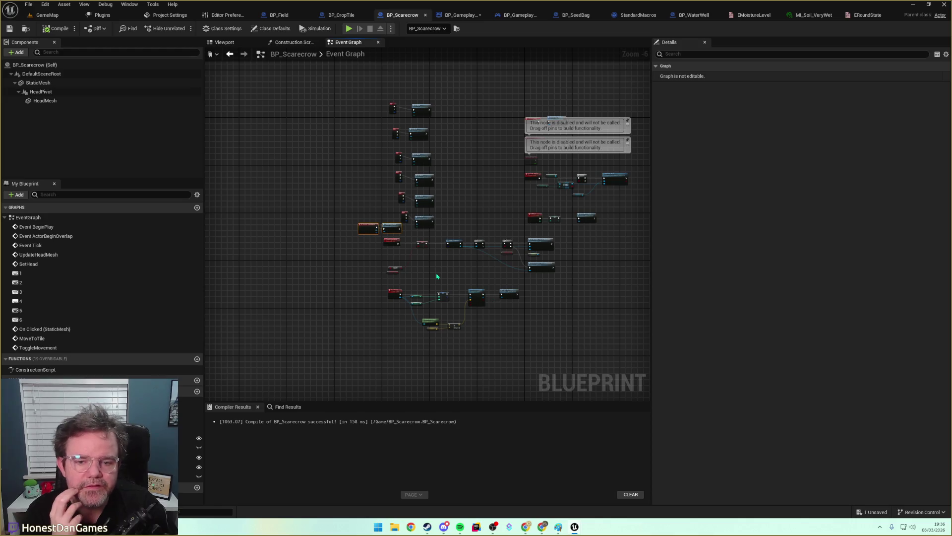
pyautogui.scroll(-1, 440, 183)
pyautogui.moveTo(371, 94)
pyautogui.mouseDown()
pyautogui.moveTo(455, 217)
pyautogui.moveTo(353, 176)
pyautogui.moveTo(273, 317)
pyautogui.mouseUp()
pyautogui.scroll(5, 377, 191)
pyautogui.moveTo(323, 233); pyautogui.dragTo(360, 287)
pyautogui.moveTo(327, 253)
pyautogui.mouseDown()
pyautogui.moveTo(409, 286)
pyautogui.moveTo(387, 255)
pyautogui.moveTo(418, 256)
pyautogui.moveTo(418, 212)
pyautogui.mouseUp()
pyautogui.moveTo(484, 209); pyautogui.dragTo(609, 212)
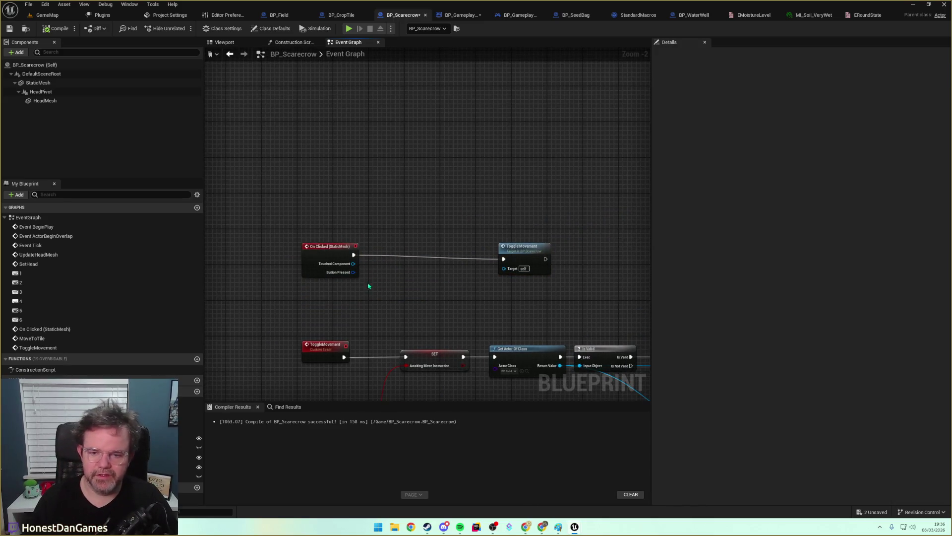
# Add a Get Game Mode node and cast its return value to BP_GameplayGameMode.
pyautogui.rightClick(370, 296)
pyautogui.write('GetGameMode')
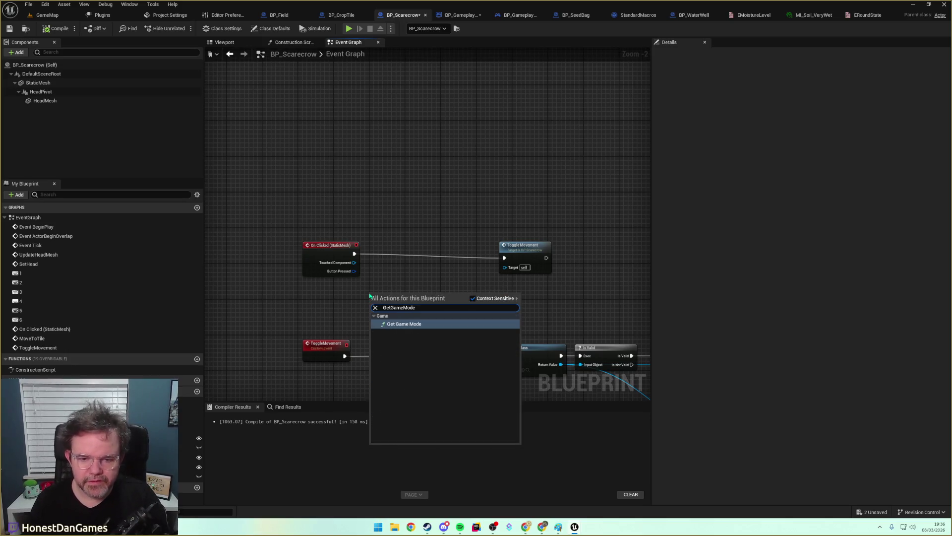
pyautogui.press('Return')
pyautogui.moveTo(404, 302); pyautogui.dragTo(397, 274)
pyautogui.write('CastTo')
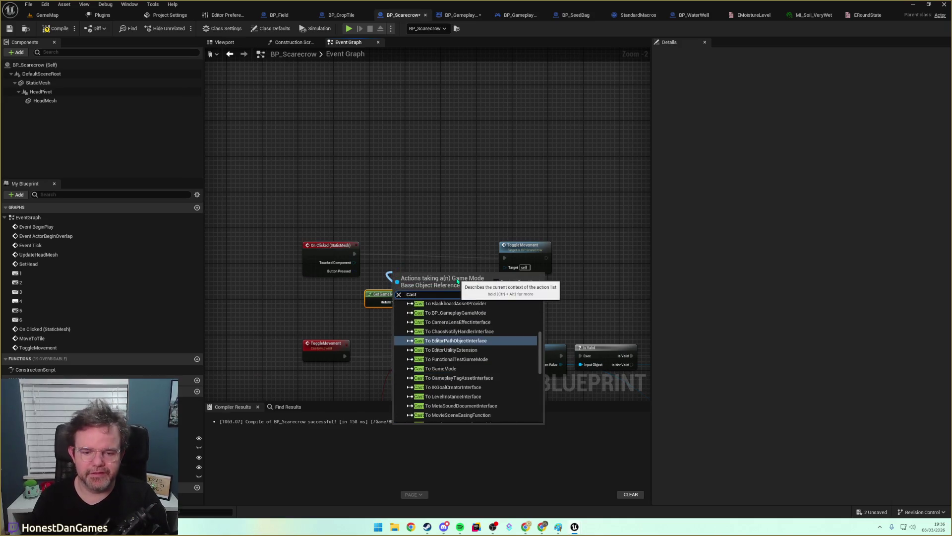
pyautogui.write('BP')
pyautogui.press('Return')
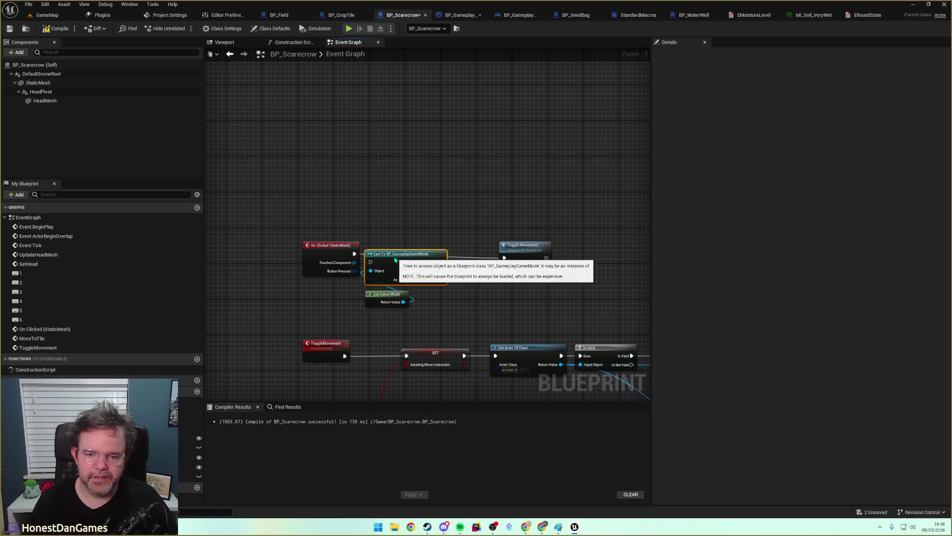
# Tidy the cast and Get Game Mode nodes, then bring up BP_GameplayGameMode's graph.
pyautogui.rightClick(442, 306)
pyautogui.write('Get')
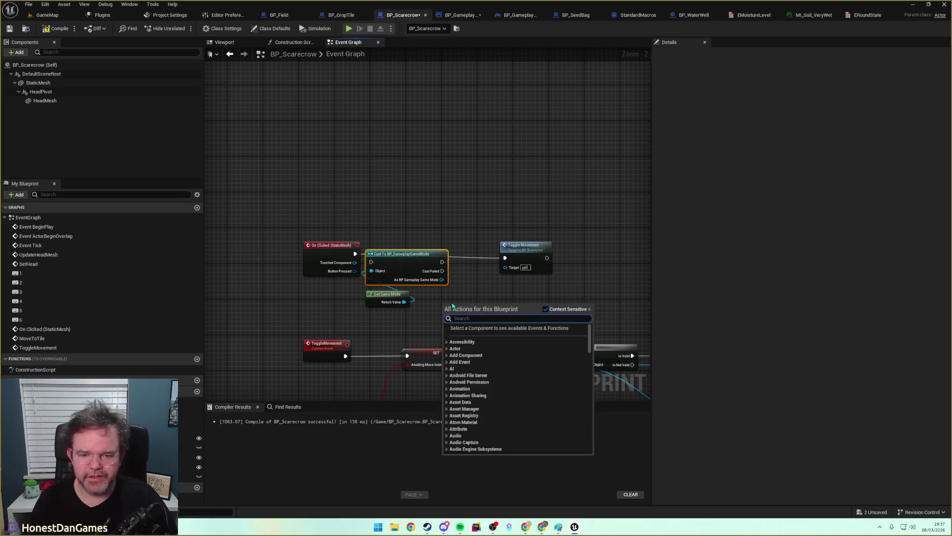
pyautogui.write('Game')
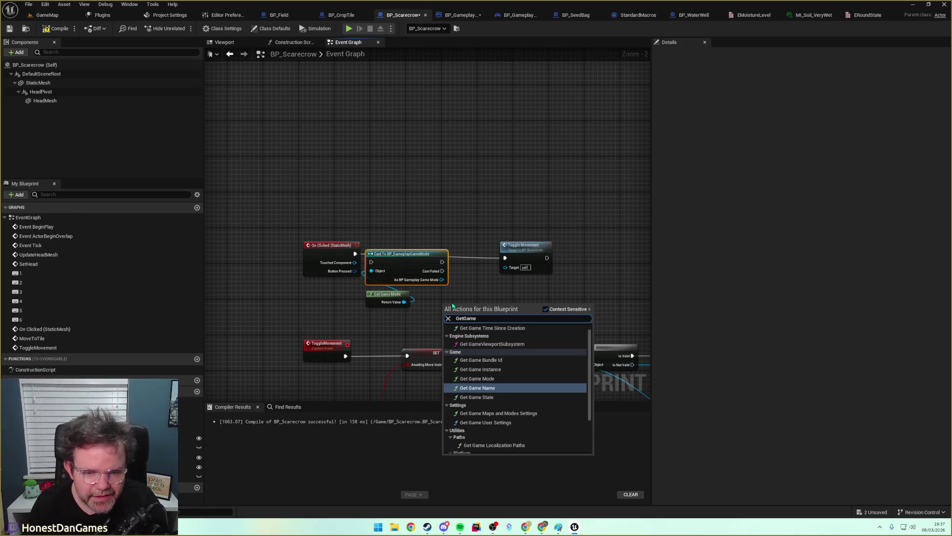
pyautogui.write('Mode')
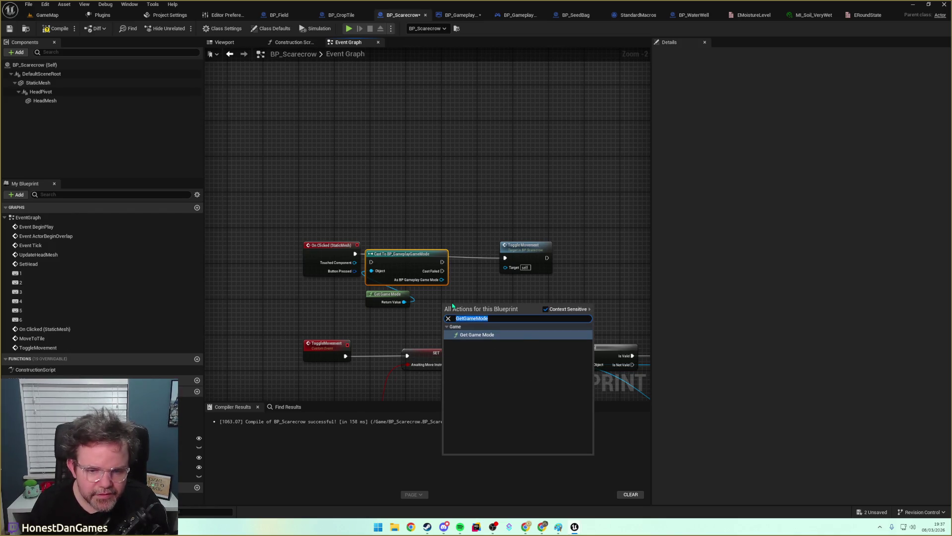
pyautogui.write('gamemode')
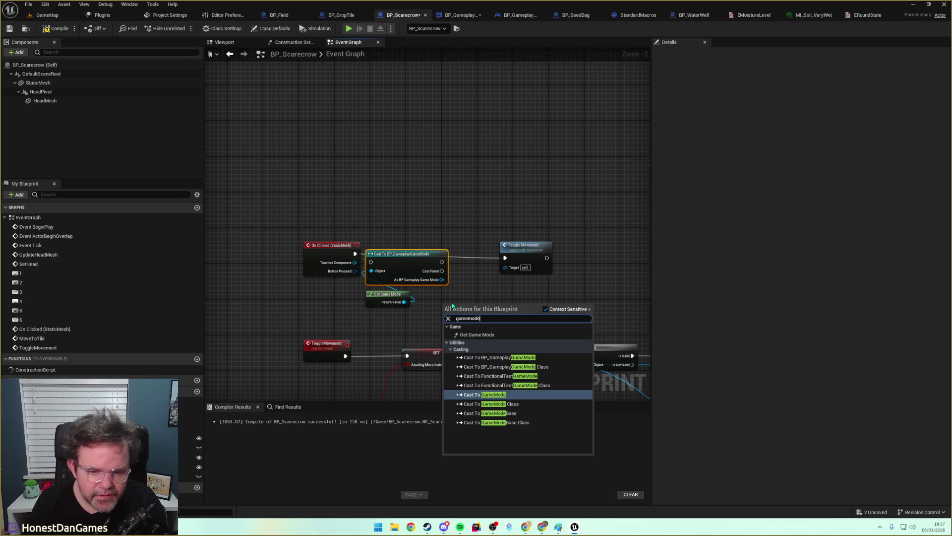
pyautogui.press('Escape')
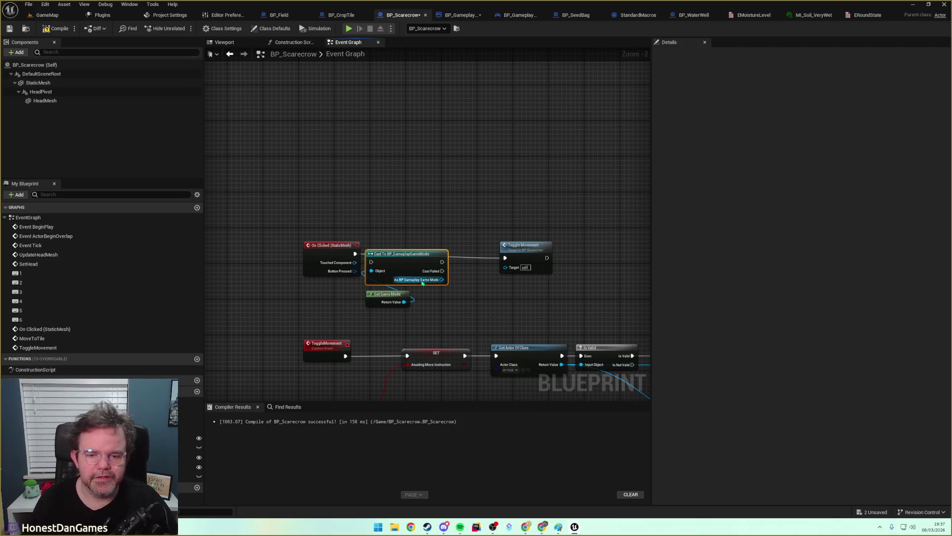
pyautogui.moveTo(382, 259); pyautogui.dragTo(393, 255)
pyautogui.moveTo(388, 302); pyautogui.dragTo(397, 293)
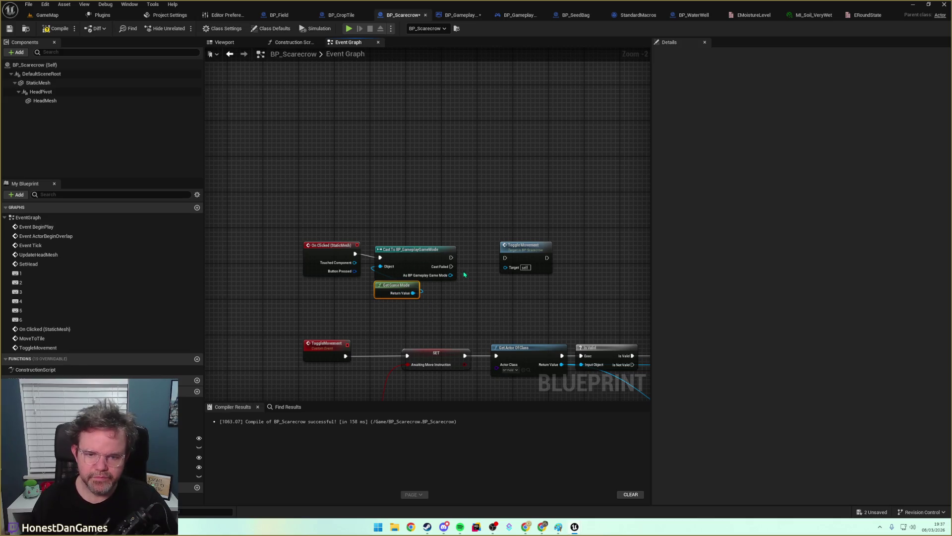
pyautogui.moveTo(450, 275); pyautogui.dragTo(469, 288)
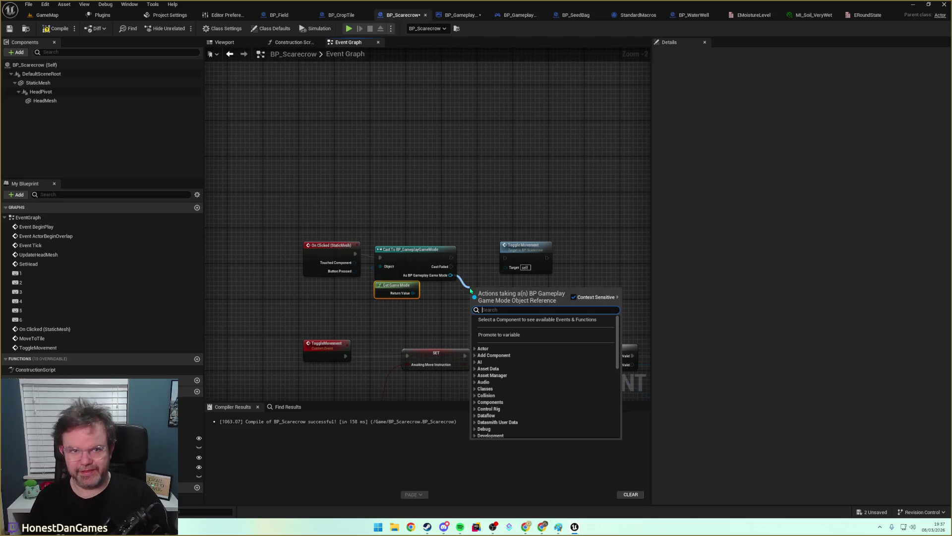
pyautogui.press('Escape')
pyautogui.click(506, 17)
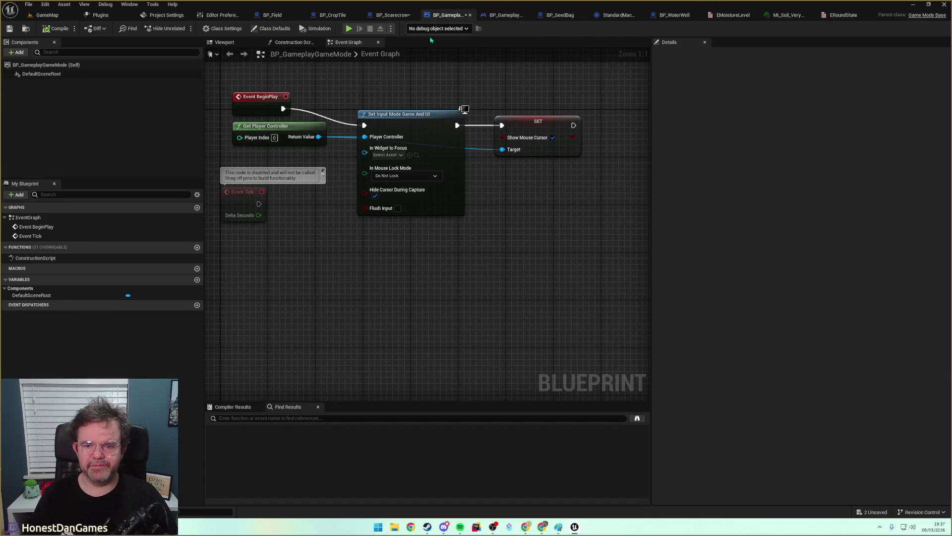
# Make BP_GameplayPlayerController's RoundState variable instance editable, then compile and save it.
pyautogui.click(501, 17)
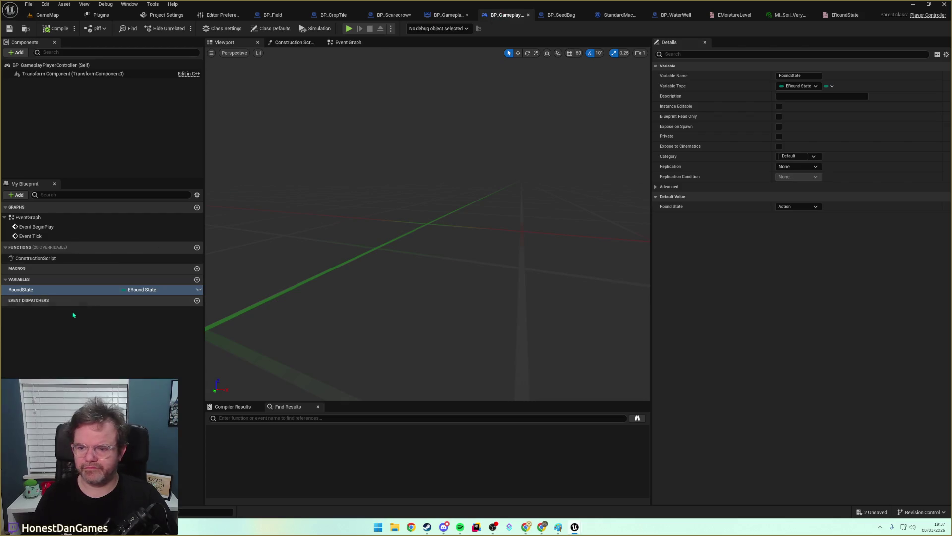
pyautogui.click(199, 290)
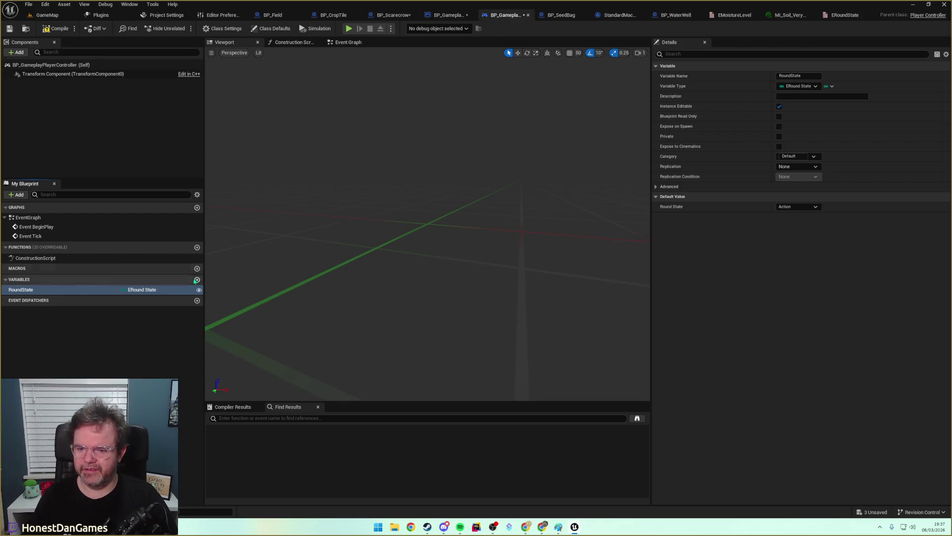
pyautogui.click(67, 29)
pyautogui.click(10, 29)
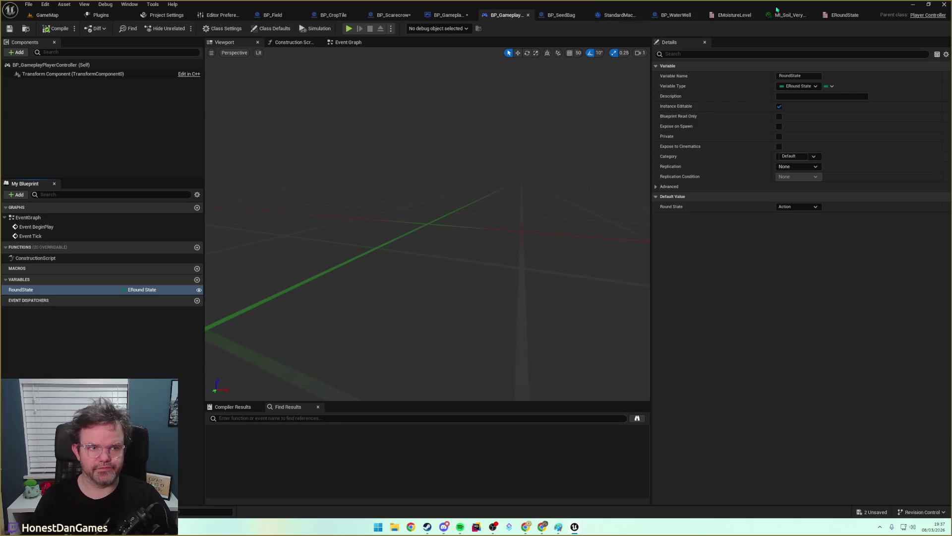
# Close the player controller, StandardMacros, EMoistureLevel, MI_Soil_VeryWet and ERoundState tabs.
pyautogui.click(397, 16)
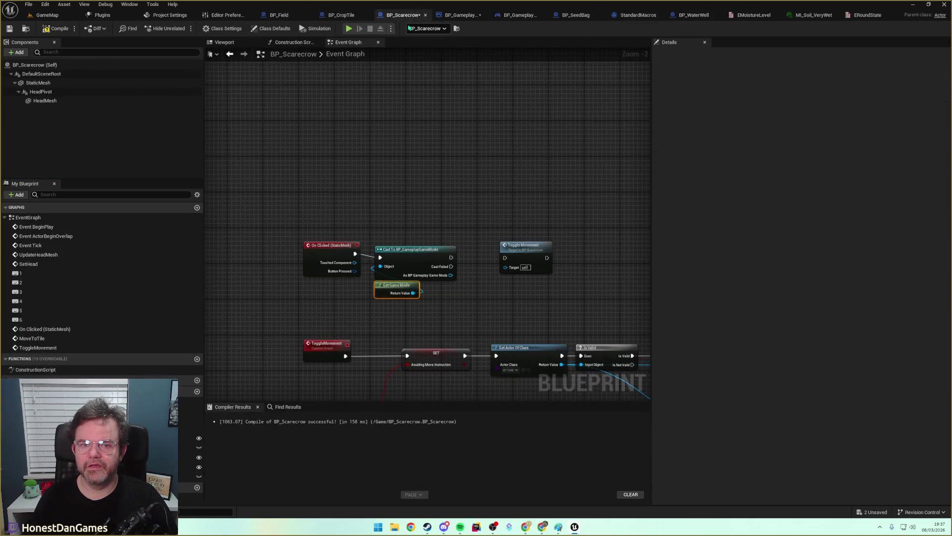
pyautogui.click(457, 16)
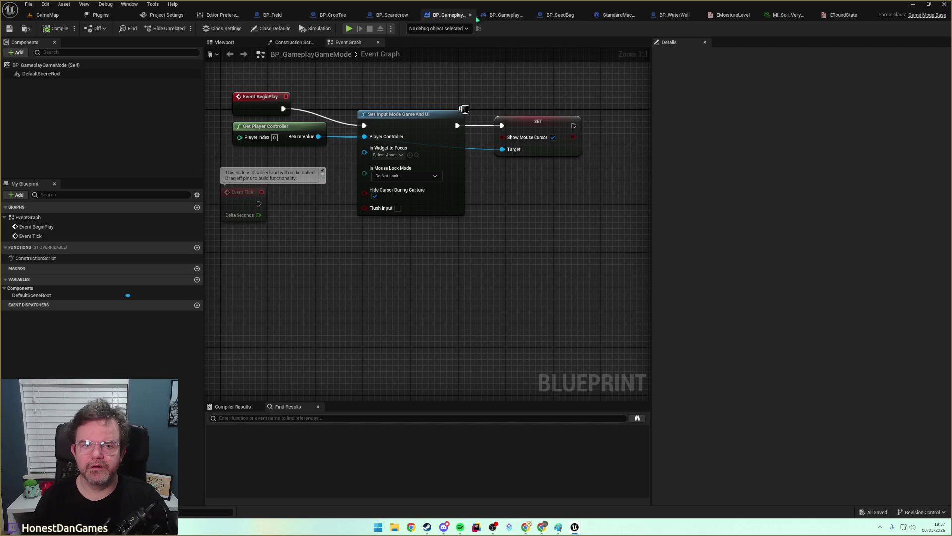
pyautogui.click(527, 15)
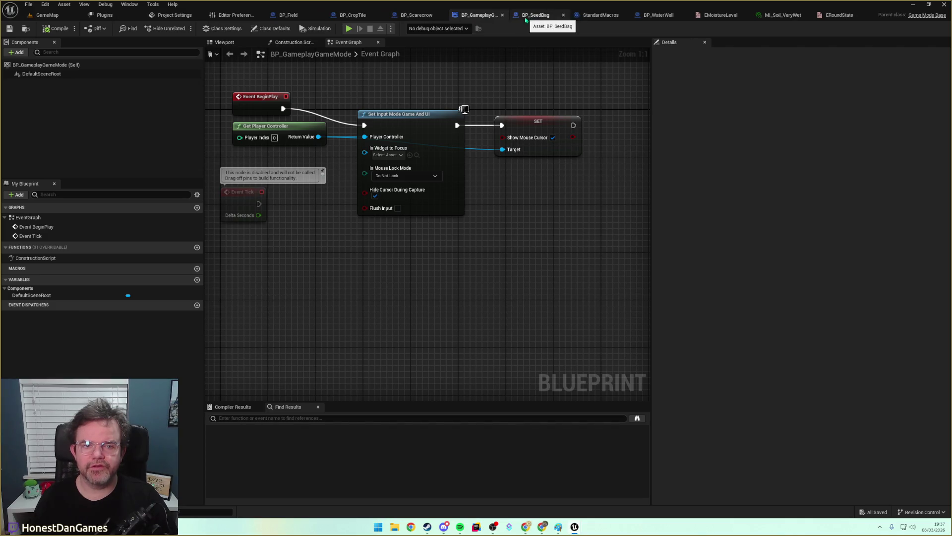
pyautogui.click(624, 14)
pyautogui.click(736, 16)
pyautogui.click(813, 16)
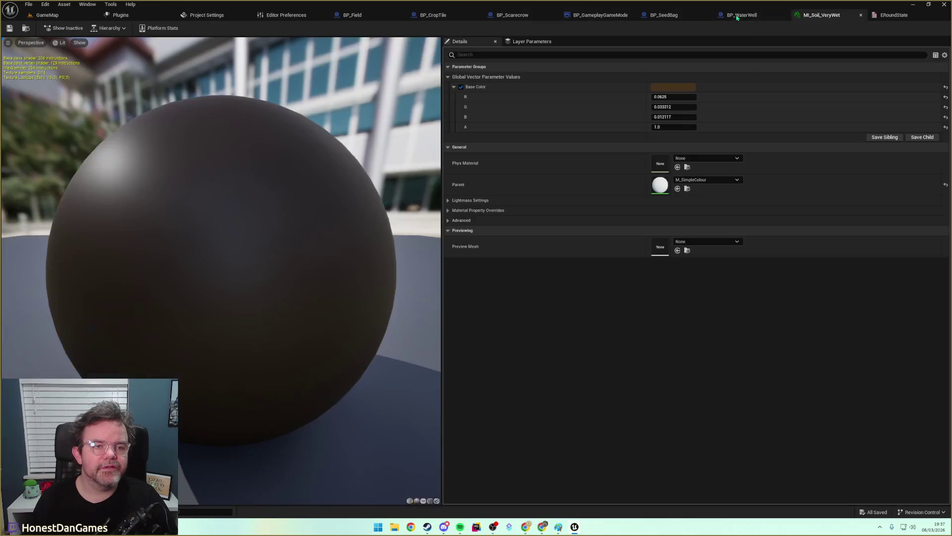
pyautogui.click(862, 16)
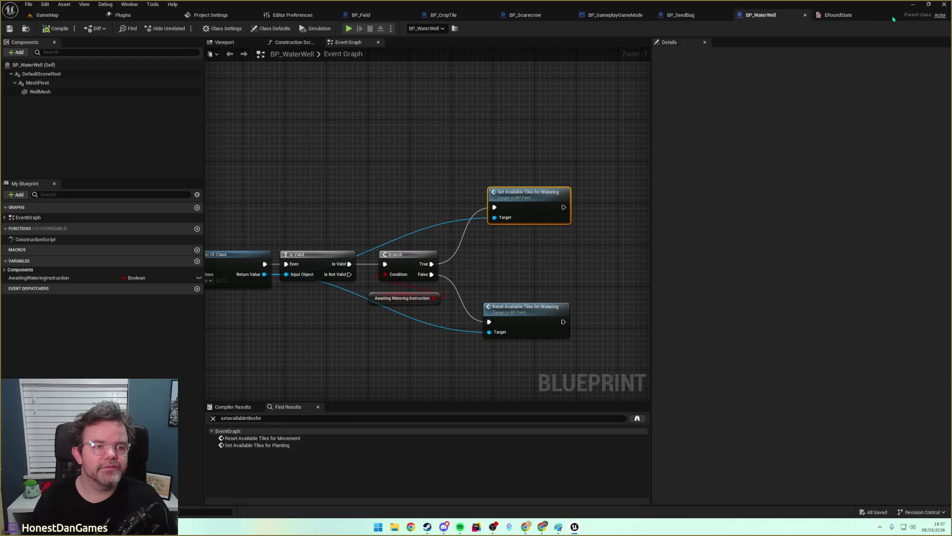
pyautogui.click(873, 16)
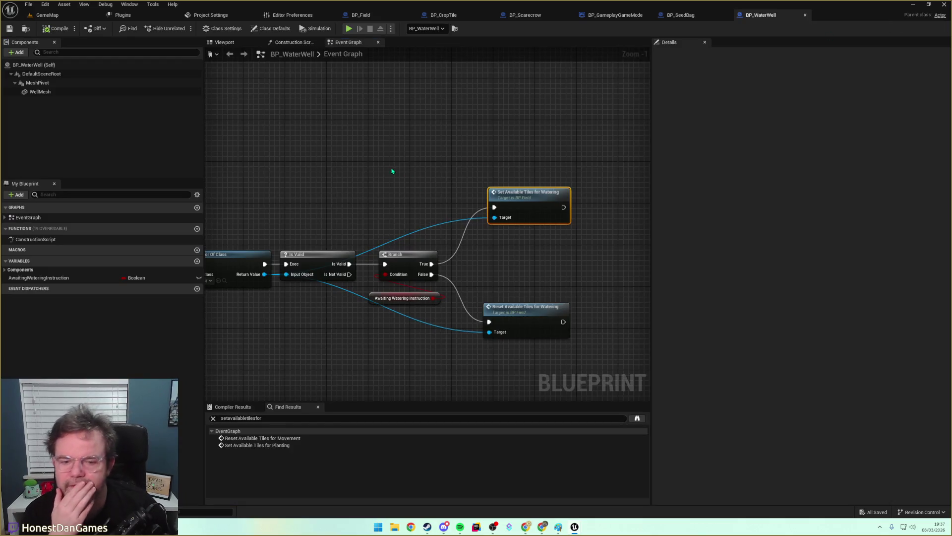
# Look over the BP_WaterWell and game mode graphs, then return to BP_Scarecrow.
pyautogui.moveTo(393, 172); pyautogui.dragTo(436, 158)
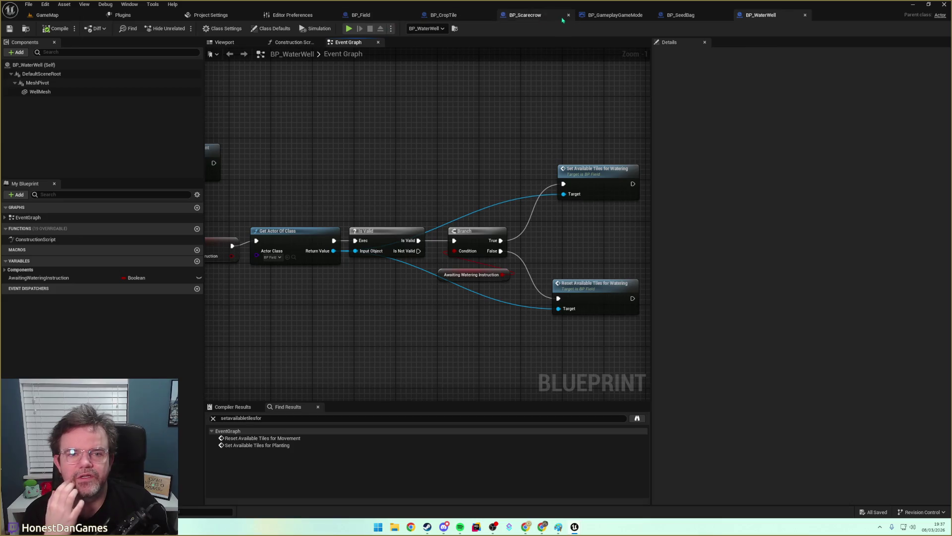
pyautogui.click(615, 15)
pyautogui.moveTo(433, 206)
pyautogui.mouseDown()
pyautogui.moveTo(385, 298)
pyautogui.moveTo(504, 265)
pyautogui.moveTo(630, 266)
pyautogui.mouseUp()
pyautogui.click(525, 15)
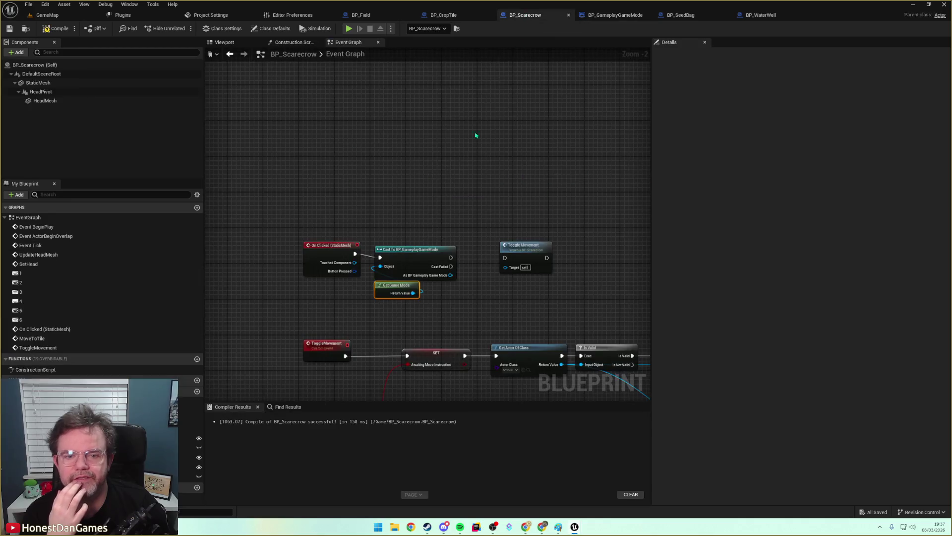
# Move Toggle Movement further right and briefly search for a Branch off the cast output.
pyautogui.moveTo(466, 185); pyautogui.dragTo(533, 179)
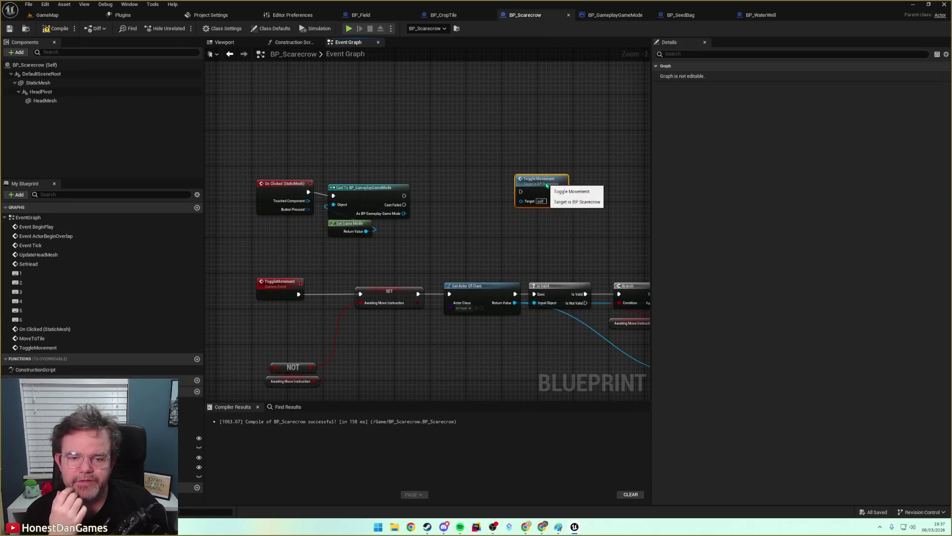
pyautogui.moveTo(404, 213); pyautogui.dragTo(443, 212)
pyautogui.write('branc')
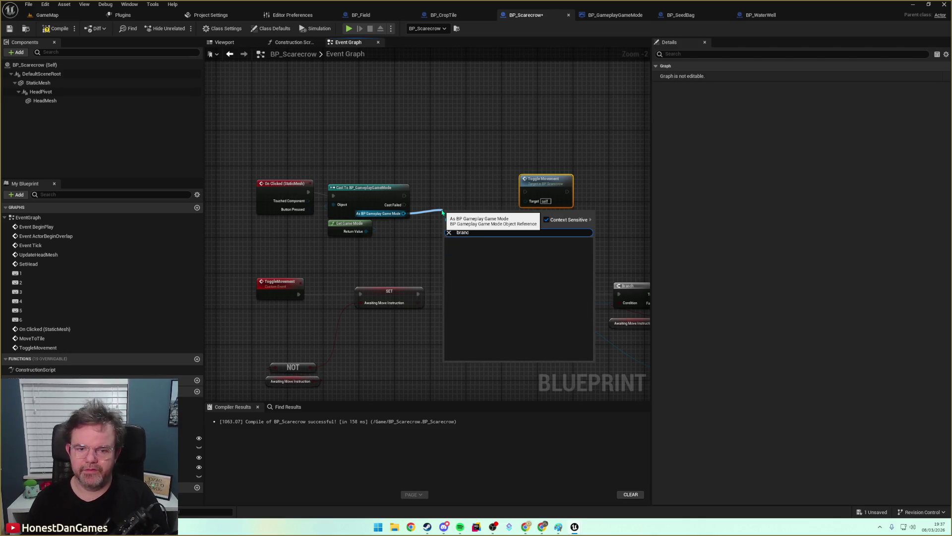
pyautogui.press('Escape')
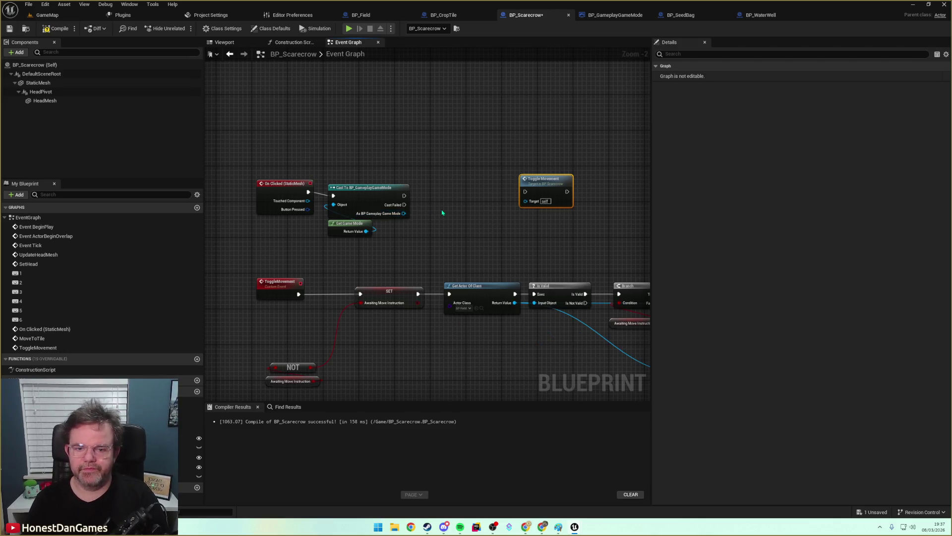
# Search the cast output for a round-state getter, then inspect BP_GameplayGameMode's DefaultSceneRoot variable.
pyautogui.moveTo(404, 213); pyautogui.dragTo(435, 204)
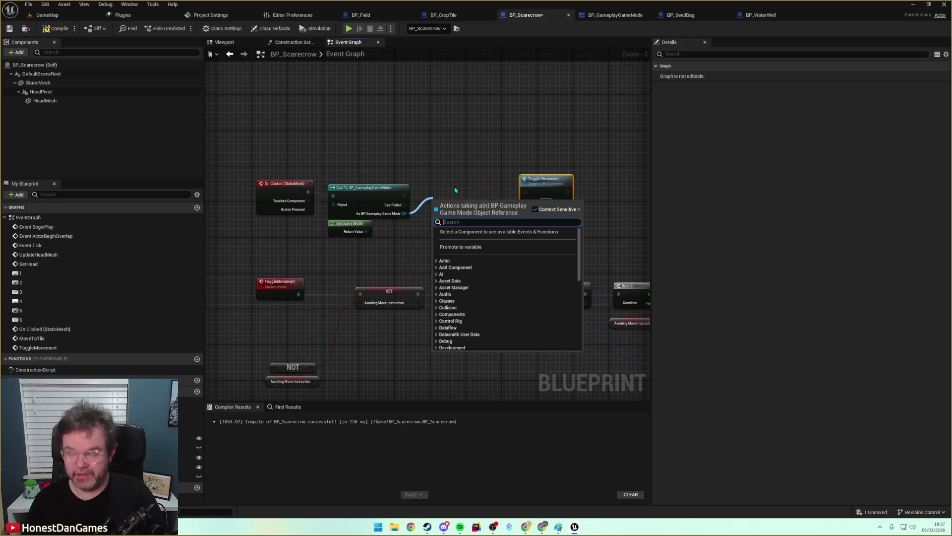
pyautogui.write('roundst')
pyautogui.press('BackSpace')
pyautogui.press('BackSpace')
pyautogui.press('BackSpace')
pyautogui.write('curr')
pyautogui.press('BackSpace')
pyautogui.press('BackSpace')
pyautogui.press('BackSpace')
pyautogui.write('round')
pyautogui.press('Escape')
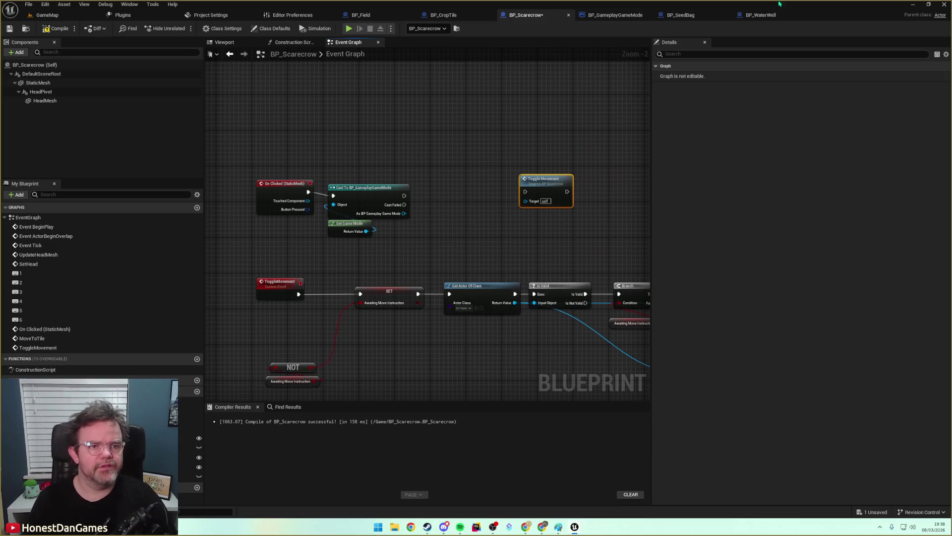
pyautogui.click(615, 15)
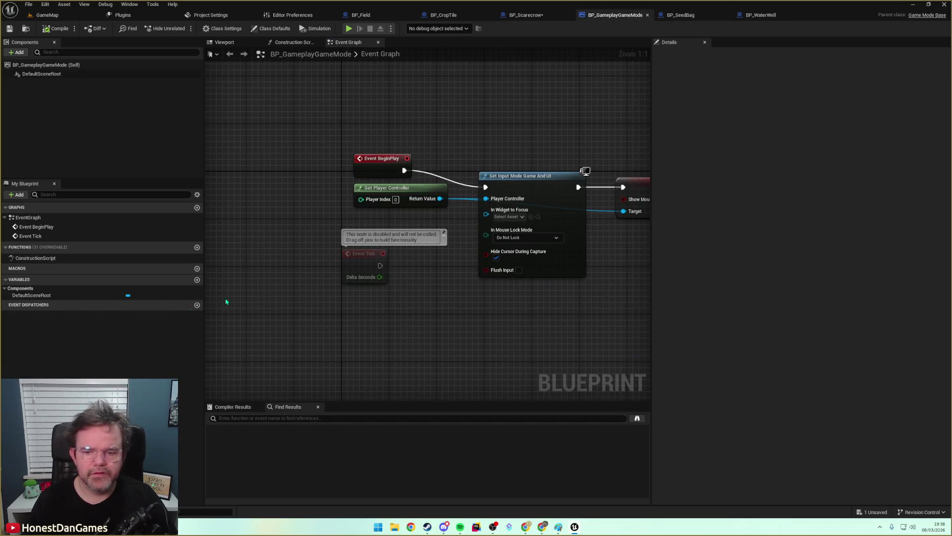
pyautogui.click(60, 296)
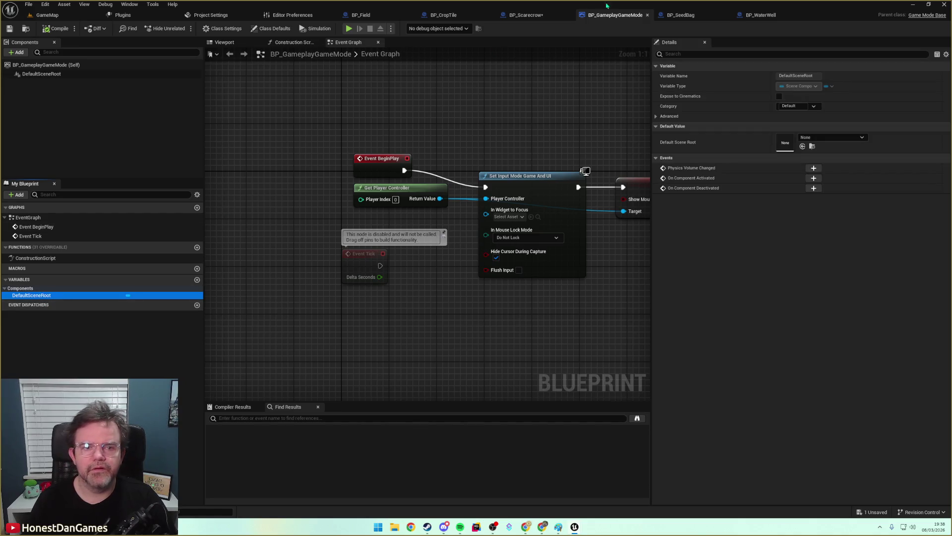
# Save BP_Scarecrow and open BP_GameplayPlayerController through the asset search.
pyautogui.click(526, 15)
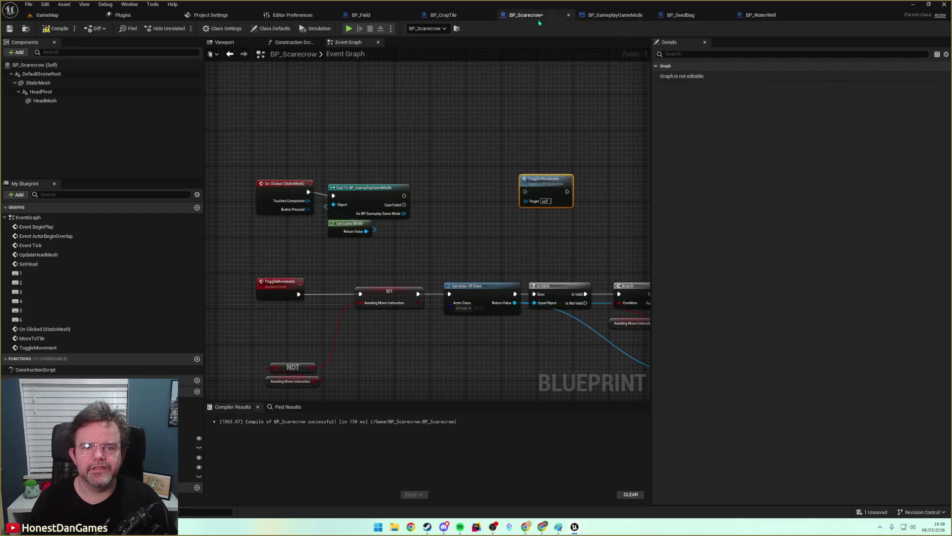
pyautogui.click(10, 29)
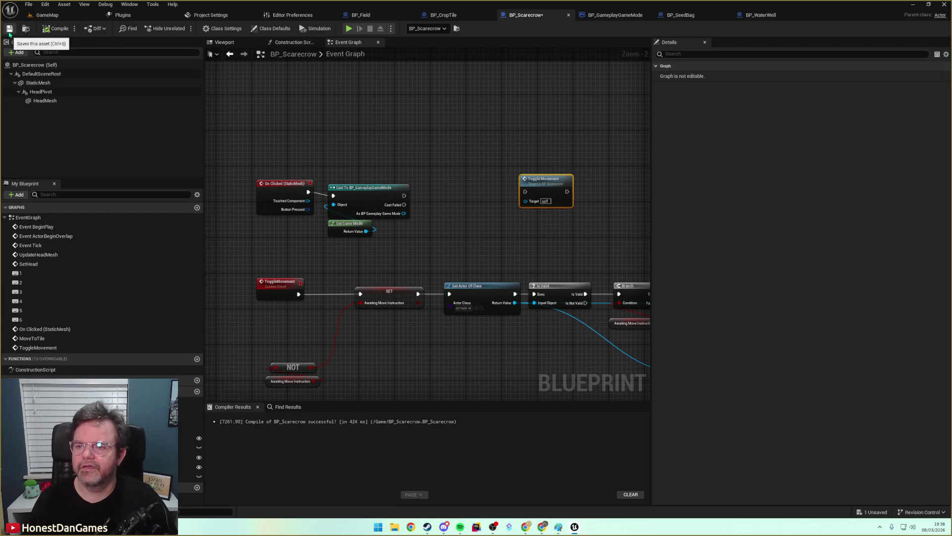
pyautogui.hotkey('ctrl', 'p')
pyautogui.write('g')
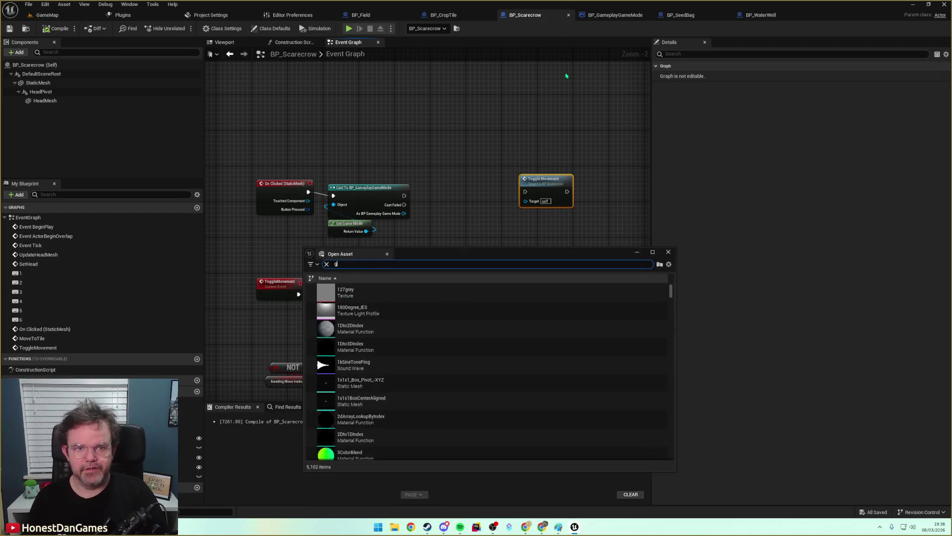
pyautogui.write('ameplay')
pyautogui.press('Down')
pyautogui.press('Down')
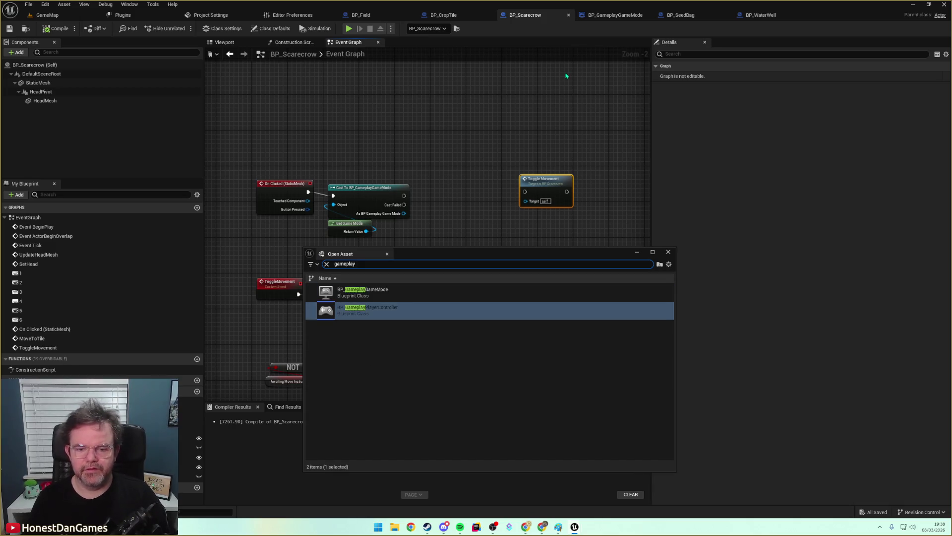
pyautogui.press('Return')
# Copy the RoundState variable into BP_GameplayGameMode, then compile and save the game mode.
pyautogui.rightClick(27, 290)
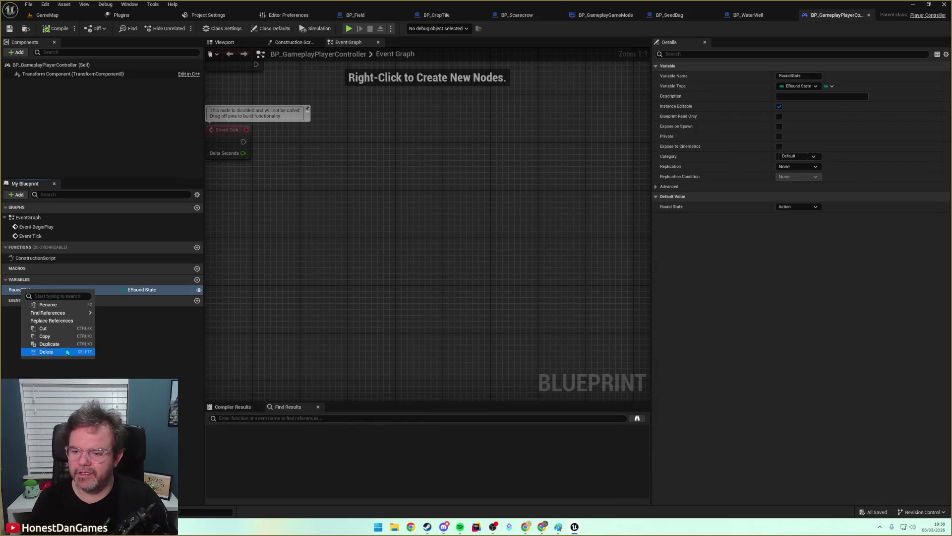
pyautogui.press('Escape')
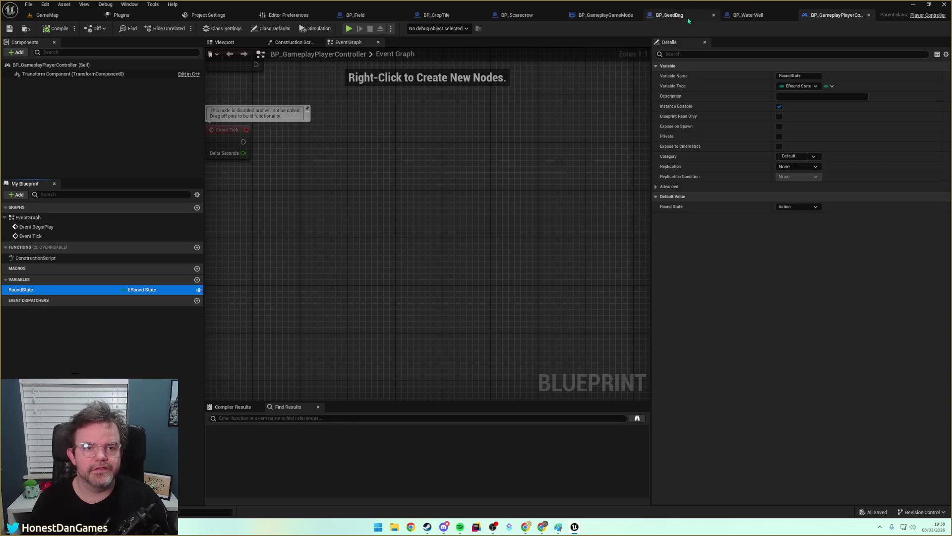
pyautogui.click(608, 15)
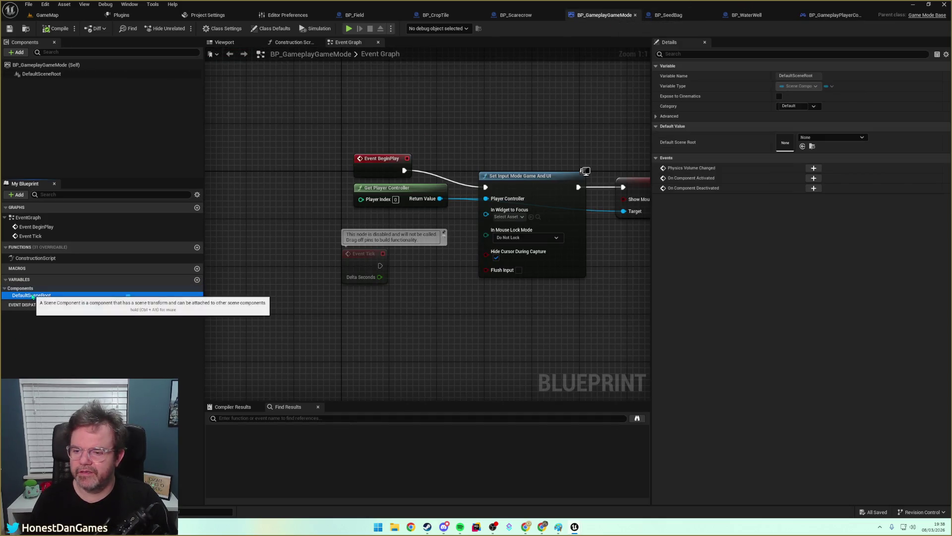
pyautogui.hotkey('ctrl', 'v')
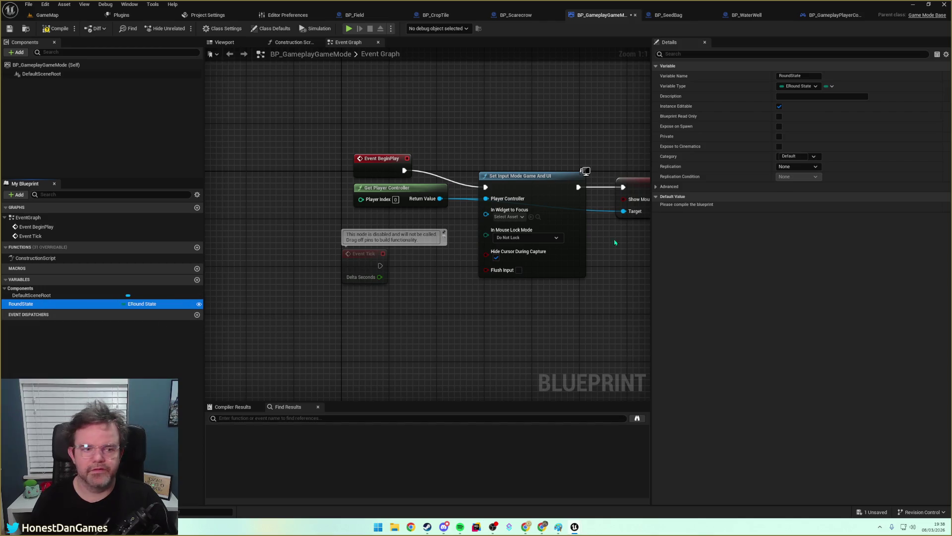
pyautogui.click(56, 28)
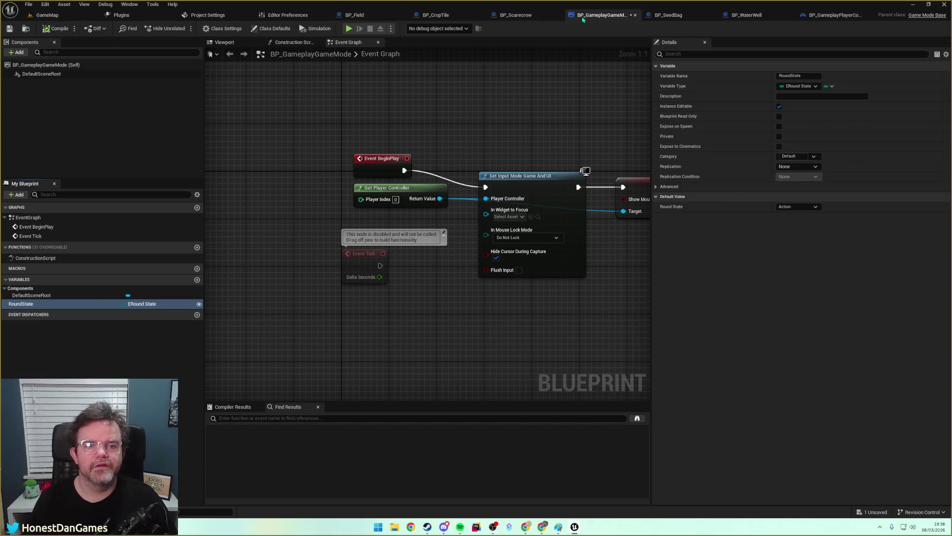
pyautogui.hotkey('ctrl', 's')
# Delete RoundState from the player controller and close it, returning to the game mode graph.
pyautogui.click(835, 15)
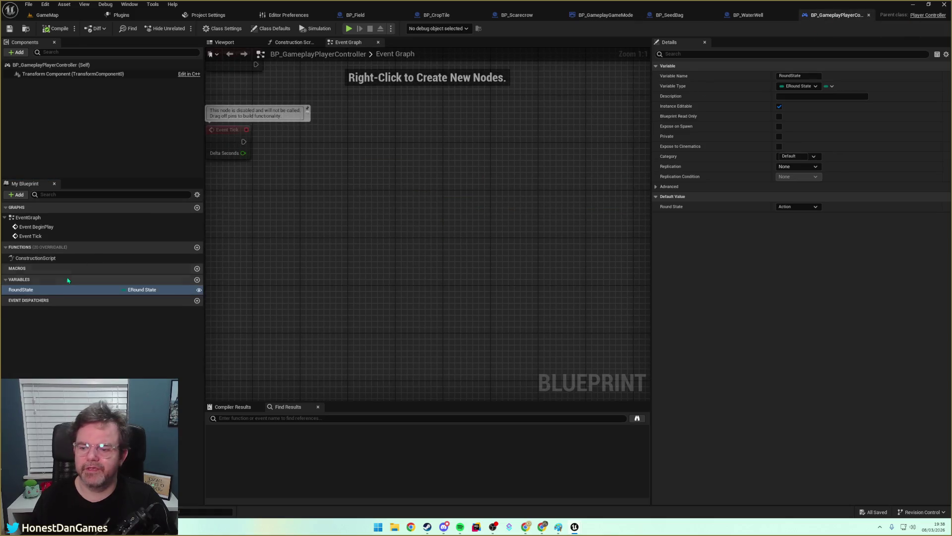
pyautogui.rightClick(41, 290)
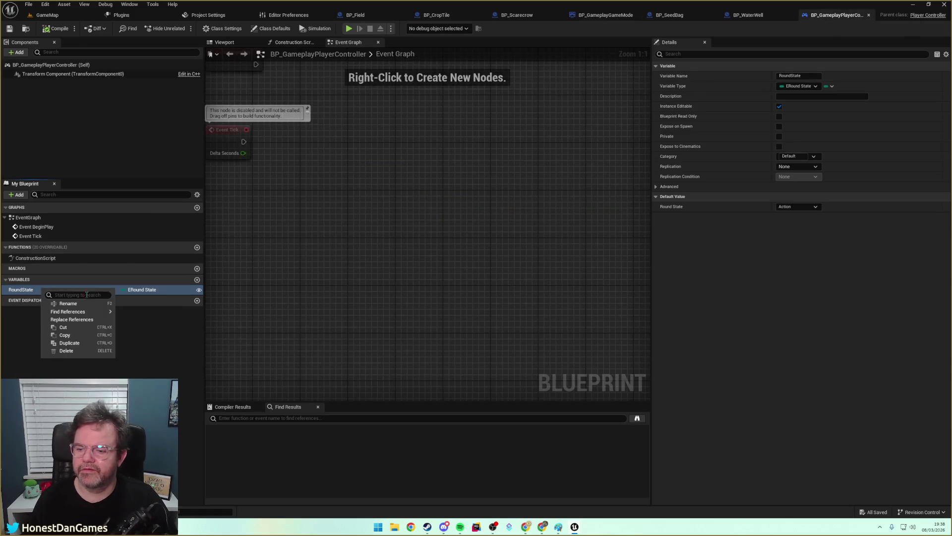
pyautogui.click(67, 351)
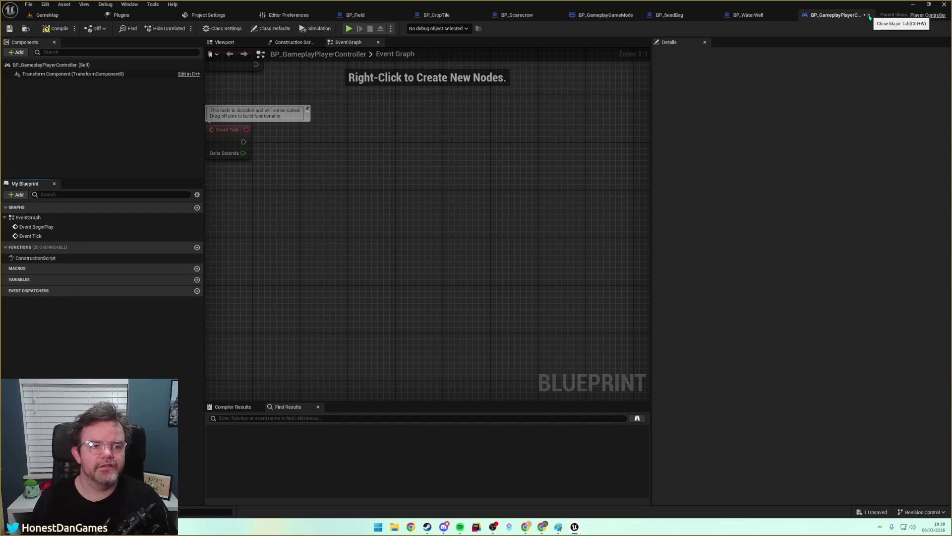
pyautogui.click(869, 18)
pyautogui.click(615, 15)
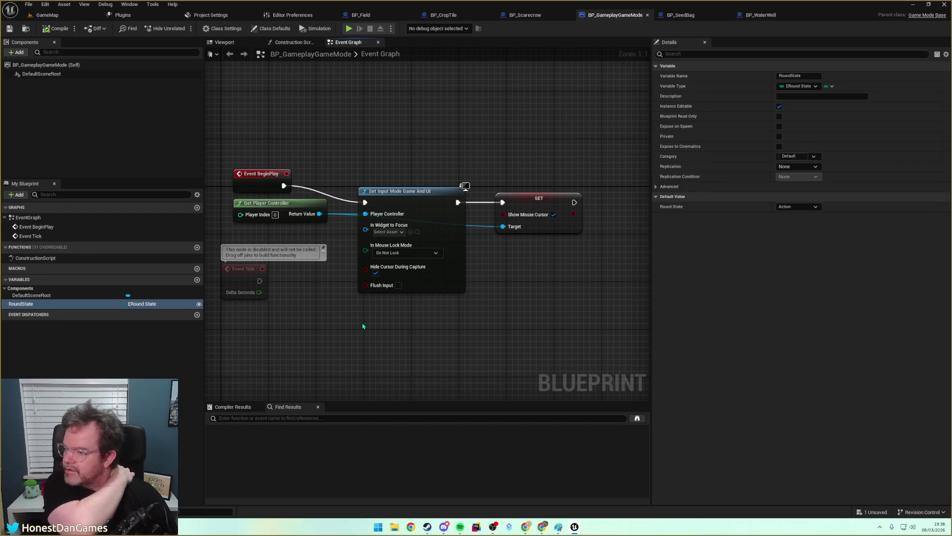
pyautogui.moveTo(321, 316)
pyautogui.mouseDown()
pyautogui.moveTo(372, 299)
pyautogui.moveTo(301, 323)
pyautogui.mouseUp()
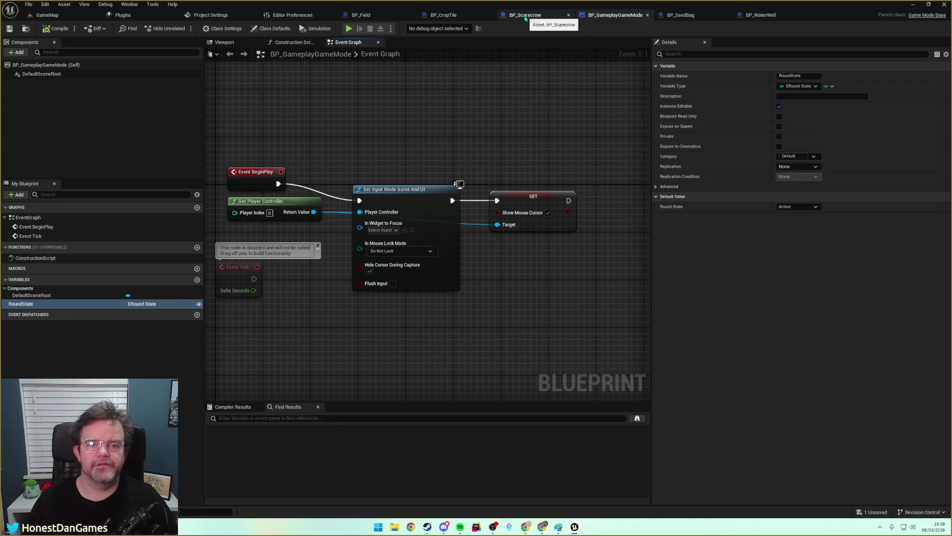
# From the cast output, get Round State and compare it with Equal (Enum) against Movement.
pyautogui.click(525, 18)
pyautogui.moveTo(392, 214)
pyautogui.mouseDown()
pyautogui.moveTo(436, 209)
pyautogui.moveTo(425, 201)
pyautogui.mouseUp()
pyautogui.write('roun')
pyautogui.press('Return')
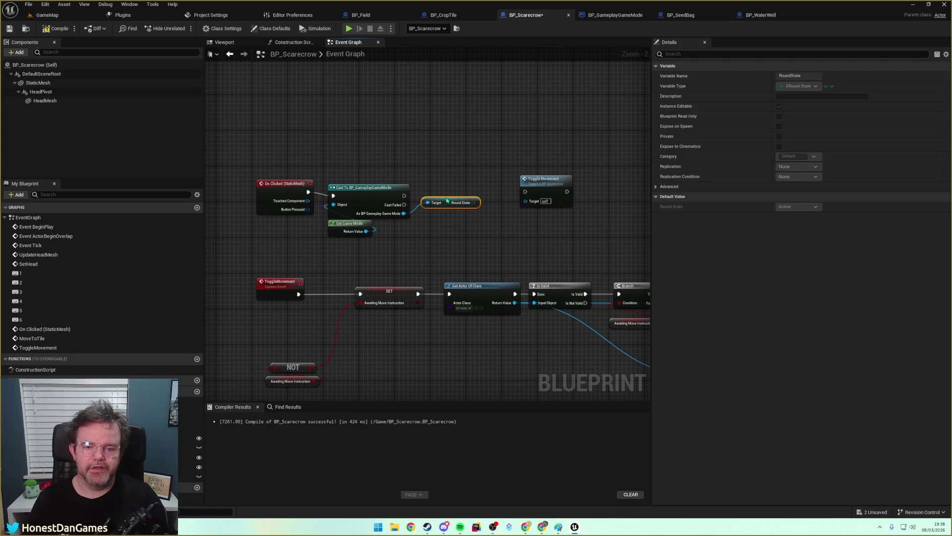
pyautogui.moveTo(480, 204); pyautogui.dragTo(487, 214)
pyautogui.write('compa')
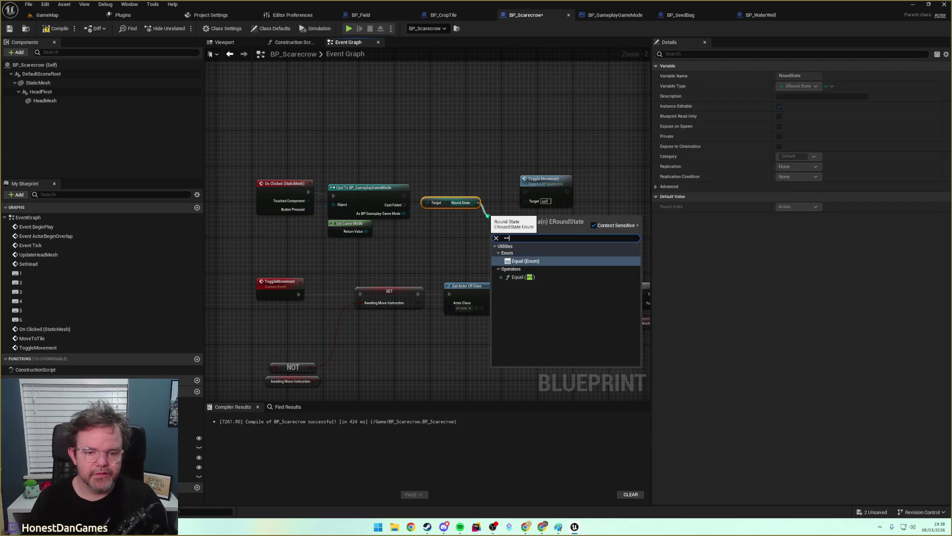
pyautogui.press('Return')
pyautogui.click(522, 234)
pyautogui.click(523, 242)
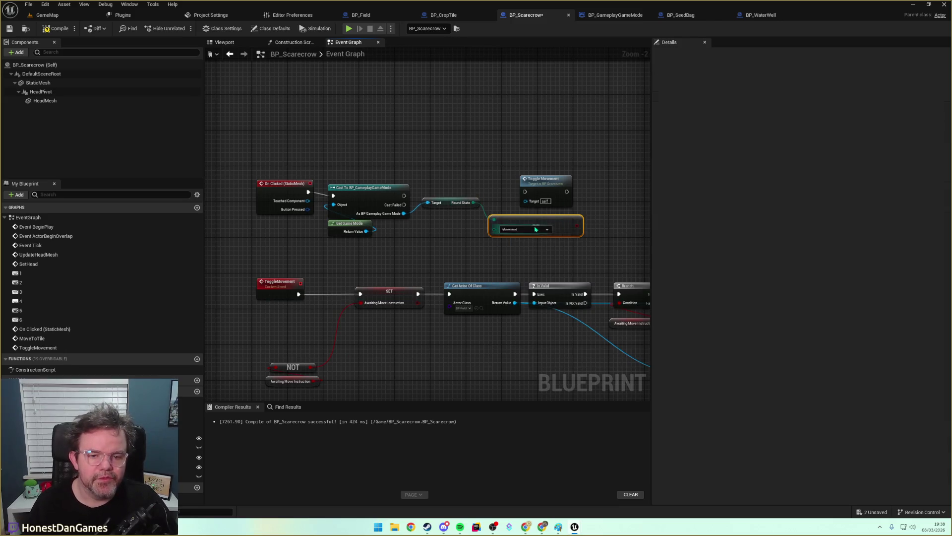
# Feed the comparison into a Branch that fires Toggle Movement, and tidy the node layout.
pyautogui.moveTo(580, 229); pyautogui.dragTo(615, 210)
pyautogui.write('branch')
pyautogui.press('Return')
pyautogui.moveTo(357, 193); pyautogui.dragTo(428, 195)
pyautogui.moveTo(437, 228)
pyautogui.mouseDown()
pyautogui.moveTo(349, 196)
pyautogui.moveTo(362, 206)
pyautogui.mouseUp()
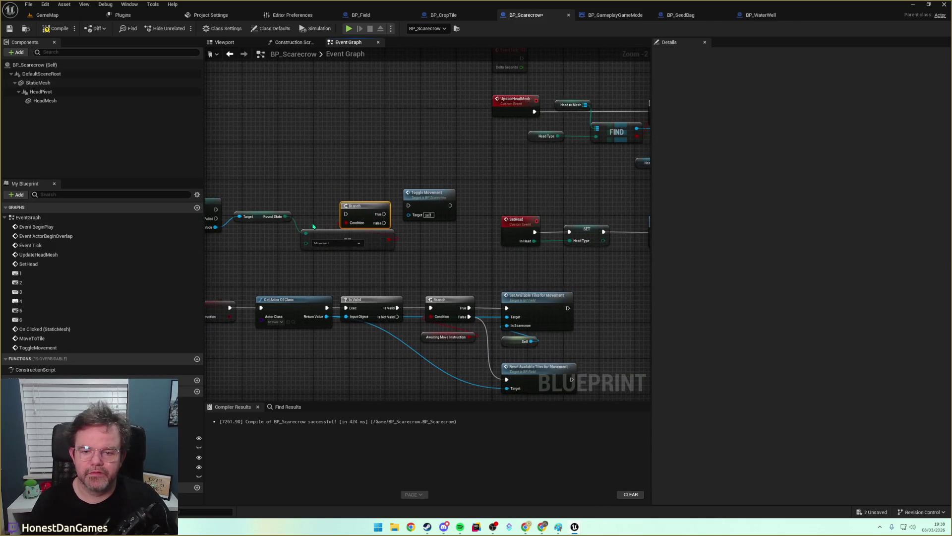
pyautogui.moveTo(239, 216)
pyautogui.mouseDown()
pyautogui.moveTo(254, 255)
pyautogui.moveTo(258, 214)
pyautogui.moveTo(272, 261)
pyautogui.mouseUp()
pyautogui.moveTo(331, 234); pyautogui.dragTo(267, 236)
pyautogui.moveTo(372, 207)
pyautogui.mouseDown()
pyautogui.moveTo(228, 212)
pyautogui.moveTo(409, 205)
pyautogui.moveTo(377, 205)
pyautogui.mouseUp()
pyautogui.click(366, 251)
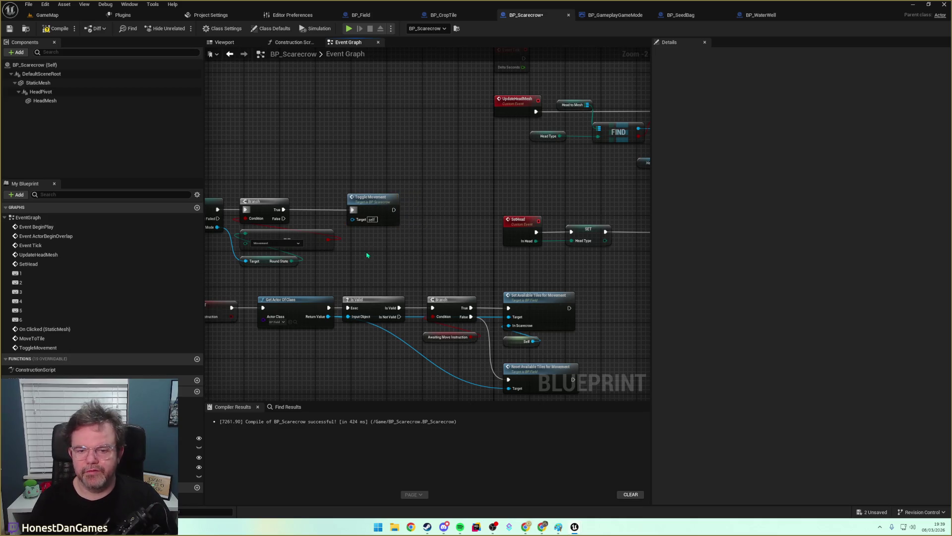
pyautogui.moveTo(411, 233); pyautogui.dragTo(579, 241)
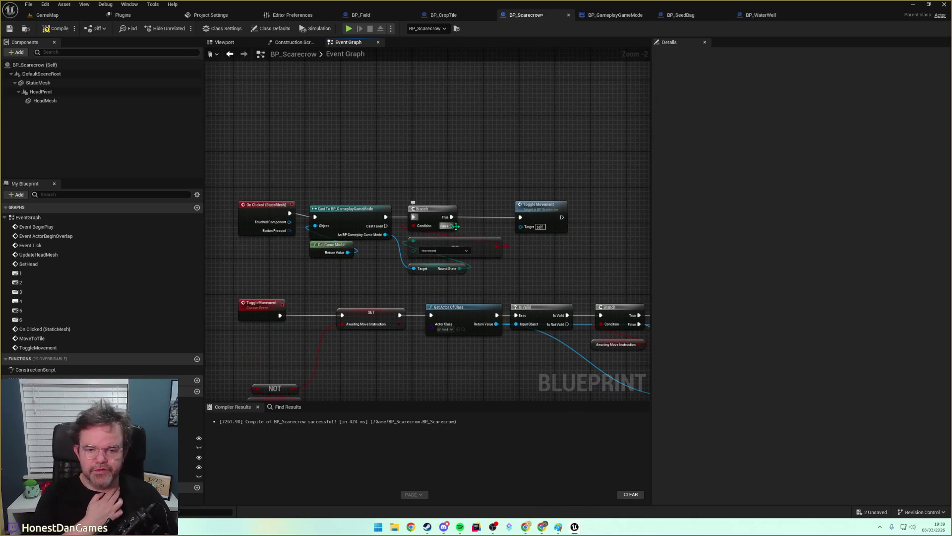
# Compile and save BP_Scarecrow, then select the cast, Branch and comparison nodes.
pyautogui.click(67, 30)
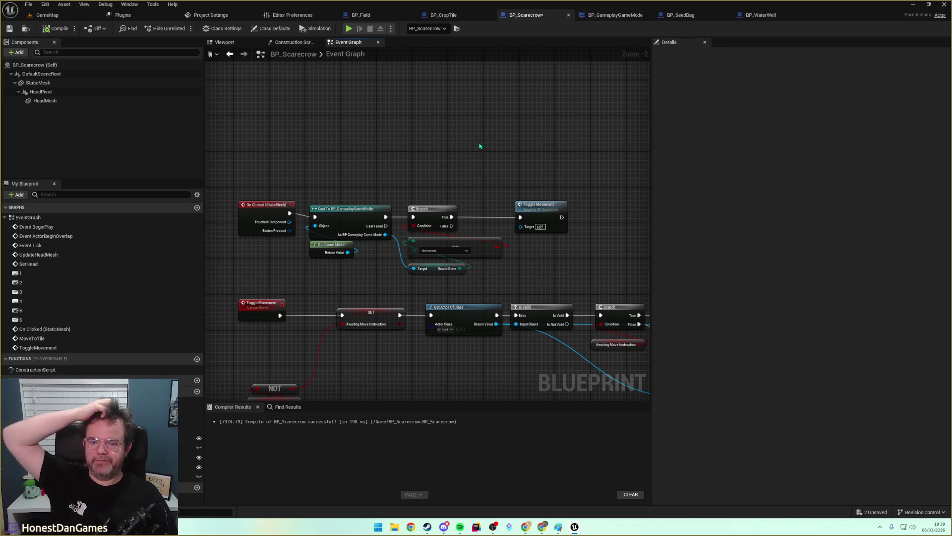
pyautogui.click(9, 28)
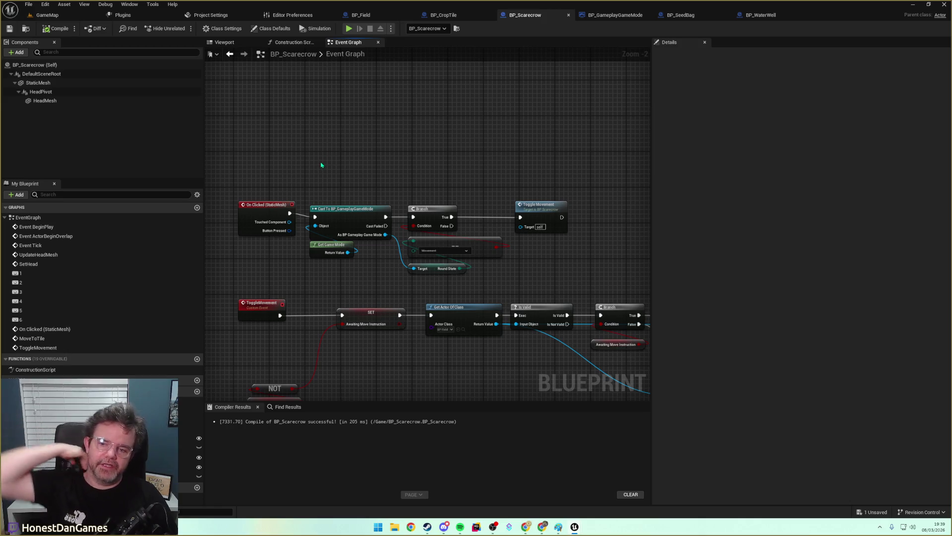
pyautogui.moveTo(321, 191)
pyautogui.mouseDown()
pyautogui.moveTo(512, 336)
pyautogui.moveTo(497, 286)
pyautogui.mouseUp()
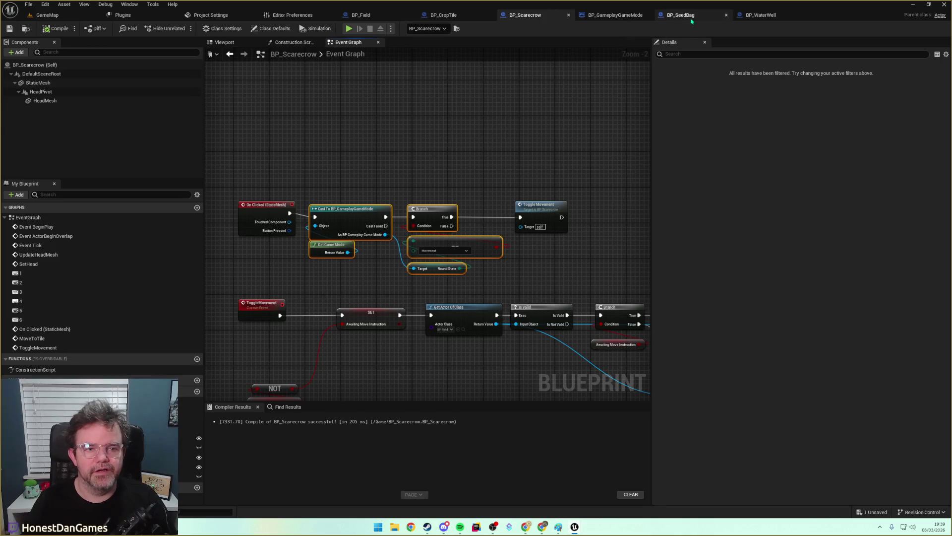
# In BP_SeedBag, route On Clicked through the pasted check, gating Toggle Seed Placement on Round State equals Action.
pyautogui.click(680, 15)
pyautogui.moveTo(379, 190); pyautogui.dragTo(576, 190)
pyautogui.hotkey('ctrl', 'v')
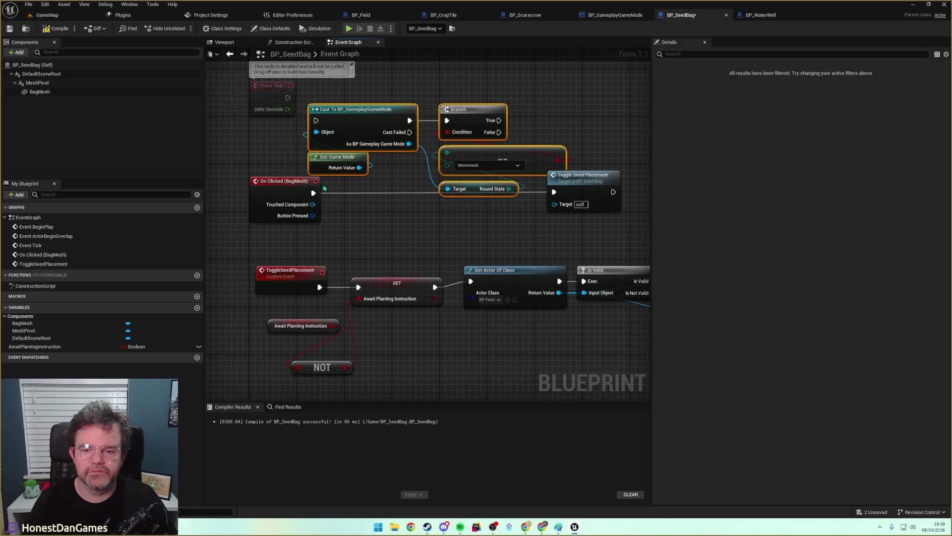
pyautogui.moveTo(313, 193); pyautogui.dragTo(316, 121)
pyautogui.moveTo(499, 120)
pyautogui.mouseDown()
pyautogui.moveTo(554, 192)
pyautogui.moveTo(643, 173)
pyautogui.mouseUp()
pyautogui.click(476, 165)
pyautogui.moveTo(509, 224)
pyautogui.mouseDown()
pyautogui.moveTo(319, 114)
pyautogui.moveTo(360, 153)
pyautogui.moveTo(360, 184)
pyautogui.moveTo(360, 160)
pyautogui.mouseUp()
pyautogui.moveTo(238, 181); pyautogui.dragTo(232, 156)
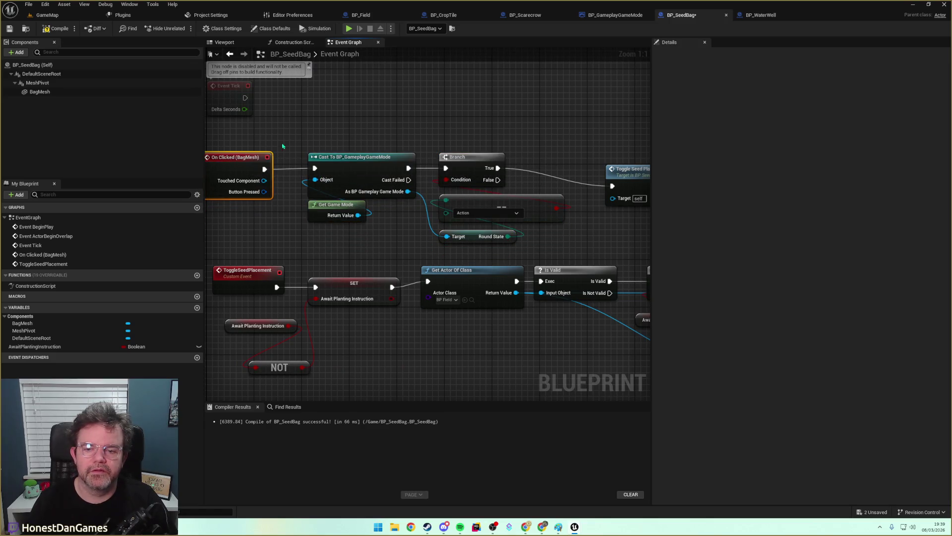
pyautogui.scroll(-2, 464, 70)
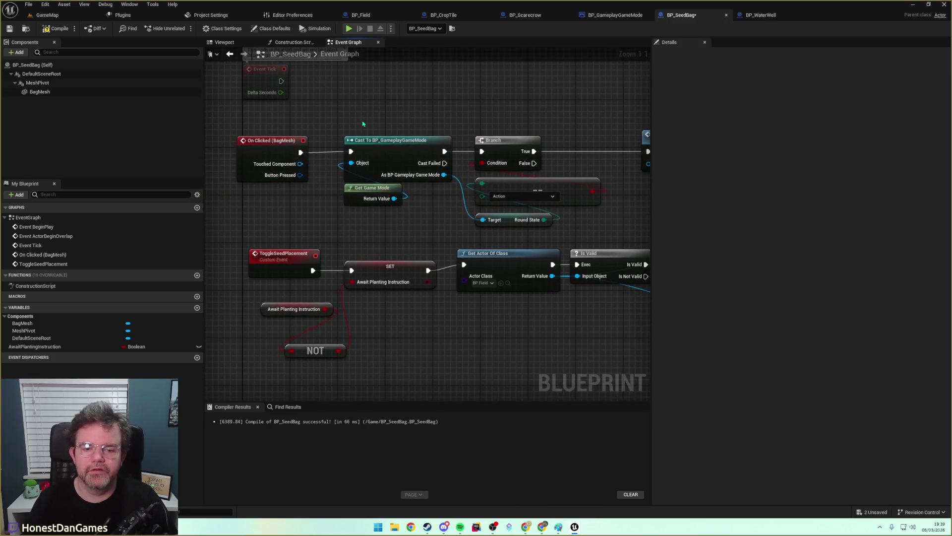
pyautogui.moveTo(413, 114); pyautogui.dragTo(406, 169)
# In BP_WaterWell, gate Toggle Water Placement behind the pasted check with Round State equal to Action.
pyautogui.click(761, 15)
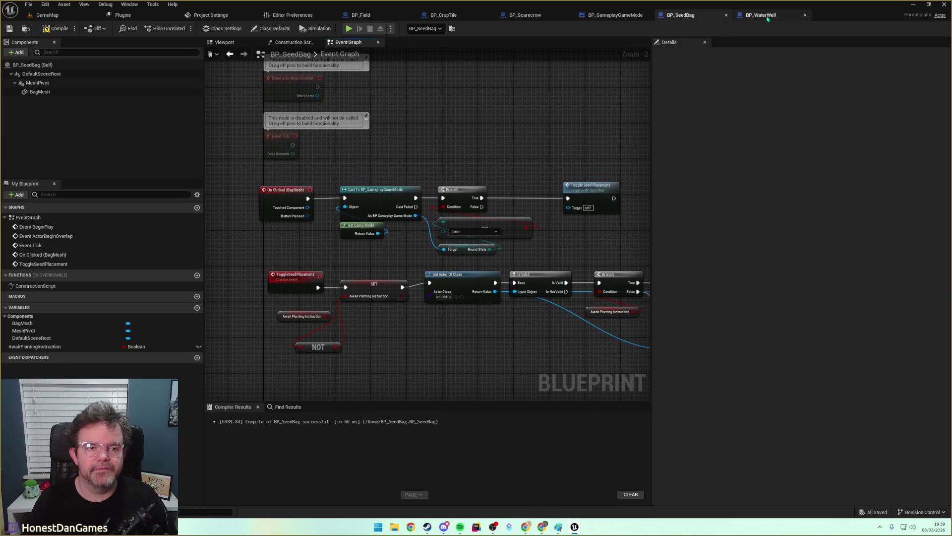
pyautogui.scroll(-4, 563, 202)
pyautogui.scroll(3, 494, 205)
pyautogui.moveTo(368, 261); pyautogui.dragTo(584, 241)
pyautogui.moveTo(317, 247); pyautogui.dragTo(568, 252)
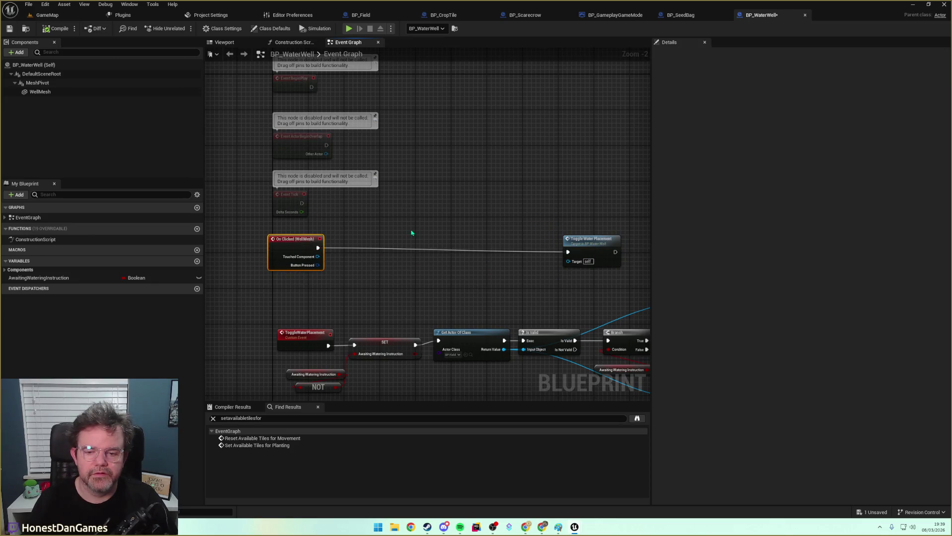
pyautogui.hotkey('ctrl', 'v')
pyautogui.moveTo(318, 248); pyautogui.dragTo(344, 273)
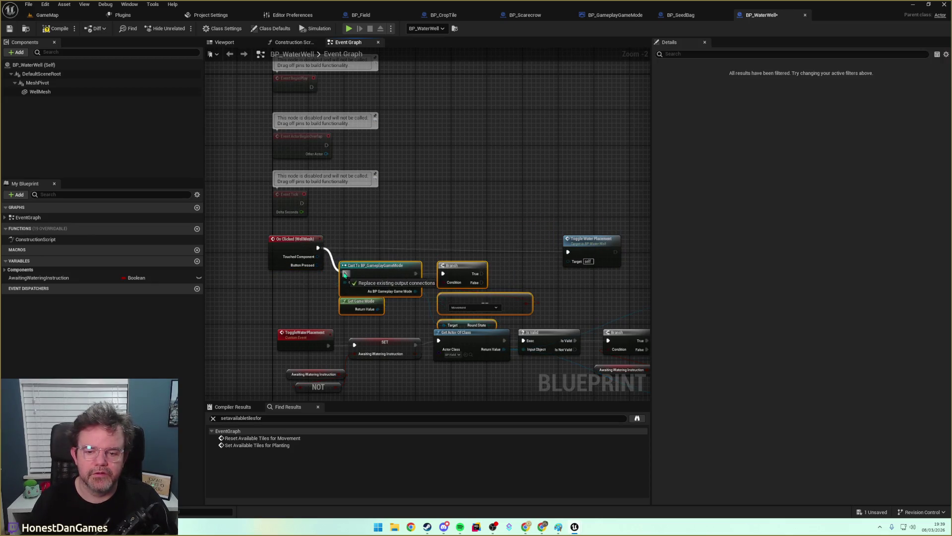
pyautogui.moveTo(481, 273); pyautogui.dragTo(568, 252)
pyautogui.click(471, 307)
pyautogui.click(459, 313)
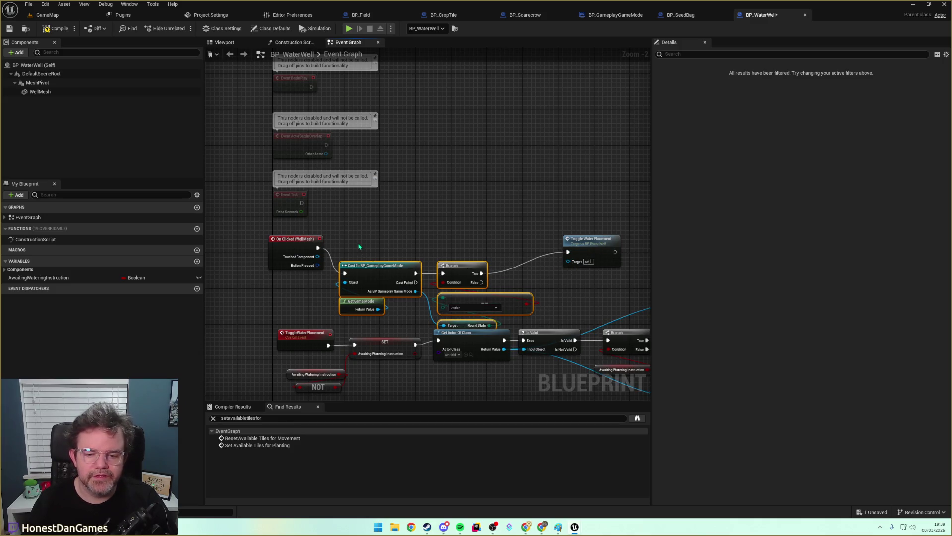
pyautogui.moveTo(466, 328); pyautogui.dragTo(475, 301)
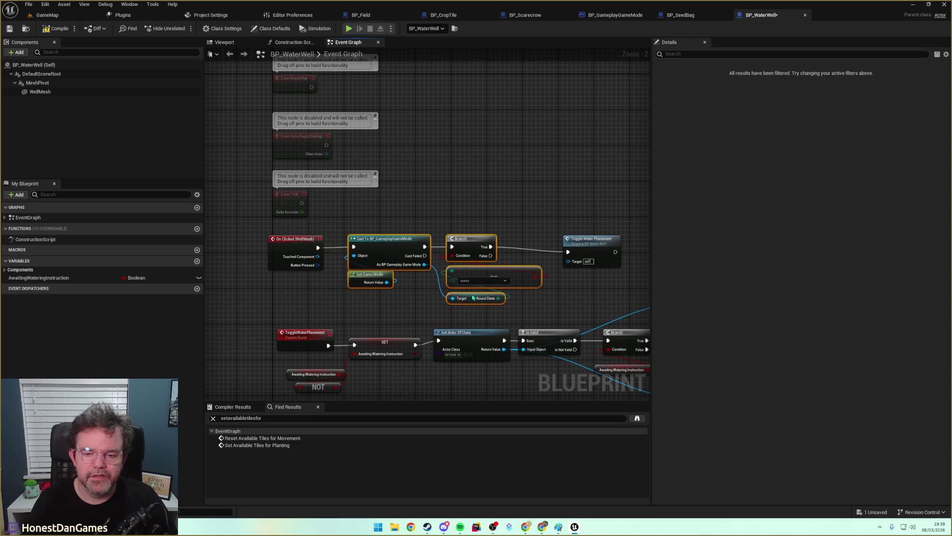
pyautogui.moveTo(585, 242); pyautogui.dragTo(586, 238)
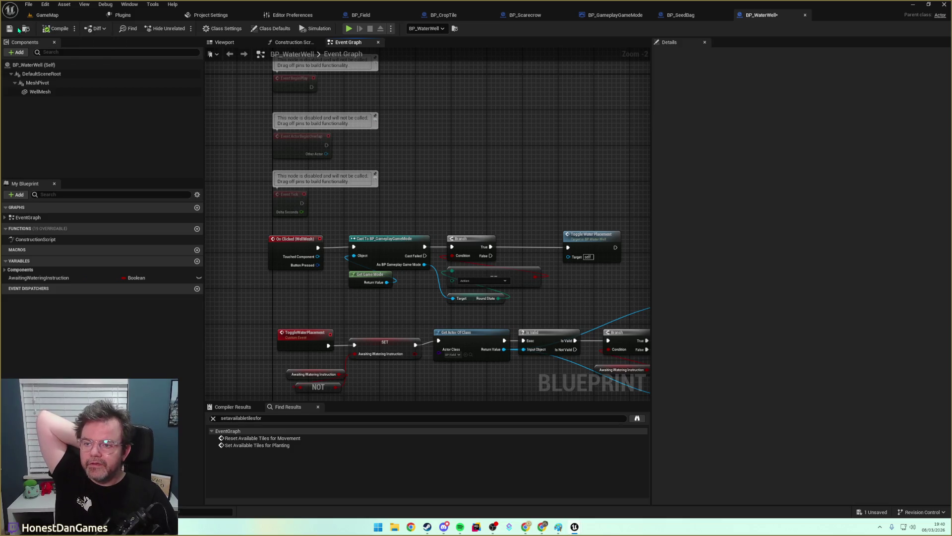
pyautogui.click(43, 17)
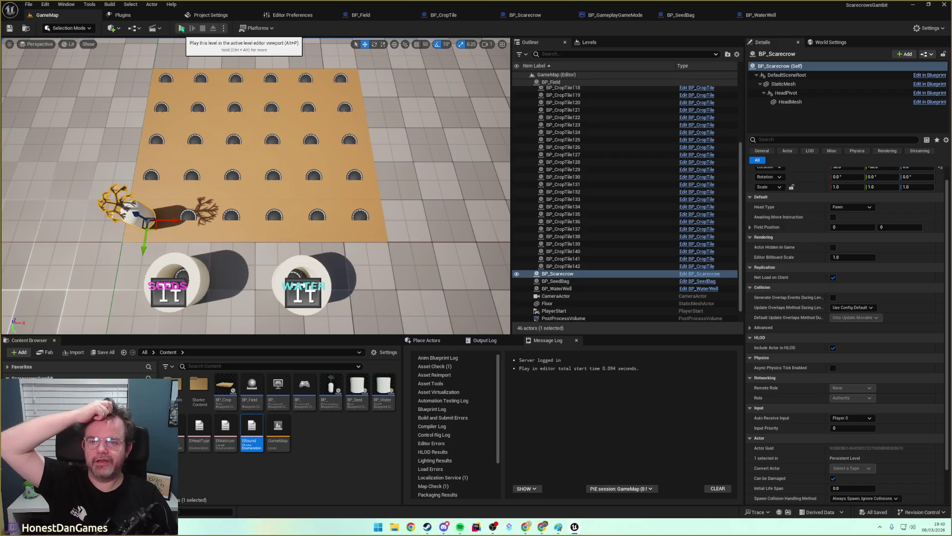
# Play-test the level by planting and watering a field tile, then stop and reopen BP_GameplayGameMode.
pyautogui.click(182, 28)
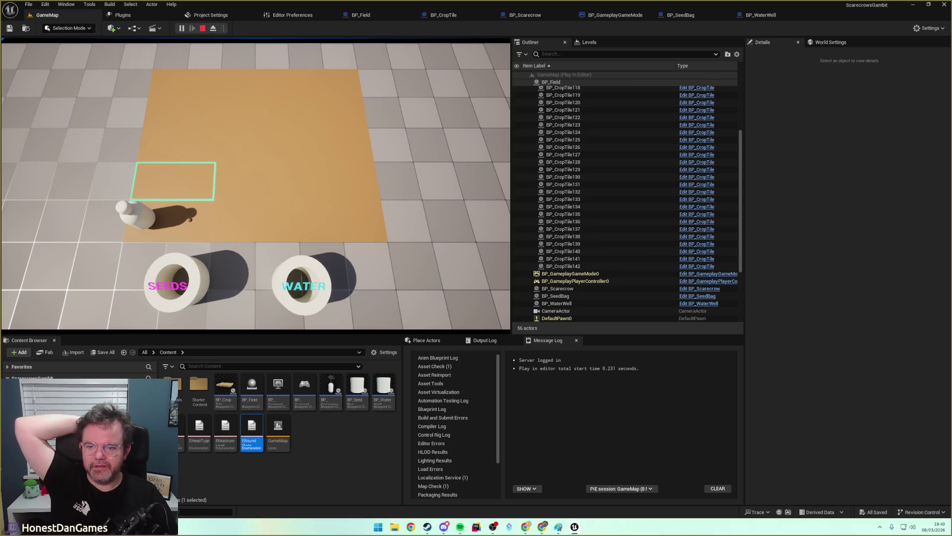
pyautogui.click(191, 188)
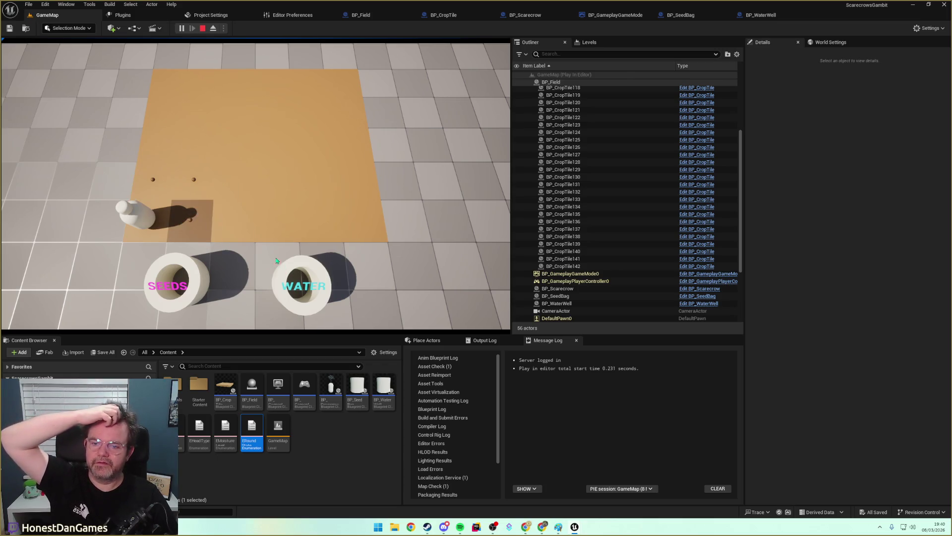
pyautogui.press('e')
pyautogui.click(164, 168)
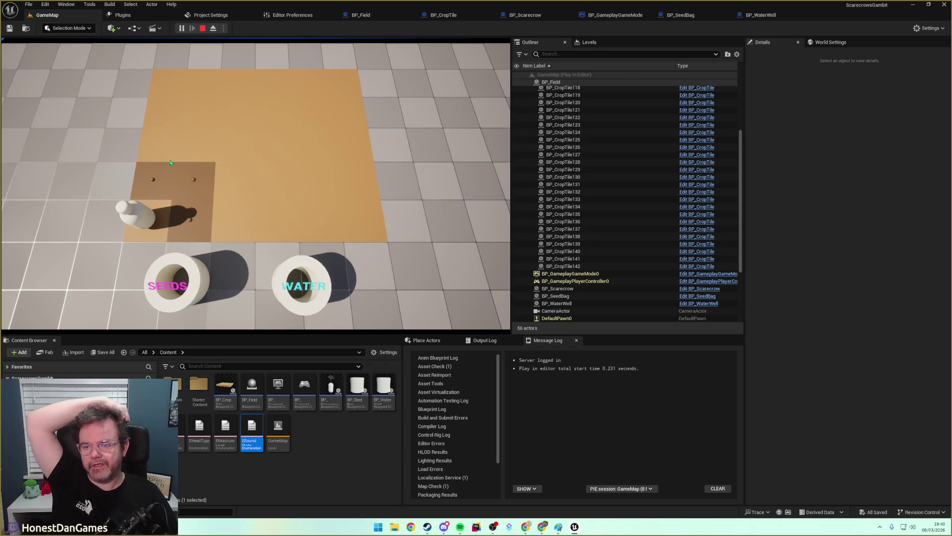
pyautogui.click(204, 29)
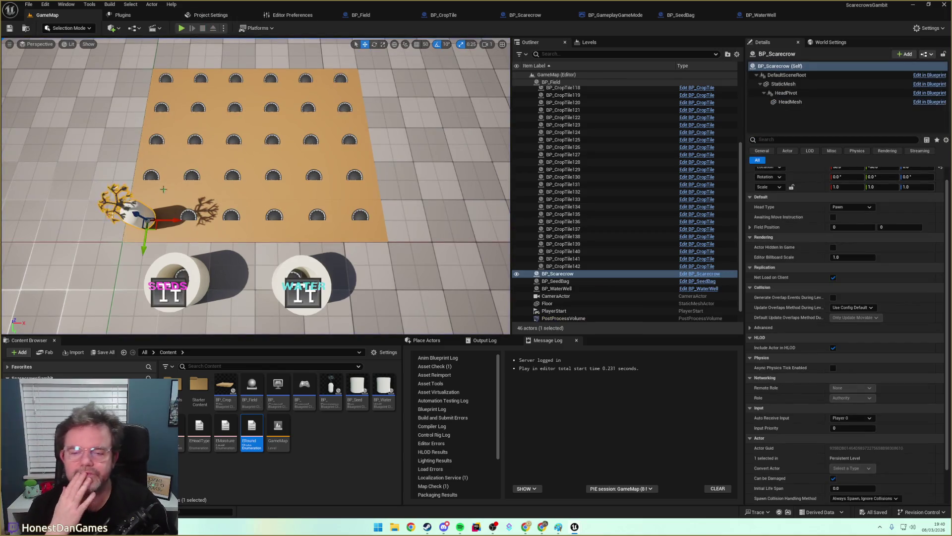
pyautogui.click(615, 15)
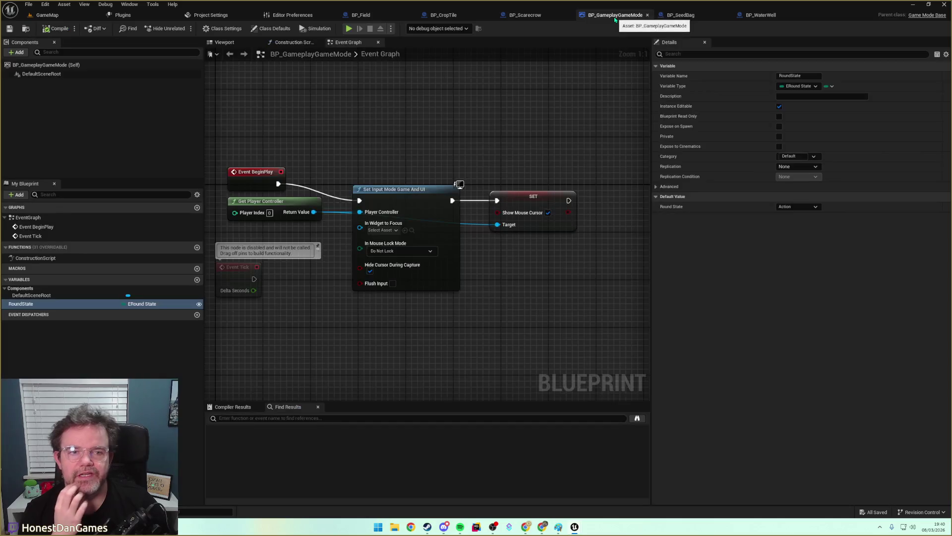
# Move the disabled Event Tick aside and add a custom event named OnActionPerformed.
pyautogui.scroll(-1, 401, 311)
pyautogui.moveTo(329, 268)
pyautogui.mouseDown()
pyautogui.moveTo(320, 327)
pyautogui.moveTo(250, 347)
pyautogui.moveTo(258, 356)
pyautogui.moveTo(361, 309)
pyautogui.mouseUp()
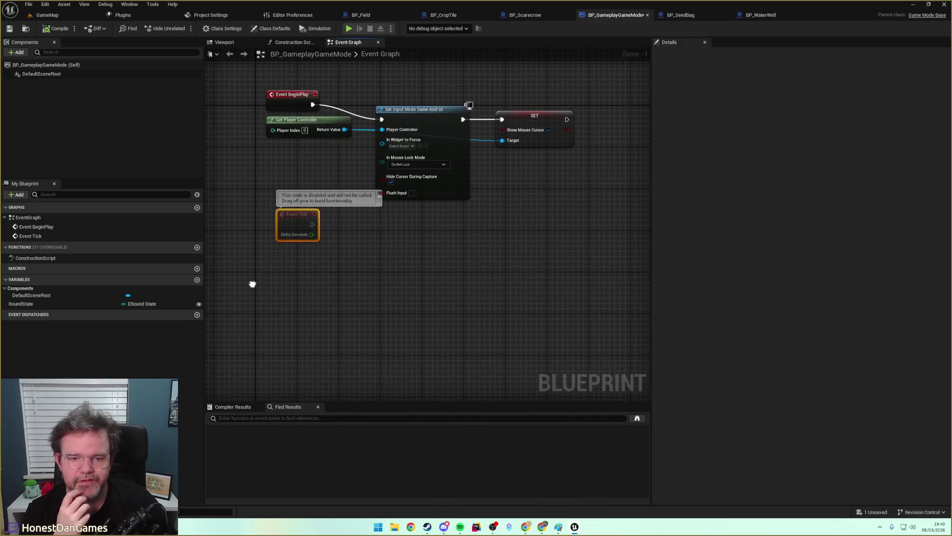
pyautogui.scroll(-5, 355, 319)
pyautogui.scroll(4, 408, 318)
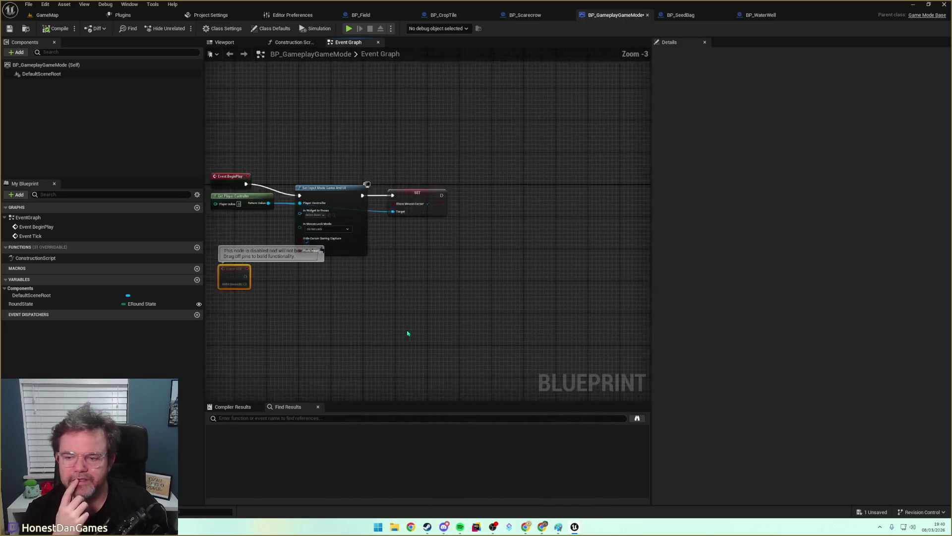
pyautogui.rightClick(264, 298)
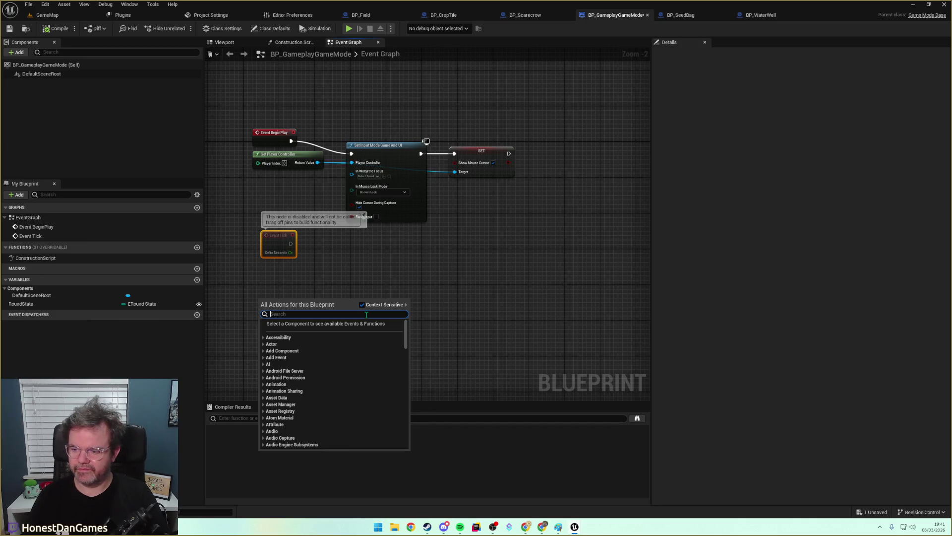
pyautogui.write('pROCE')
pyautogui.press('BackSpace')
pyautogui.press('BackSpace')
pyautogui.press('BackSpace')
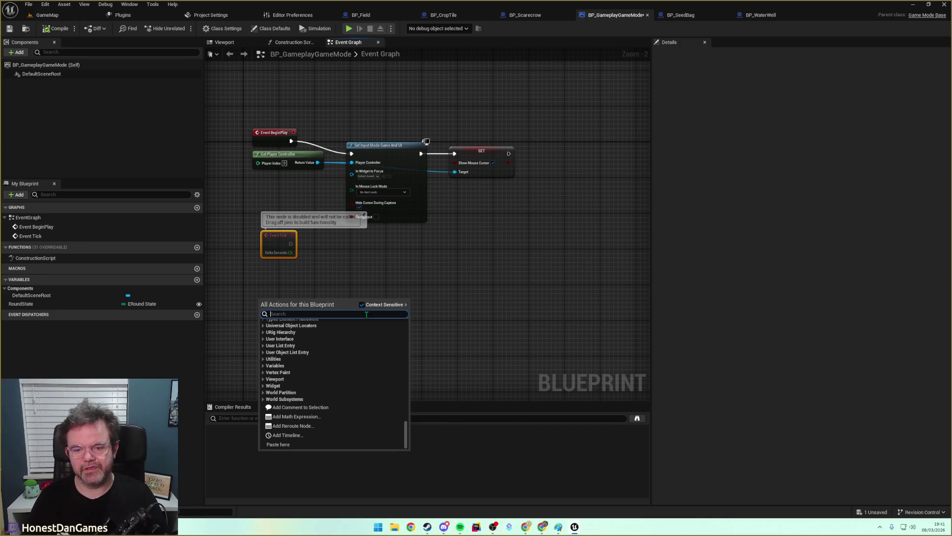
pyautogui.write('On')
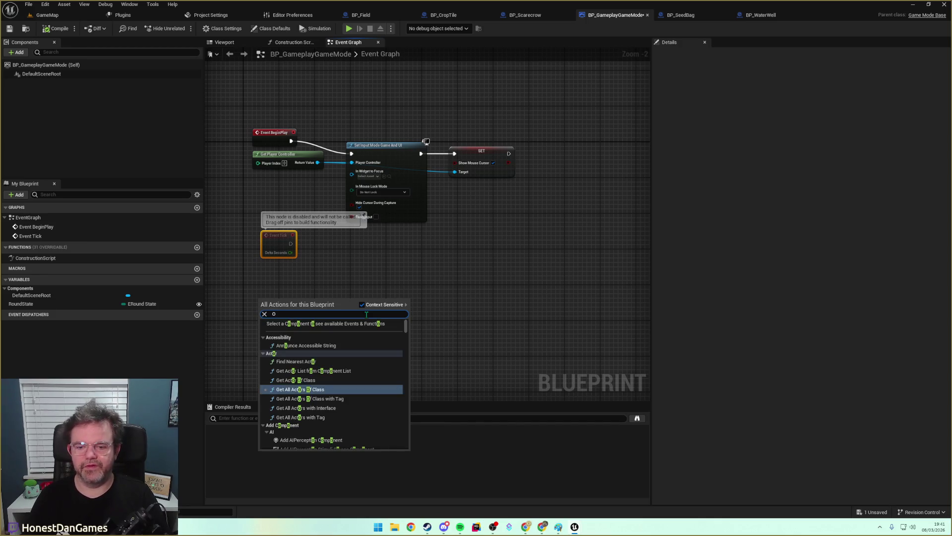
pyautogui.press('BackSpace')
pyautogui.press('BackSpace')
pyautogui.write('custom event')
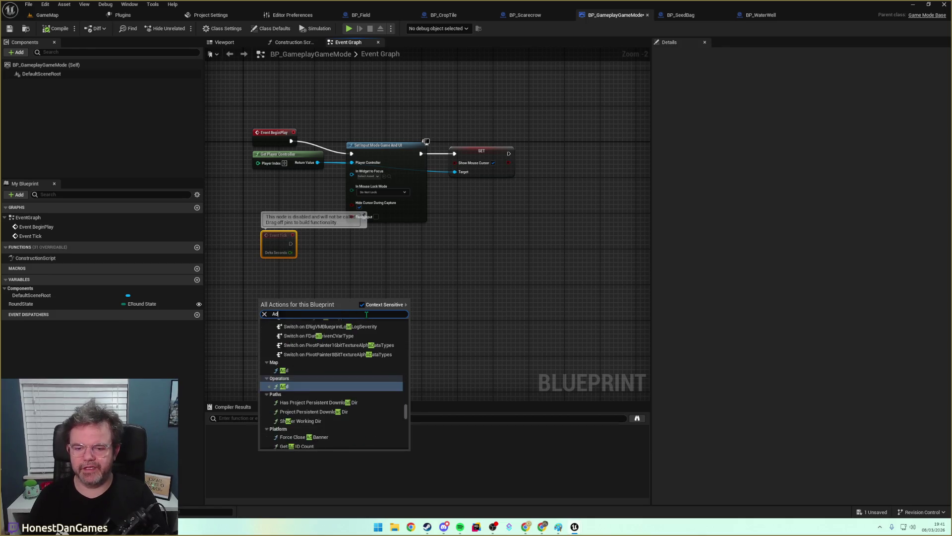
pyautogui.press('Return')
pyautogui.write('OnActionPerformed')
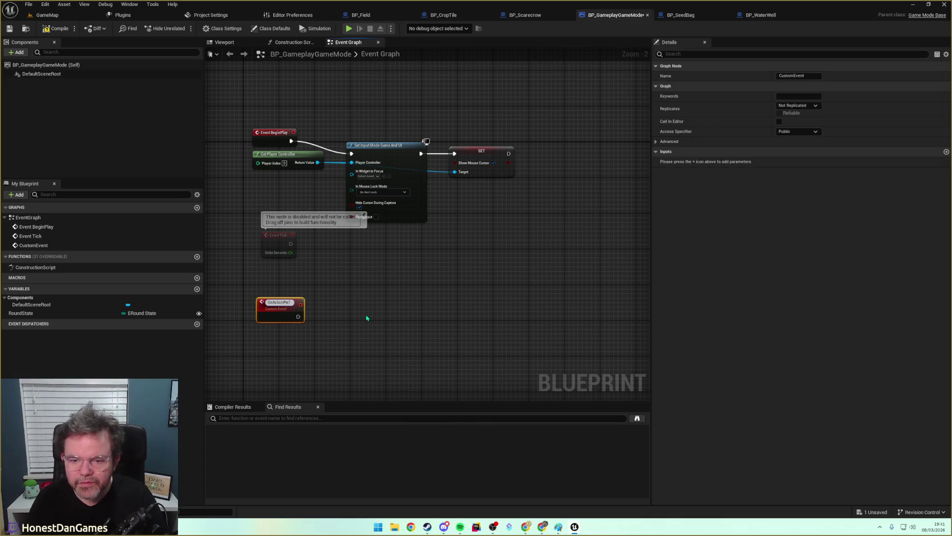
pyautogui.press('Return')
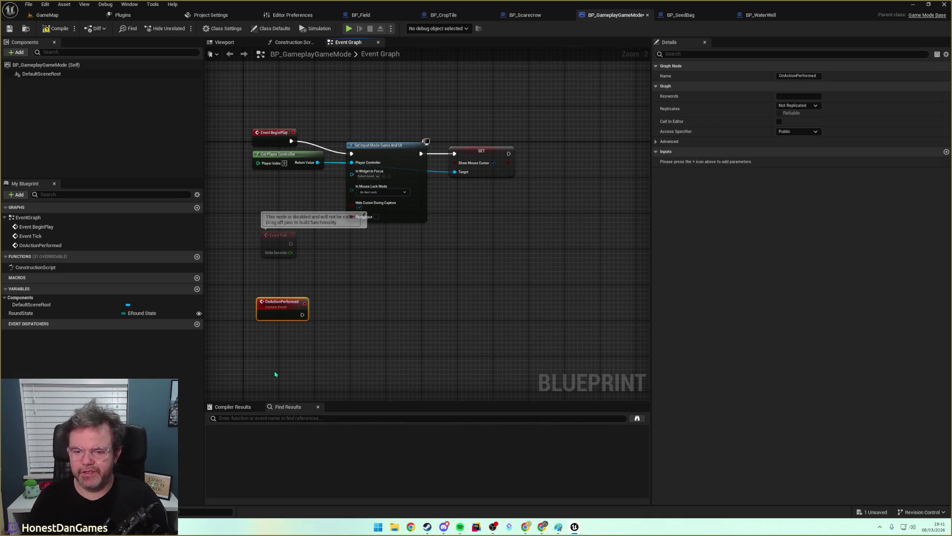
# Add a second custom event, OnMovementPerformed, placed under OnActionPerformed.
pyautogui.rightClick(275, 373)
pyautogui.write('custom event')
pyautogui.press('Return')
pyautogui.write('OnMoveme')
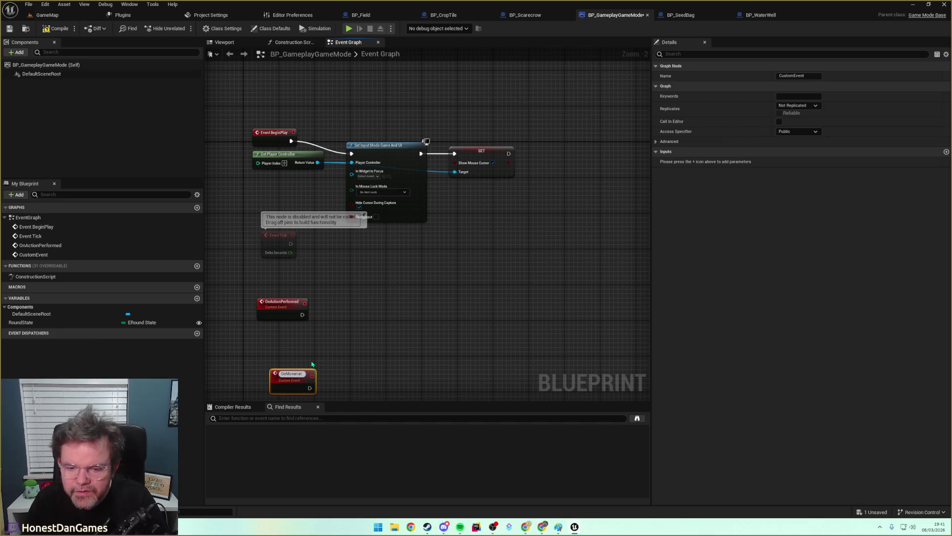
pyautogui.write('ntPerformed')
pyautogui.press('Return')
pyautogui.moveTo(312, 381); pyautogui.dragTo(298, 367)
# Add a third custom event, OnEnvironmentTurnFinished, with all three events in view.
pyautogui.rightClick(312, 231)
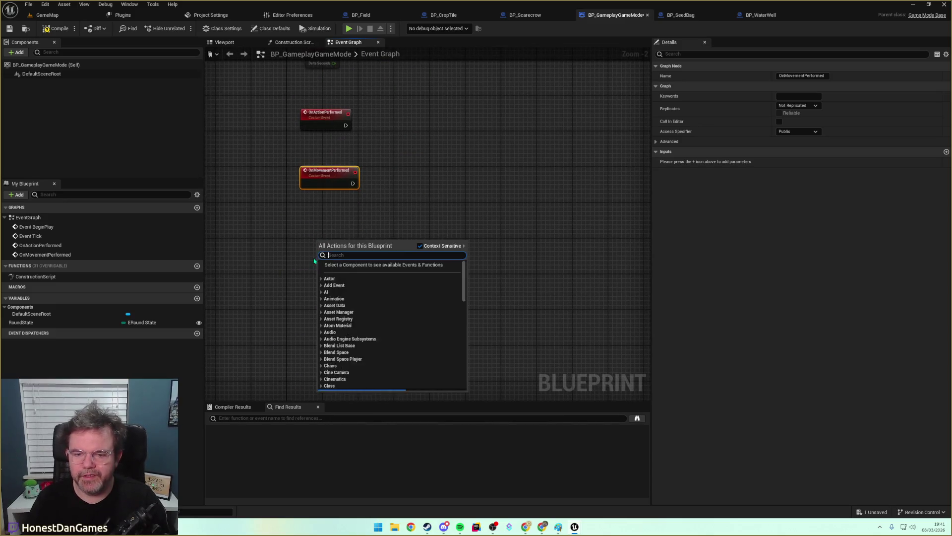
pyautogui.write('add cust')
pyautogui.press('Return')
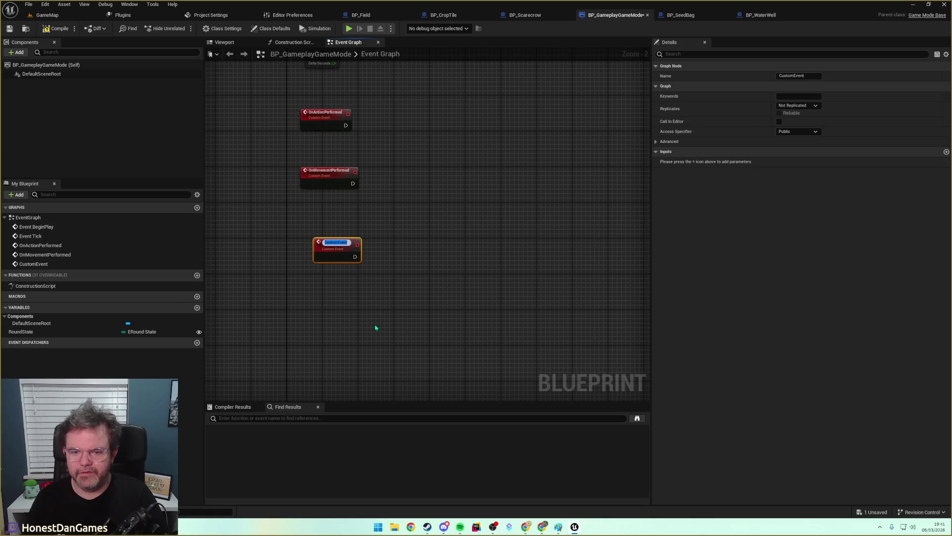
pyautogui.write('OnEnviron')
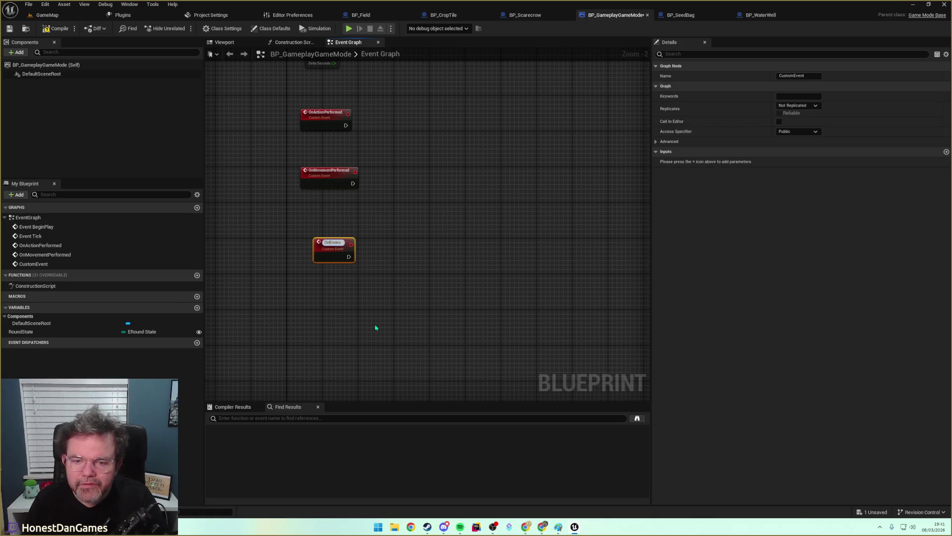
pyautogui.write('mentTurnC')
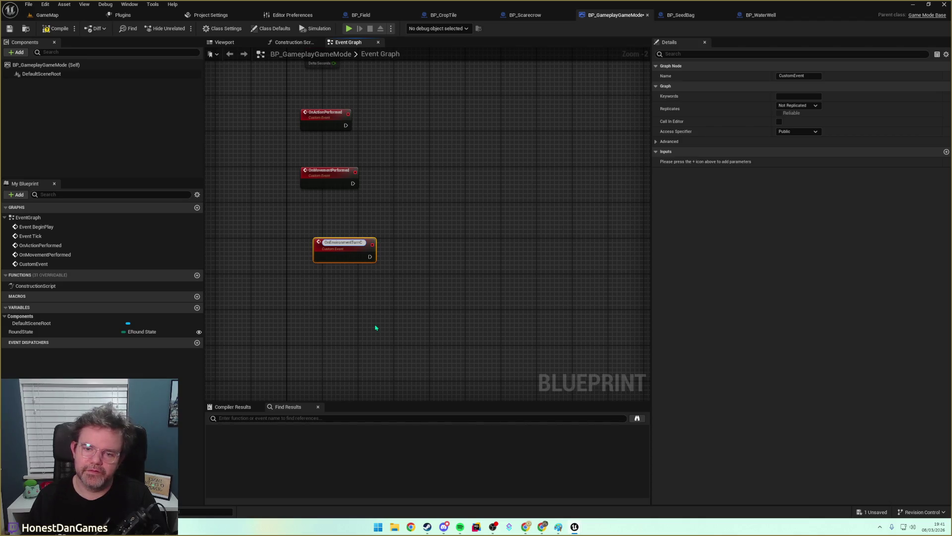
pyautogui.write('Finished')
pyautogui.press('Return')
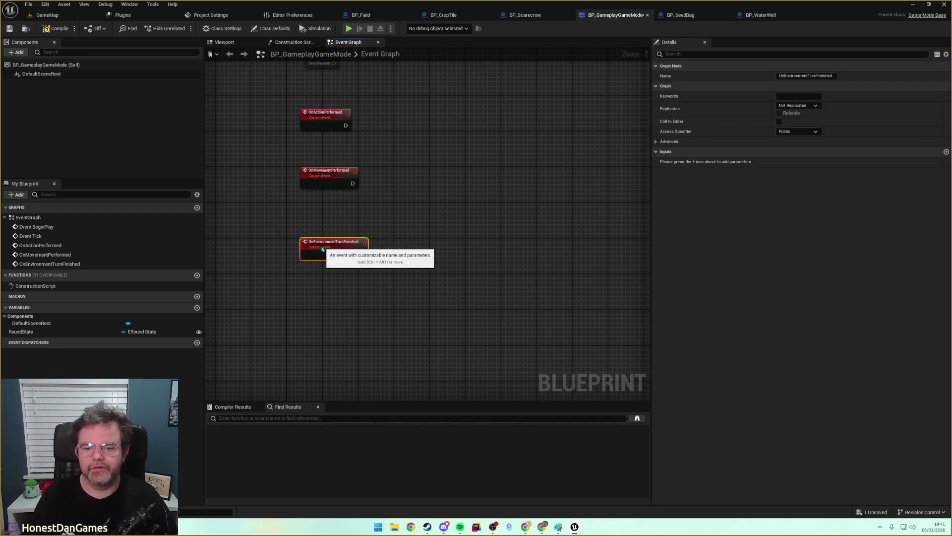
pyautogui.click(372, 219)
pyautogui.moveTo(361, 348); pyautogui.dragTo(399, 280)
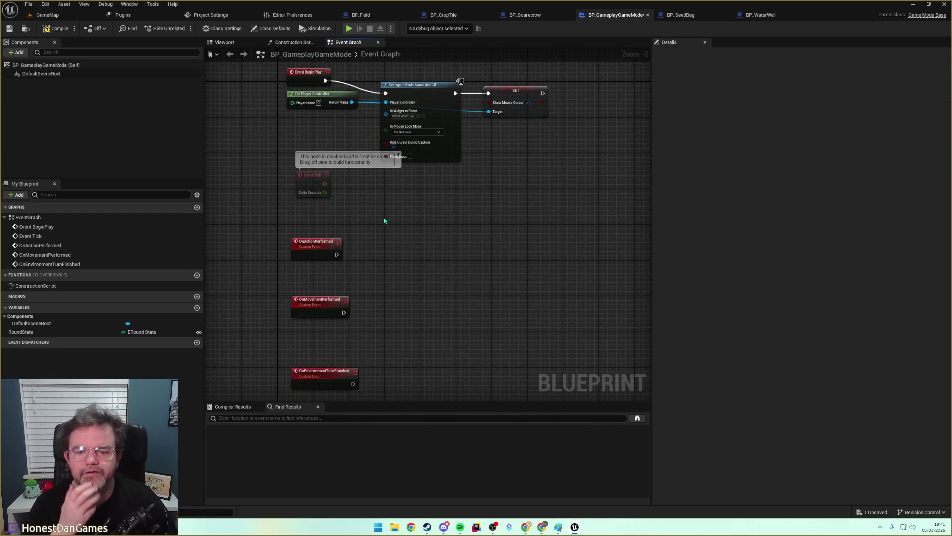
# Make OnActionPerformed set RoundState to Movement.
pyautogui.moveTo(22, 331); pyautogui.dragTo(405, 246)
pyautogui.click(402, 272)
pyautogui.click(410, 254)
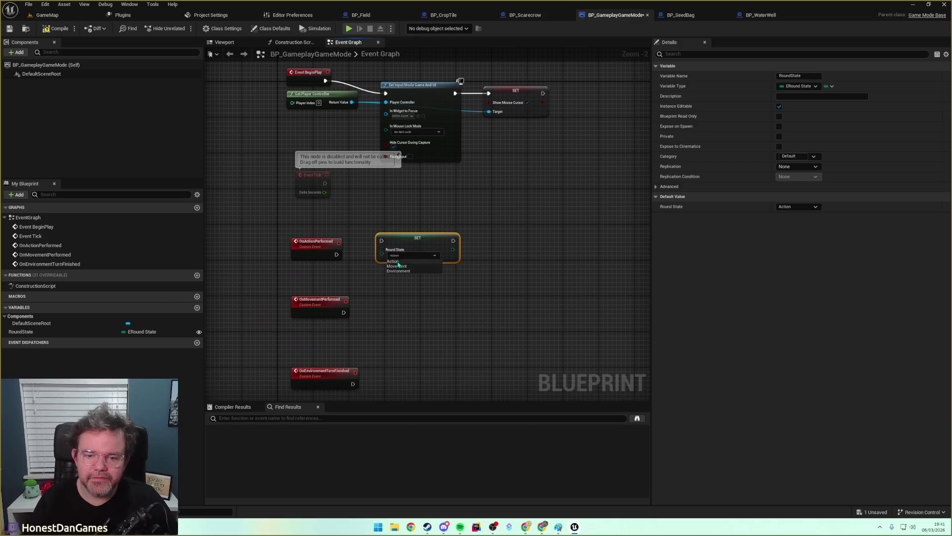
pyautogui.click(396, 266)
pyautogui.moveTo(336, 255)
pyautogui.mouseDown()
pyautogui.moveTo(382, 241)
pyautogui.moveTo(416, 254)
pyautogui.mouseUp()
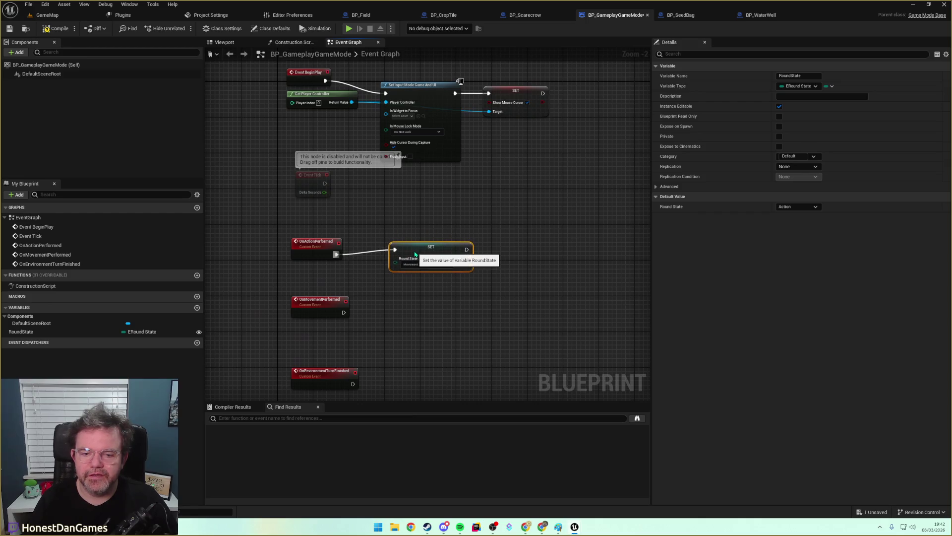
pyautogui.click(355, 311)
# Duplicate the setter so OnMovementPerformed sets RoundState to Environment.
pyautogui.click(413, 252)
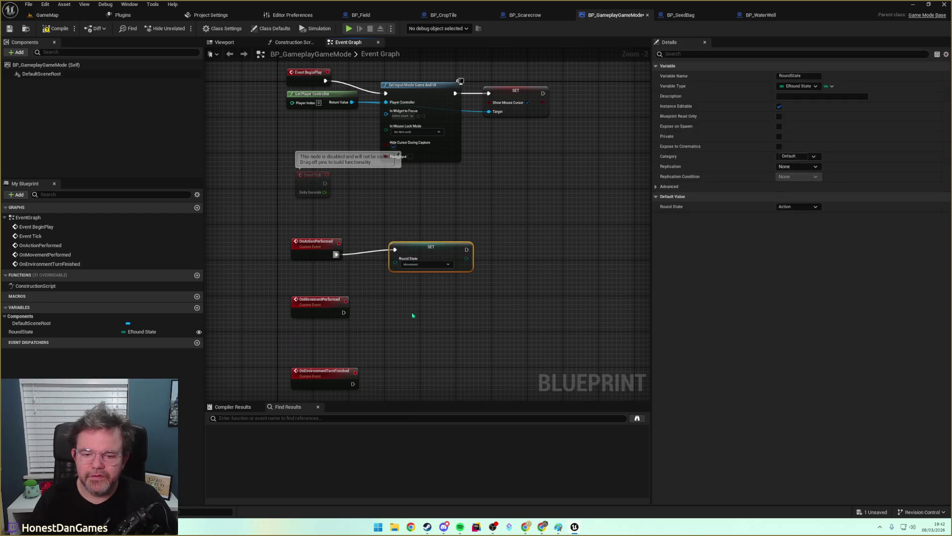
pyautogui.hotkey('ctrl', 'c')
pyautogui.hotkey('ctrl', 'v')
pyautogui.moveTo(342, 312)
pyautogui.mouseDown()
pyautogui.moveTo(361, 323)
pyautogui.moveTo(421, 313)
pyautogui.moveTo(360, 298)
pyautogui.moveTo(382, 313)
pyautogui.moveTo(400, 290)
pyautogui.mouseUp()
pyautogui.click(438, 331)
pyautogui.click(430, 346)
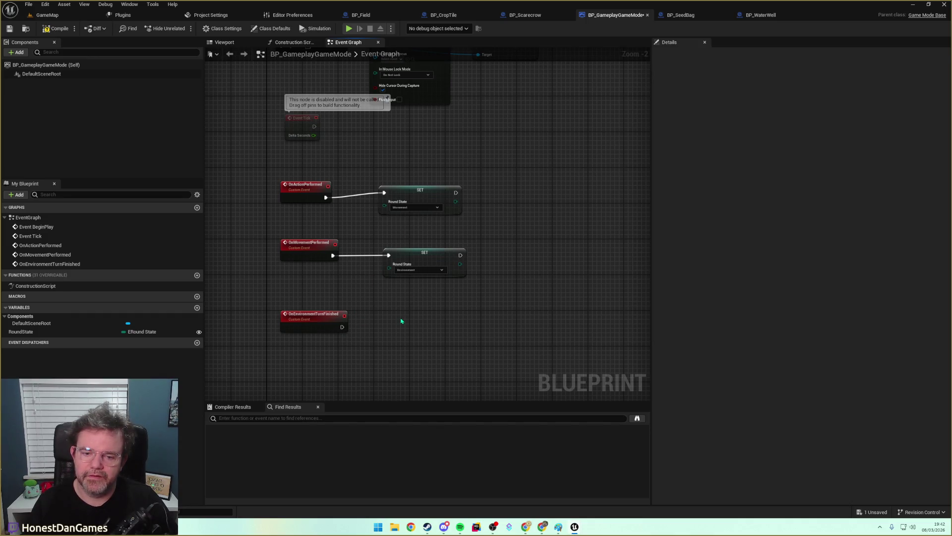
# Connect OnEnvironmentTurnFinished to a third RoundState setter set to Action.
pyautogui.hotkey('ctrl', 'v')
pyautogui.moveTo(342, 327); pyautogui.dragTo(410, 321)
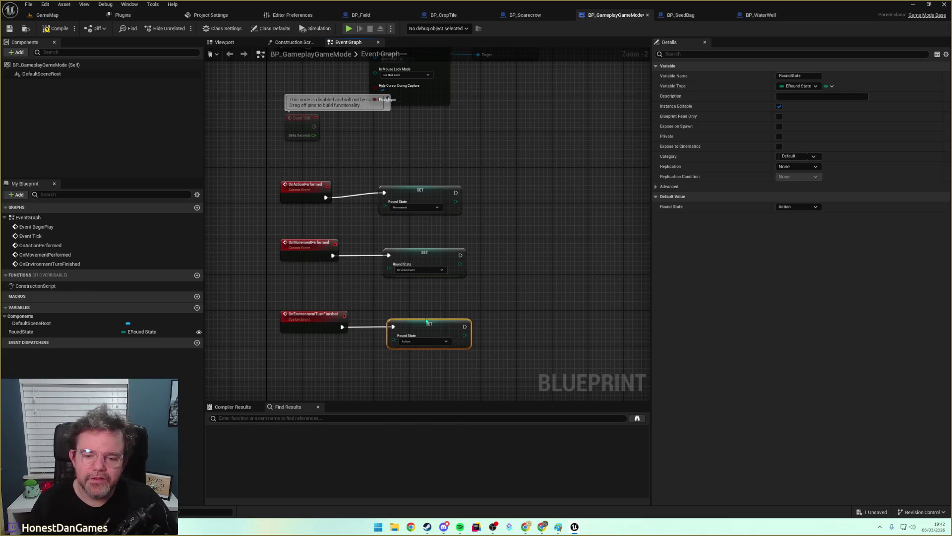
pyautogui.click(312, 372)
pyautogui.click(313, 320)
pyautogui.moveTo(313, 383); pyautogui.dragTo(227, 355)
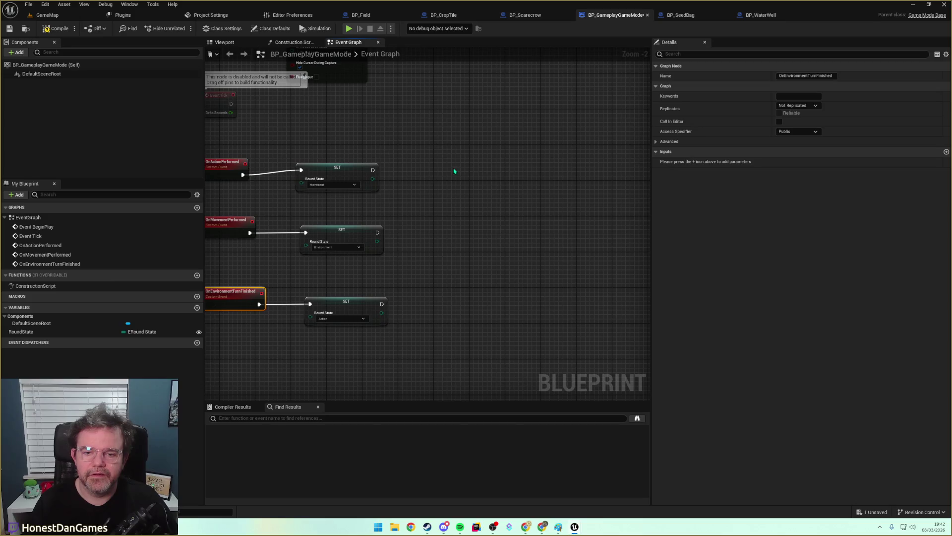
# Add a custom event named OnRoundStateUpdated.
pyautogui.rightClick(454, 171)
pyautogui.write('Add Cus')
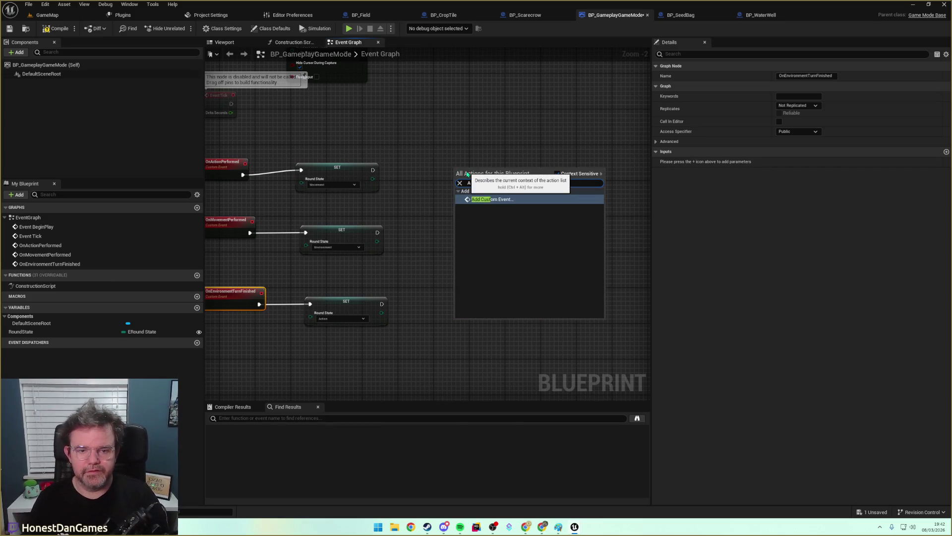
pyautogui.press('Return')
pyautogui.write('On')
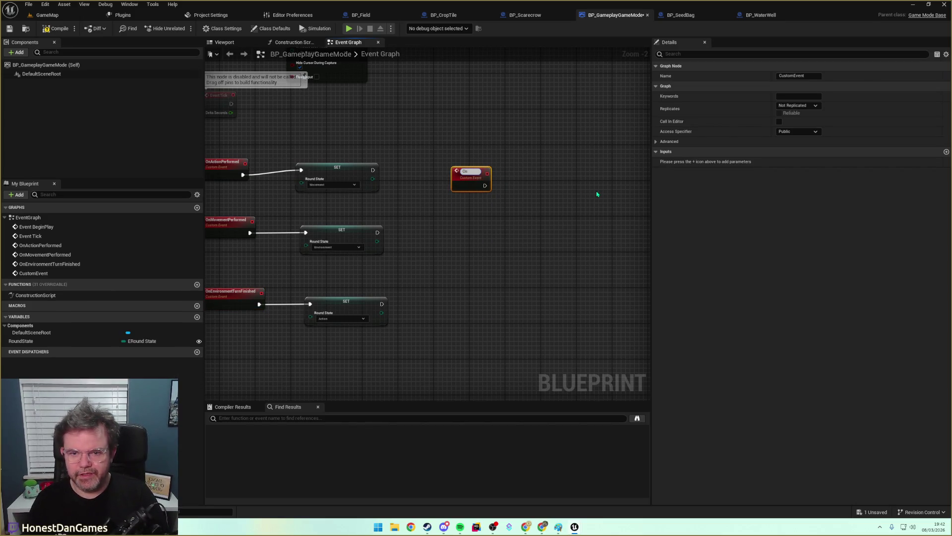
pyautogui.write('RoundStateUpdated')
pyautogui.press('Return')
pyautogui.moveTo(484, 169)
pyautogui.mouseDown()
pyautogui.moveTo(462, 169)
pyautogui.moveTo(536, 182)
pyautogui.mouseUp()
# Call On Round State Updated after each of the three RoundState setters.
pyautogui.moveTo(372, 170); pyautogui.dragTo(408, 174)
pyautogui.write('yb')
pyautogui.press('BackSpace')
pyautogui.press('BackSpace')
pyautogui.press('BackSpace')
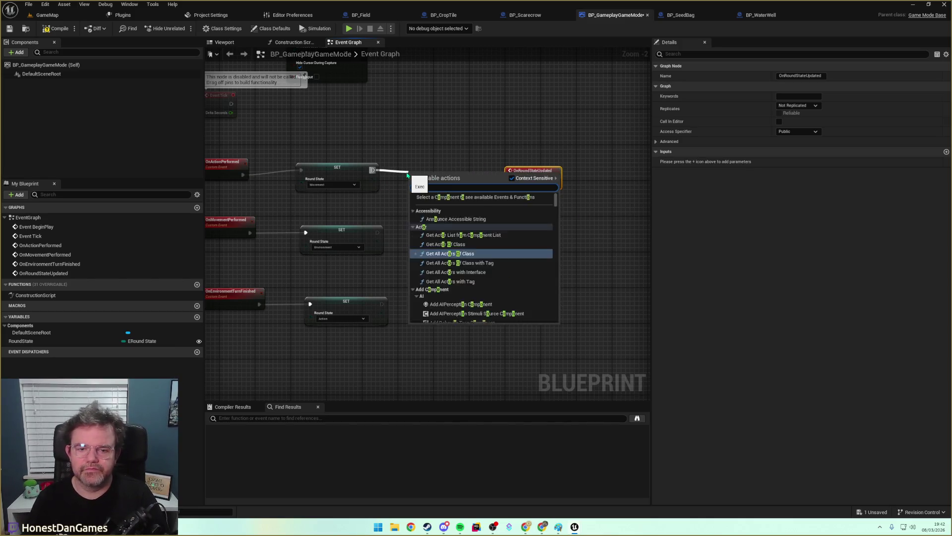
pyautogui.write('roundstate')
pyautogui.press('Return')
pyautogui.moveTo(436, 177)
pyautogui.mouseDown()
pyautogui.moveTo(437, 240)
pyautogui.moveTo(445, 227)
pyautogui.mouseUp()
pyautogui.moveTo(383, 236); pyautogui.dragTo(421, 237)
pyautogui.moveTo(382, 304)
pyautogui.mouseDown()
pyautogui.moveTo(422, 237)
pyautogui.moveTo(470, 236)
pyautogui.moveTo(434, 299)
pyautogui.moveTo(415, 263)
pyautogui.moveTo(453, 269)
pyautogui.moveTo(588, 237)
pyautogui.moveTo(527, 252)
pyautogui.mouseUp()
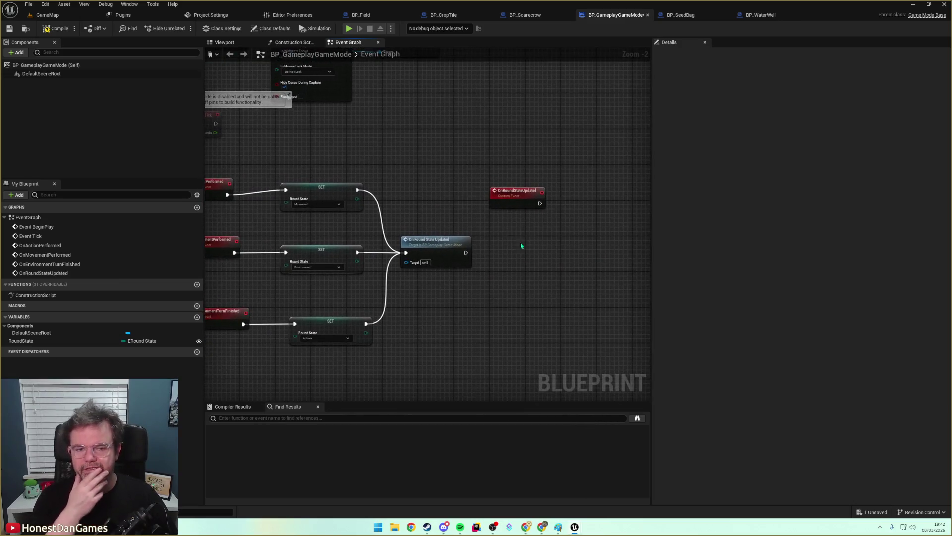
# Tidy the event chains and compile BP_GameplayGameMode.
pyautogui.moveTo(511, 188); pyautogui.dragTo(521, 187)
pyautogui.click(556, 220)
pyautogui.moveTo(556, 220)
pyautogui.mouseDown()
pyautogui.moveTo(540, 231)
pyautogui.moveTo(586, 235)
pyautogui.mouseUp()
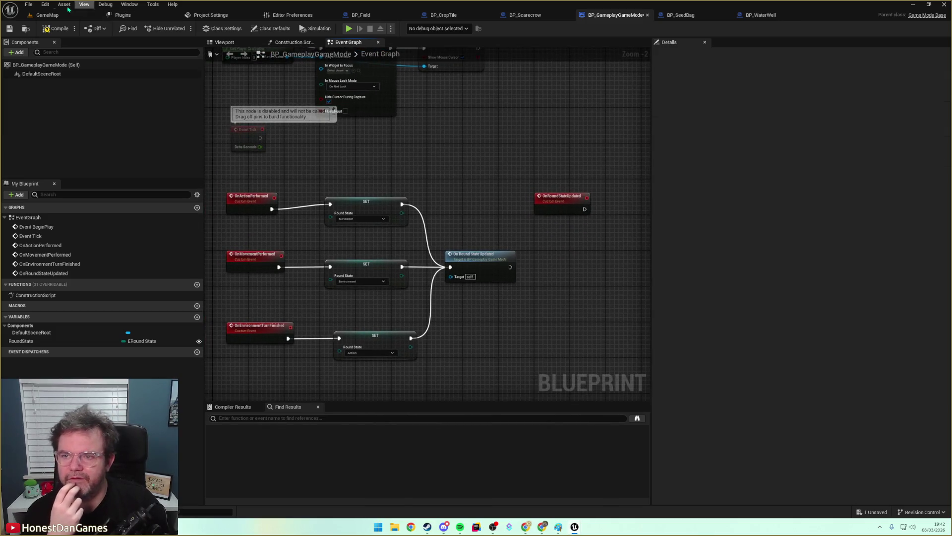
pyautogui.click(57, 29)
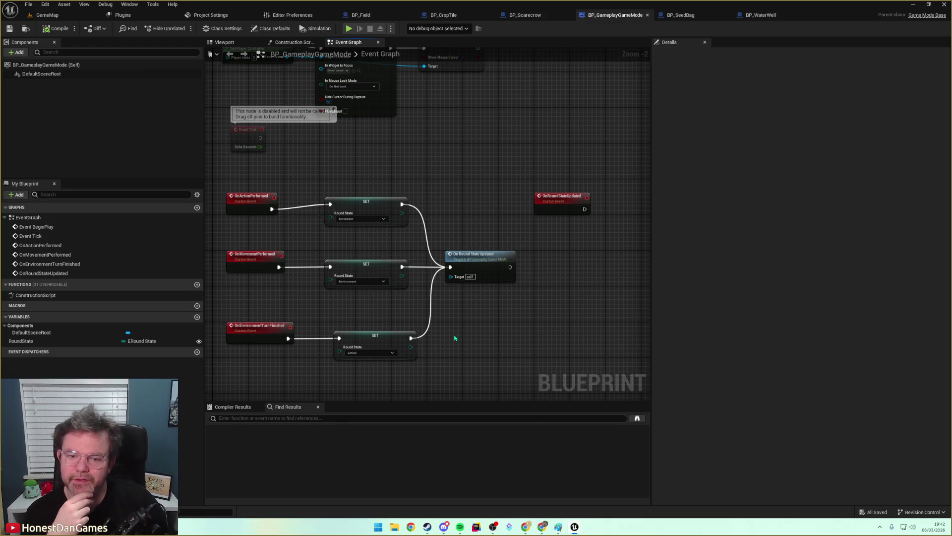
pyautogui.moveTo(457, 335)
pyautogui.mouseDown()
pyautogui.moveTo(493, 263)
pyautogui.moveTo(493, 111)
pyautogui.mouseUp()
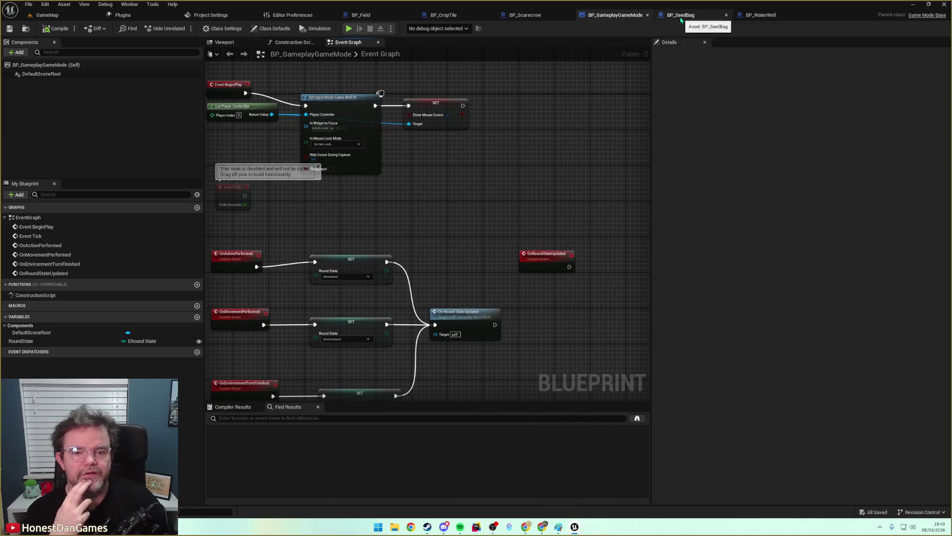
# Review the BP_SeedBag and BP_CropTile event graphs, including the PlantSeed and crop visuals nodes.
pyautogui.click(251, 258)
pyautogui.click(680, 15)
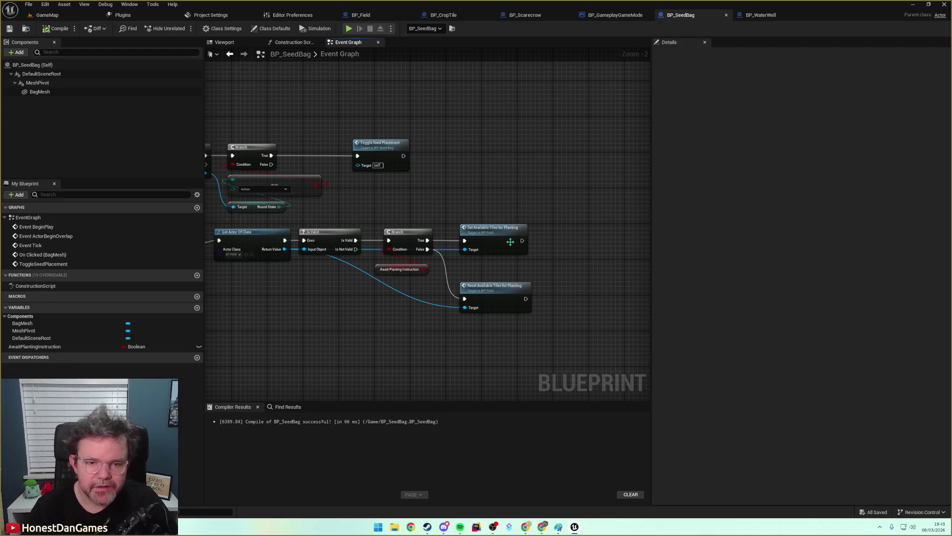
pyautogui.moveTo(389, 320)
pyautogui.mouseDown()
pyautogui.moveTo(519, 302)
pyautogui.moveTo(557, 94)
pyautogui.moveTo(531, 74)
pyautogui.moveTo(404, 59)
pyautogui.mouseUp()
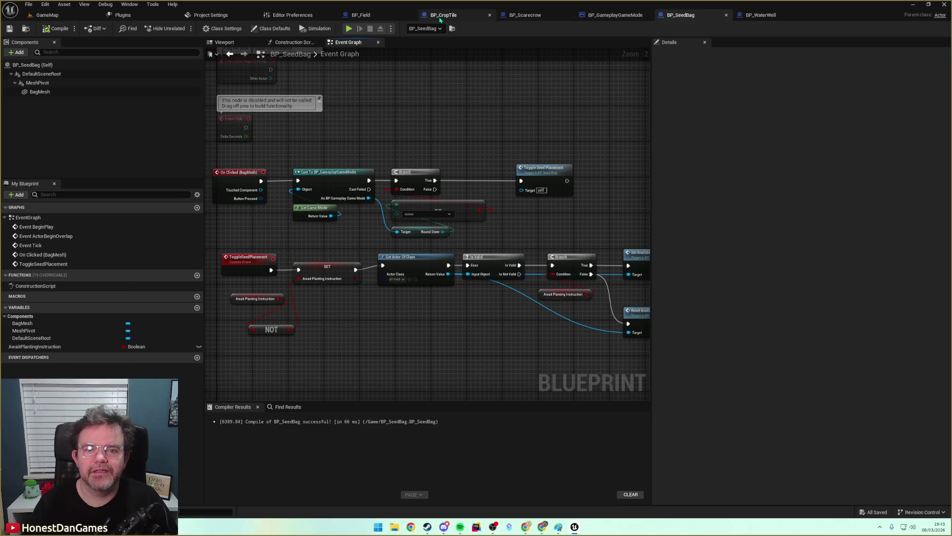
pyautogui.click(441, 16)
pyautogui.scroll(3, 329, 278)
pyautogui.scroll(-8, 433, 336)
pyautogui.scroll(4, 308, 251)
pyautogui.moveTo(308, 251); pyautogui.dragTo(393, 195)
pyautogui.scroll(-1, 385, 265)
pyautogui.scroll(3, 406, 246)
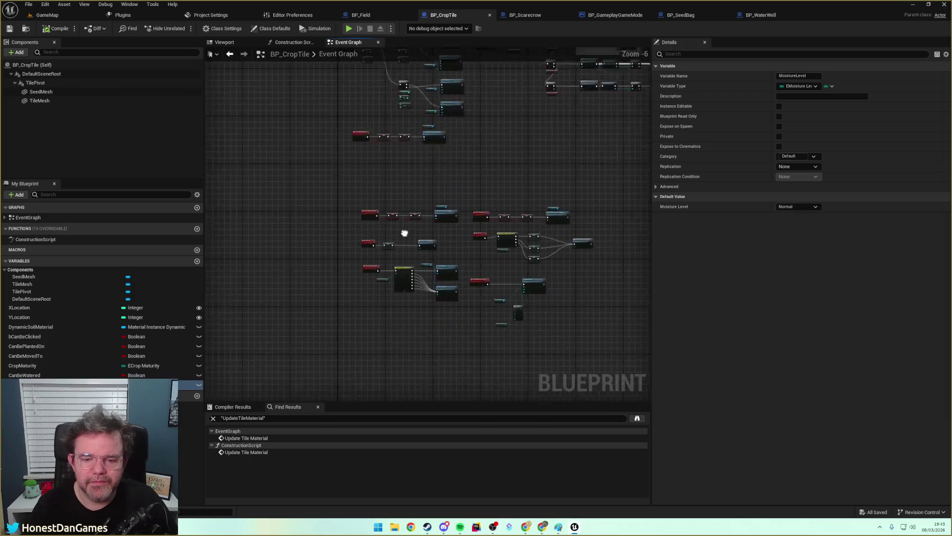
pyautogui.moveTo(387, 230); pyautogui.dragTo(204, 260)
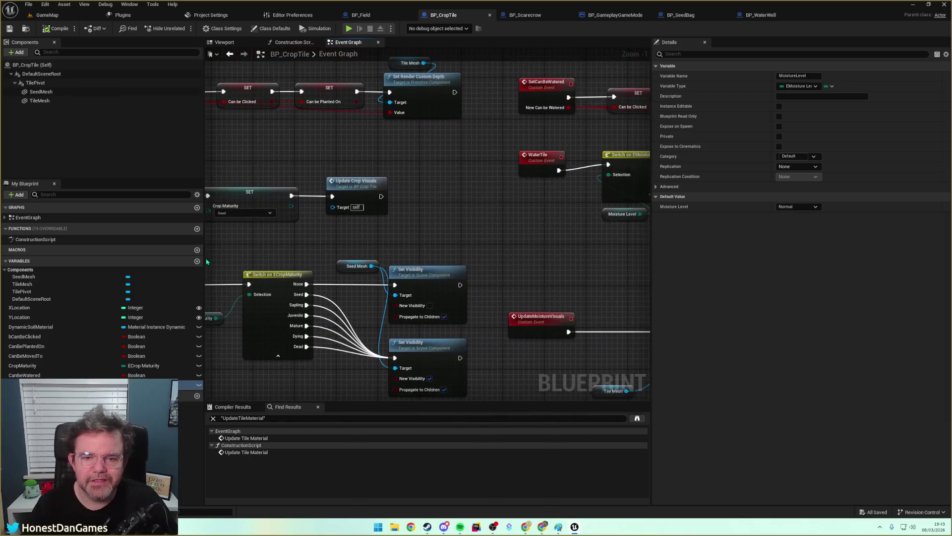
pyautogui.scroll(-4, 449, 220)
pyautogui.scroll(2, 450, 220)
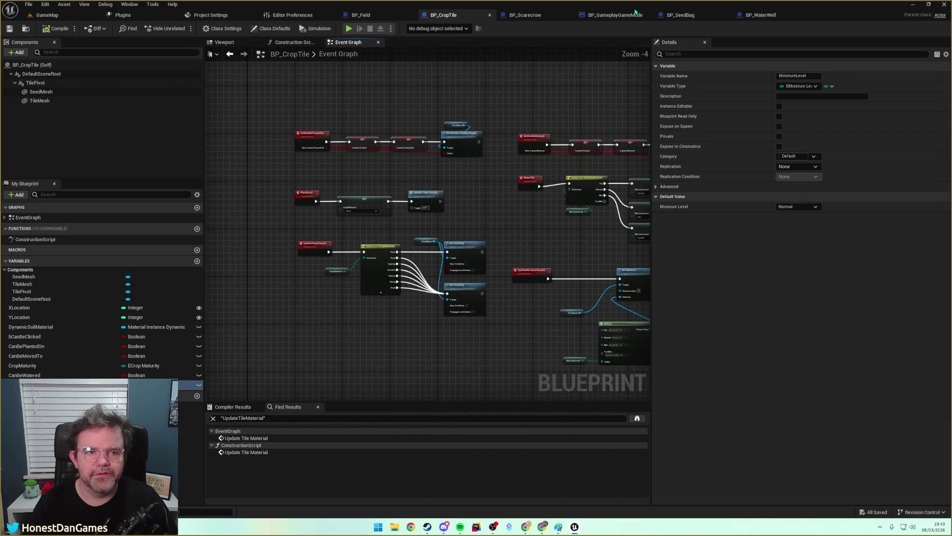
# Glance at BP_Field, select BP_Scarecrow's Cast and Get Game Mode nodes, then return to BP_CropTile.
pyautogui.click(680, 15)
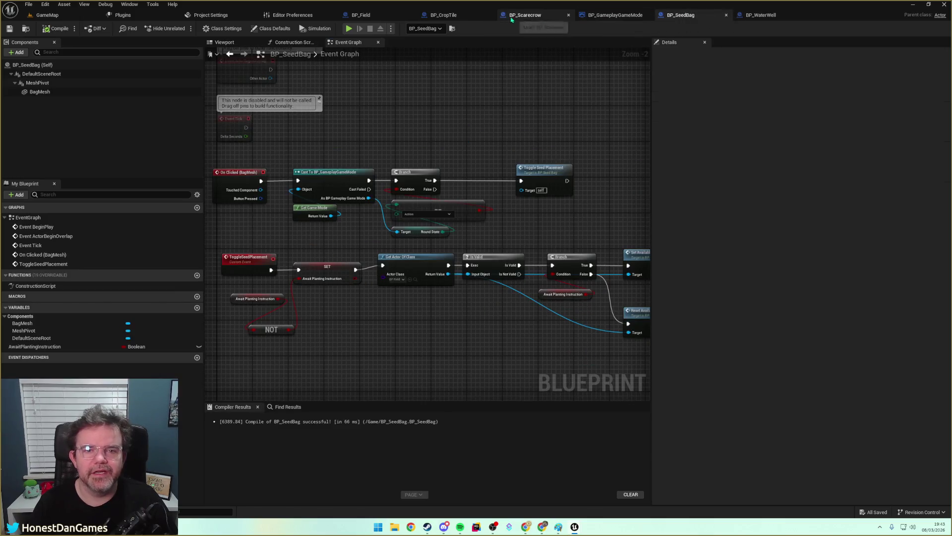
pyautogui.click(359, 18)
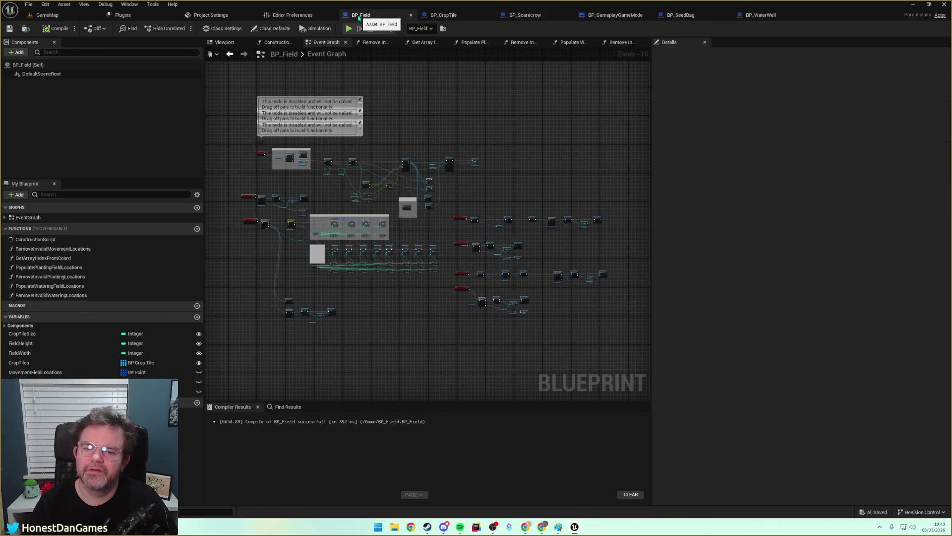
pyautogui.click(443, 16)
pyautogui.scroll(2, 483, 210)
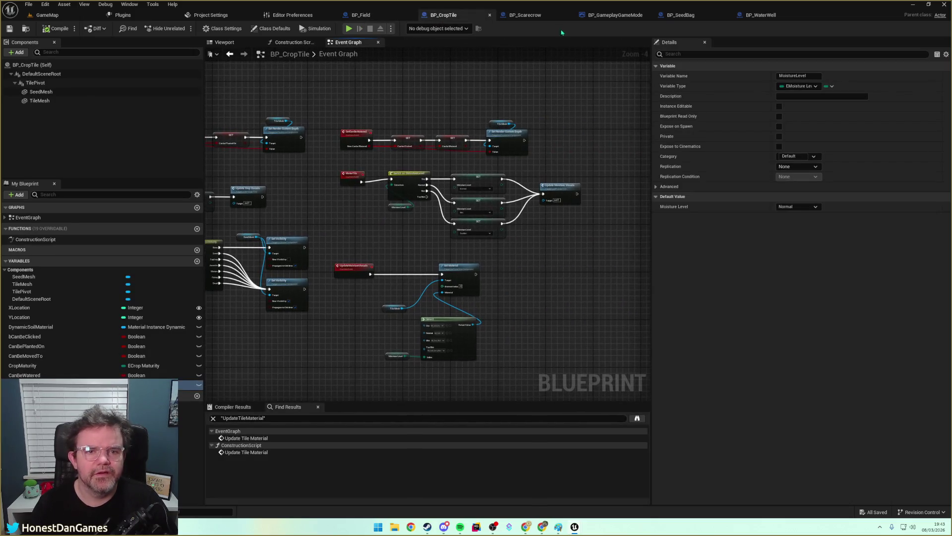
pyautogui.click(525, 15)
pyautogui.moveTo(317, 176)
pyautogui.mouseDown()
pyautogui.moveTo(478, 283)
pyautogui.moveTo(476, 274)
pyautogui.mouseUp()
pyautogui.moveTo(311, 177)
pyautogui.mouseDown()
pyautogui.moveTo(395, 255)
pyautogui.moveTo(391, 265)
pyautogui.mouseUp()
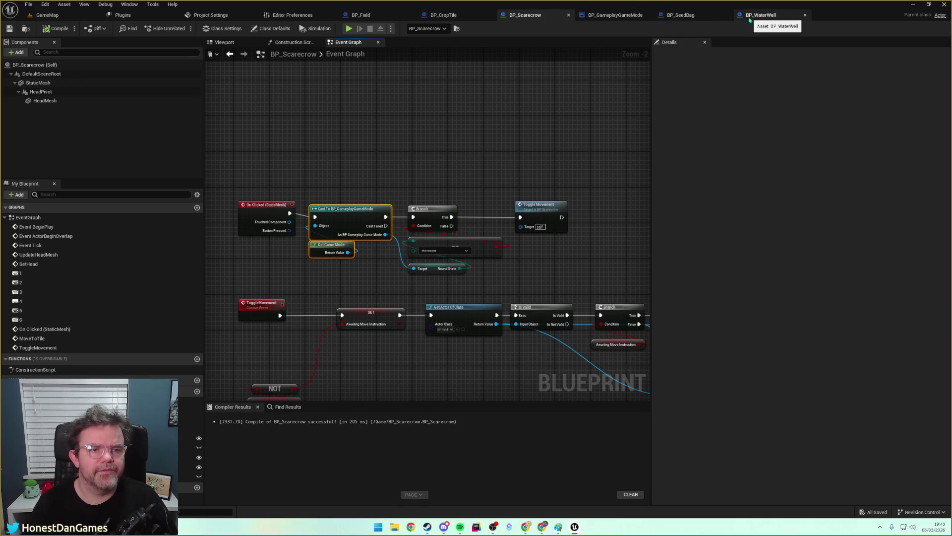
pyautogui.click(445, 16)
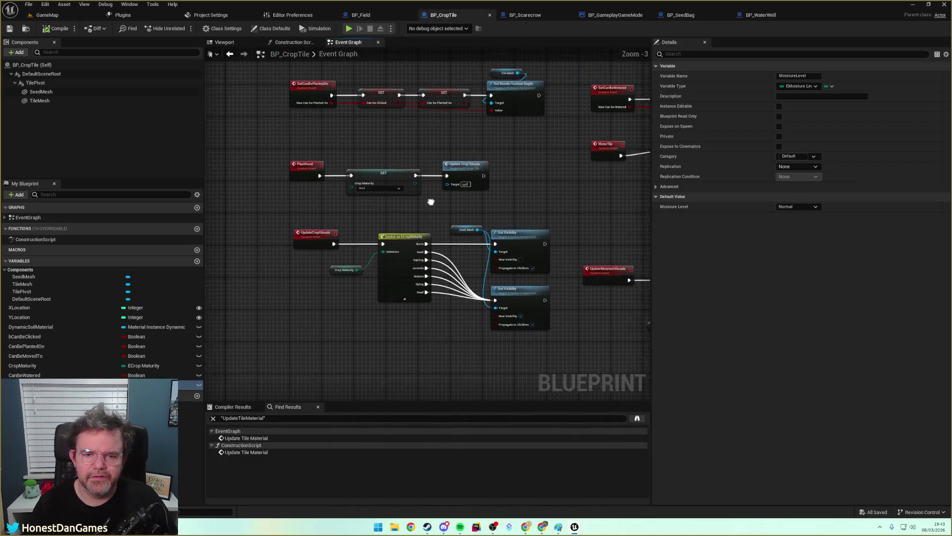
# Call the game mode's On Action Performed after the planting chain's Update Crop Visuals.
pyautogui.moveTo(293, 170)
pyautogui.mouseDown()
pyautogui.moveTo(410, 212)
pyautogui.moveTo(521, 218)
pyautogui.moveTo(381, 198)
pyautogui.moveTo(454, 188)
pyautogui.moveTo(521, 202)
pyautogui.mouseUp()
pyautogui.hotkey('ctrl', 'v')
pyautogui.write('Action')
pyautogui.press('Return')
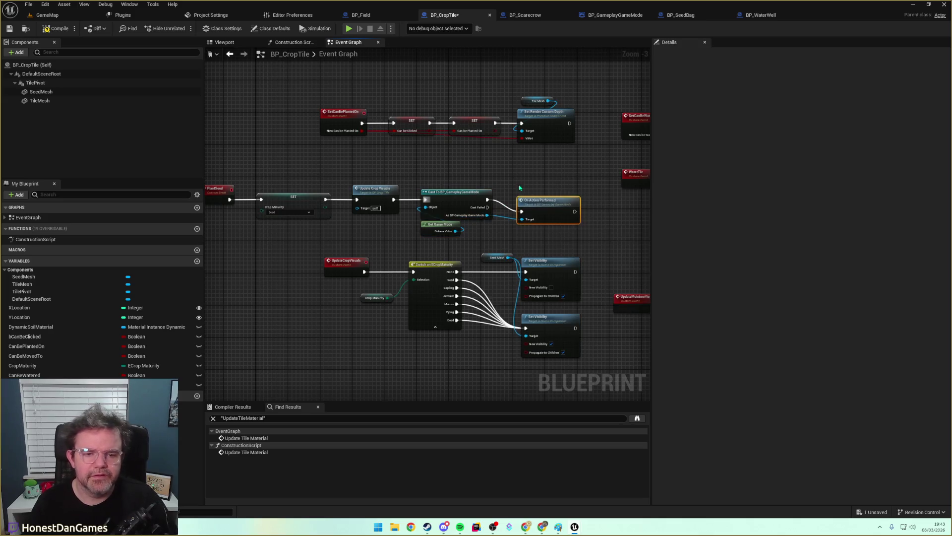
# Add the same cast and On Action Performed call after Update Moisture Visuals.
pyautogui.moveTo(411, 172)
pyautogui.mouseDown()
pyautogui.moveTo(493, 218)
pyautogui.moveTo(565, 234)
pyautogui.mouseUp()
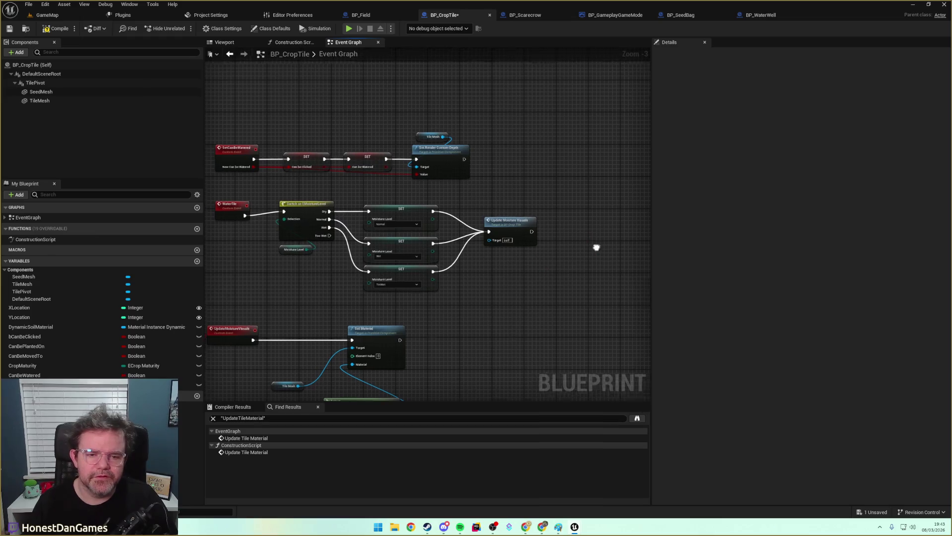
pyautogui.hotkey('ctrl', 'v')
pyautogui.moveTo(369, 236); pyautogui.dragTo(418, 233)
pyautogui.moveTo(394, 206); pyautogui.dragTo(573, 270)
pyautogui.moveTo(450, 232); pyautogui.dragTo(612, 223)
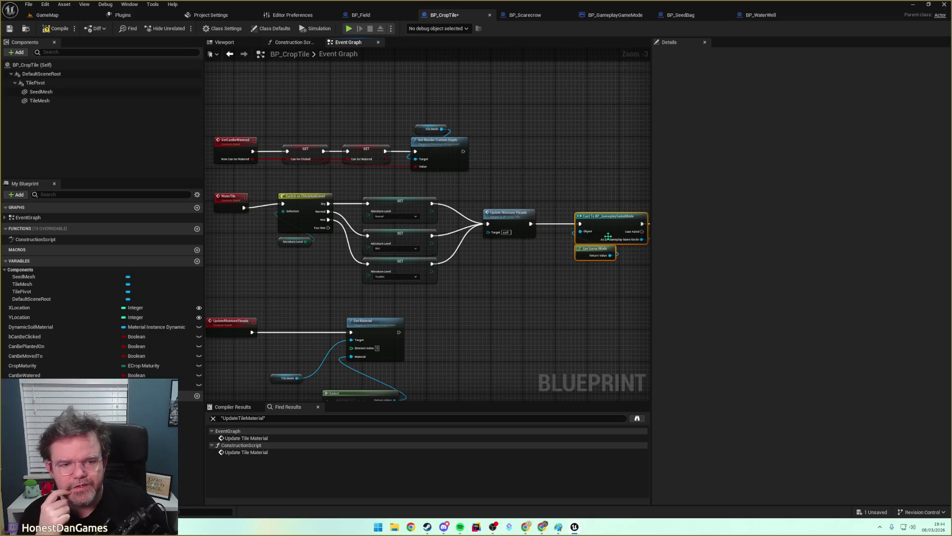
# Reroute Too Wet, comment it 'Decide here if we want to consume action or not', and save.
pyautogui.moveTo(328, 228)
pyautogui.mouseDown()
pyautogui.moveTo(558, 323)
pyautogui.moveTo(552, 316)
pyautogui.mouseUp()
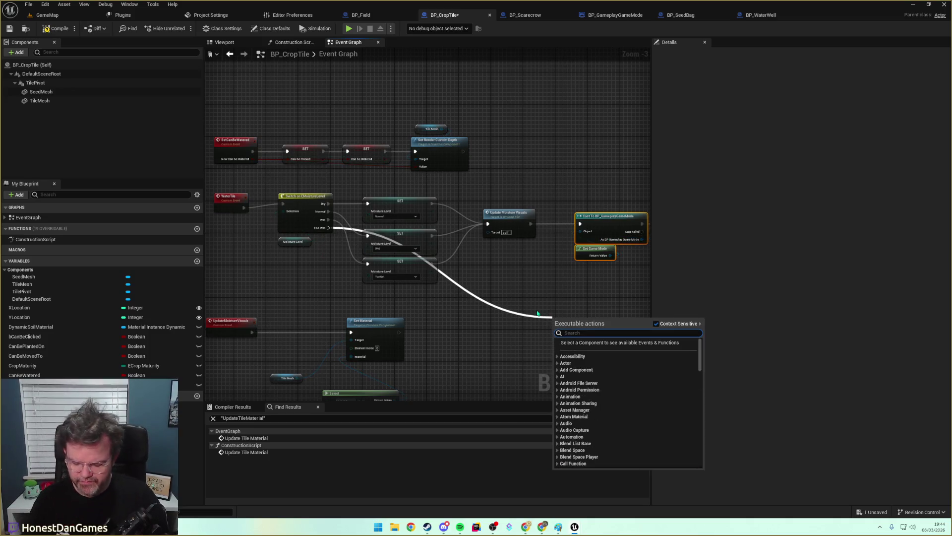
pyautogui.write('reroute')
pyautogui.press('Return')
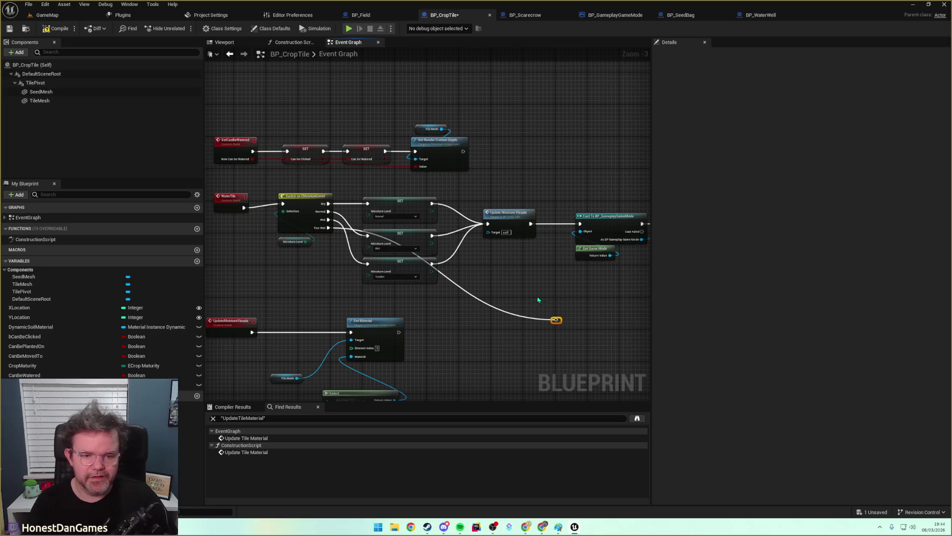
pyautogui.press('c')
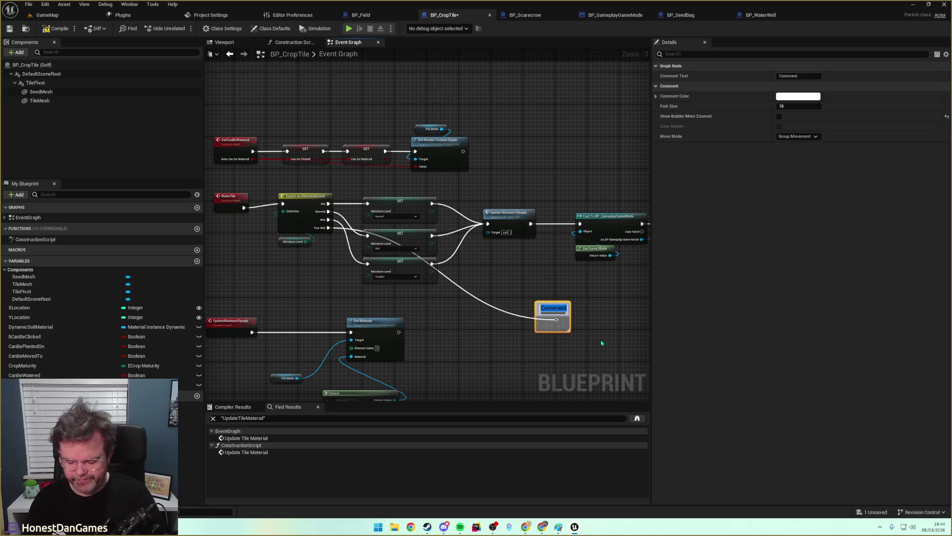
pyautogui.write('D')
pyautogui.write('ecide here')
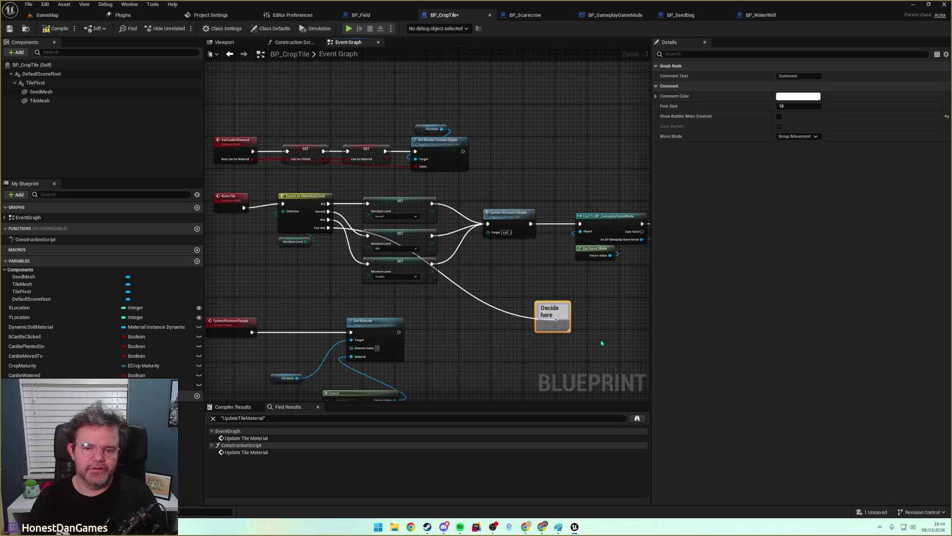
pyautogui.write(' we want to')
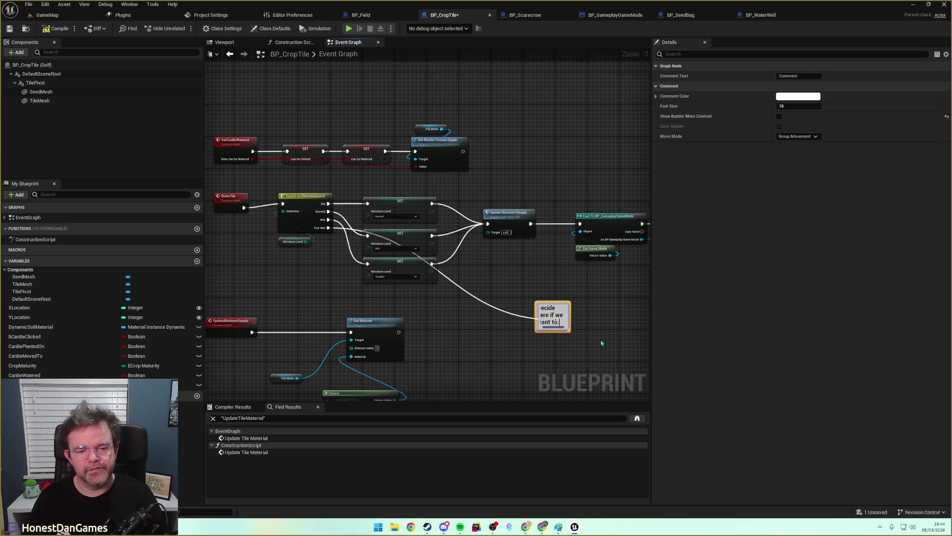
pyautogui.write('cont')
pyautogui.write('me action or ot')
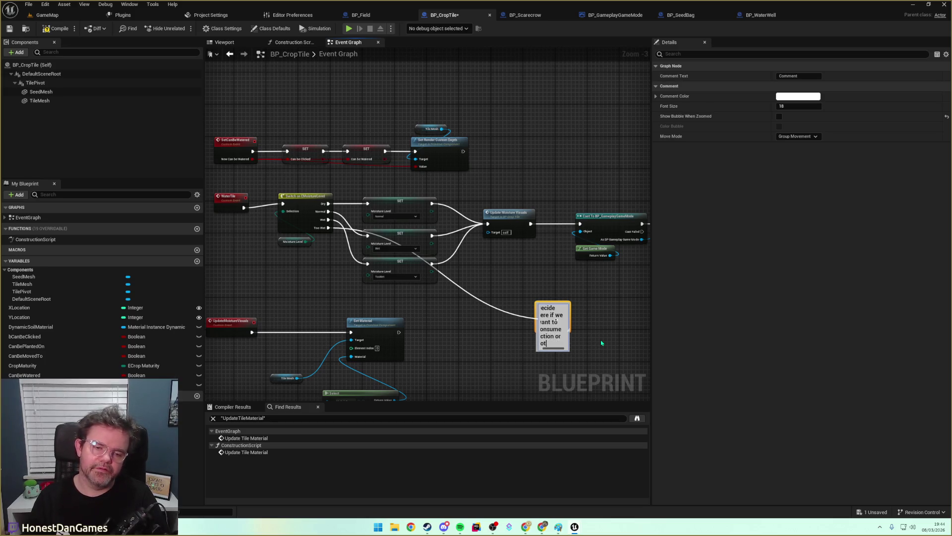
pyautogui.press('Return')
pyautogui.moveTo(570, 324); pyautogui.dragTo(693, 325)
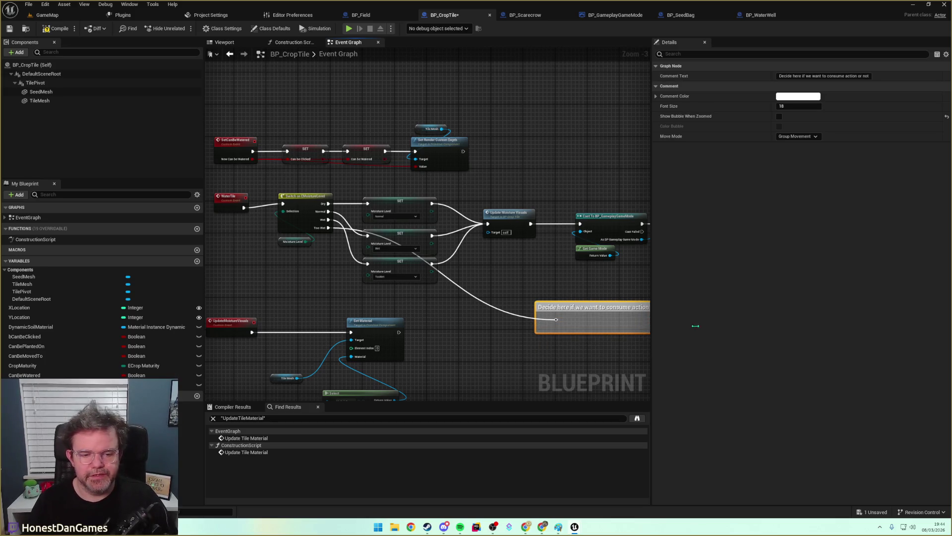
pyautogui.moveTo(588, 355); pyautogui.dragTo(519, 359)
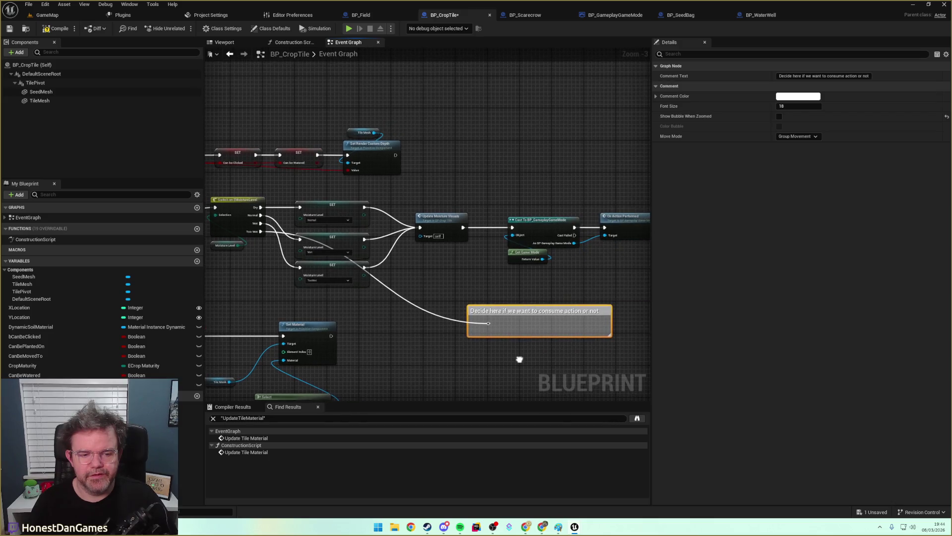
pyautogui.click(498, 301)
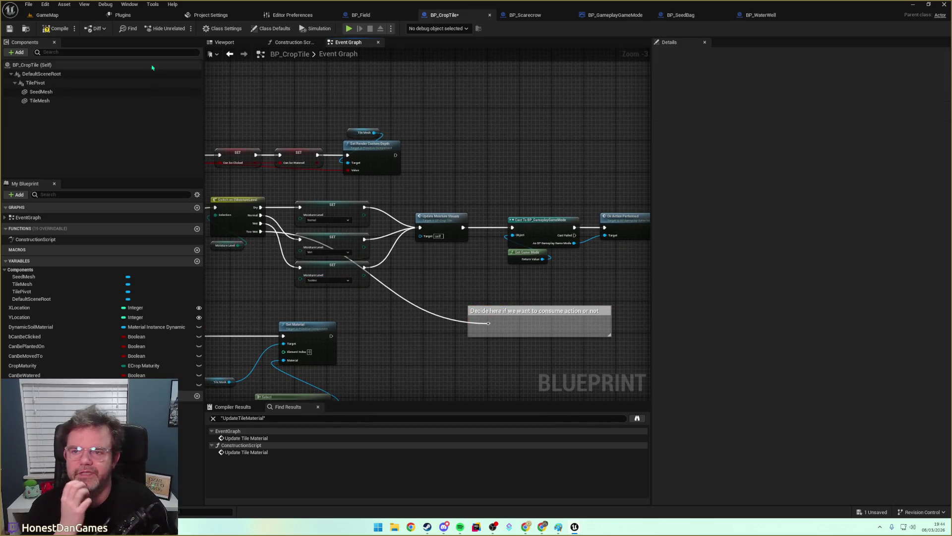
pyautogui.click(9, 29)
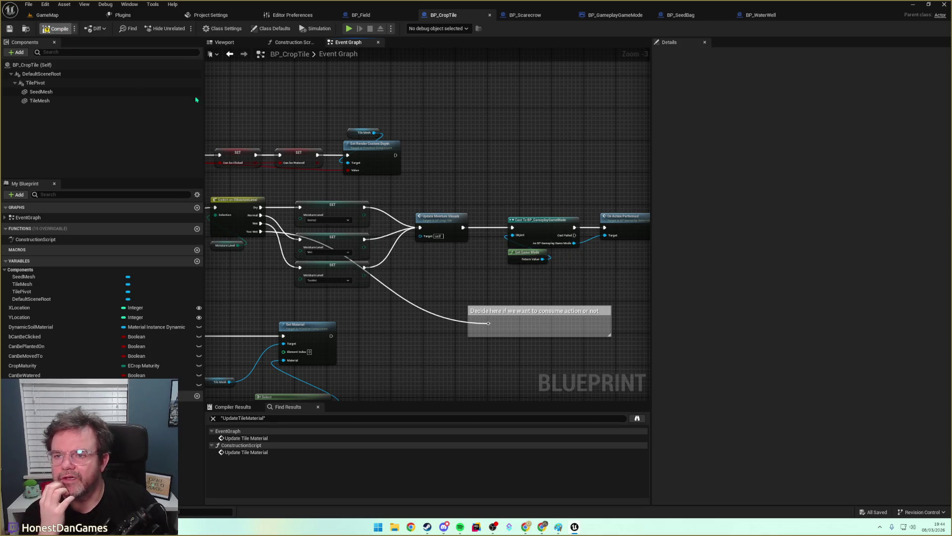
pyautogui.moveTo(421, 306)
pyautogui.mouseDown()
pyautogui.moveTo(441, 289)
pyautogui.moveTo(533, 267)
pyautogui.moveTo(443, 229)
pyautogui.mouseUp()
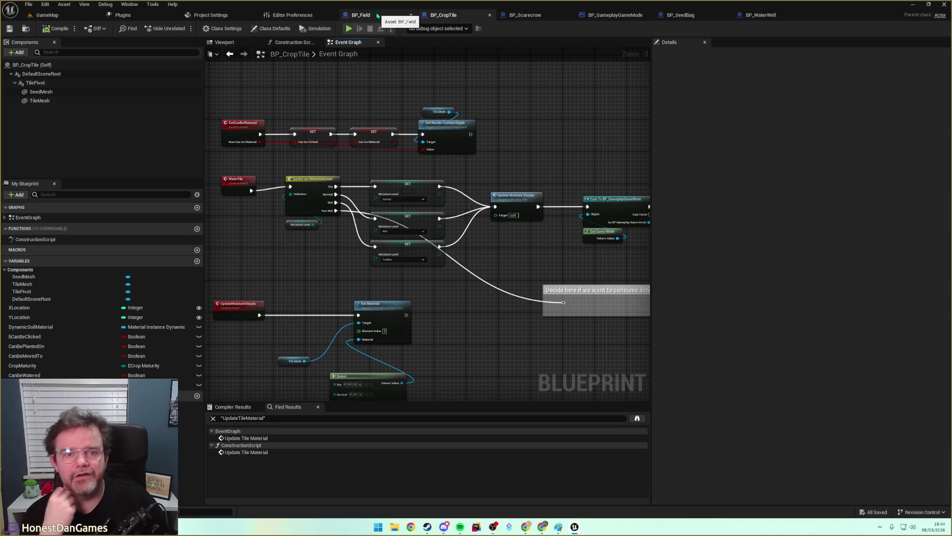
# Paste the game mode Cast nodes into BP_Scarecrow after Toggle Movement.
pyautogui.click(534, 16)
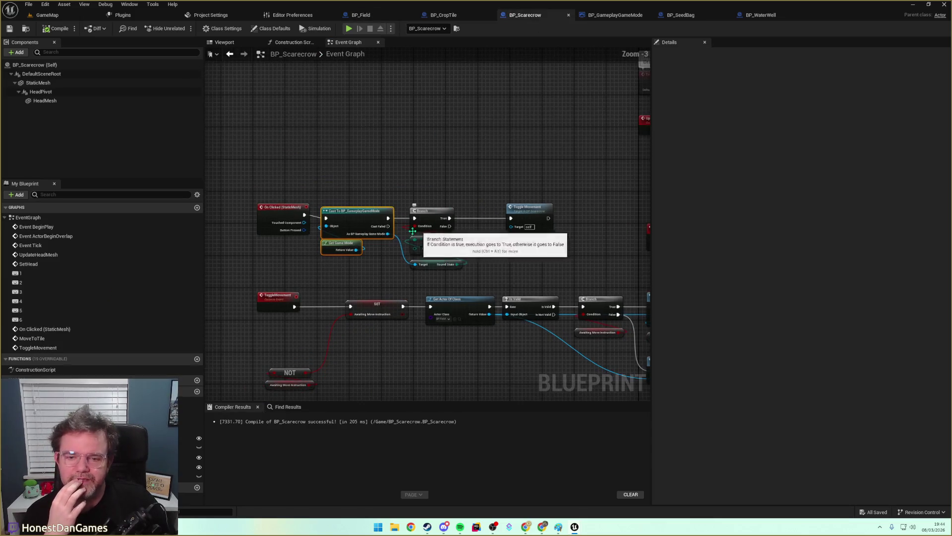
pyautogui.scroll(-1, 288, 147)
pyautogui.moveTo(327, 261); pyautogui.dragTo(255, 152)
pyautogui.moveTo(482, 222)
pyautogui.mouseDown()
pyautogui.moveTo(468, 270)
pyautogui.moveTo(558, 246)
pyautogui.mouseUp()
pyautogui.hotkey('ctrl', 'v')
pyautogui.moveTo(545, 201)
pyautogui.mouseDown()
pyautogui.moveTo(368, 230)
pyautogui.moveTo(366, 250)
pyautogui.moveTo(377, 240)
pyautogui.moveTo(460, 274)
pyautogui.mouseUp()
pyautogui.click(414, 278)
# Replace the On Action Performed call with On Movement Performed wired from the cast.
pyautogui.click(491, 245)
pyautogui.write('movement performed')
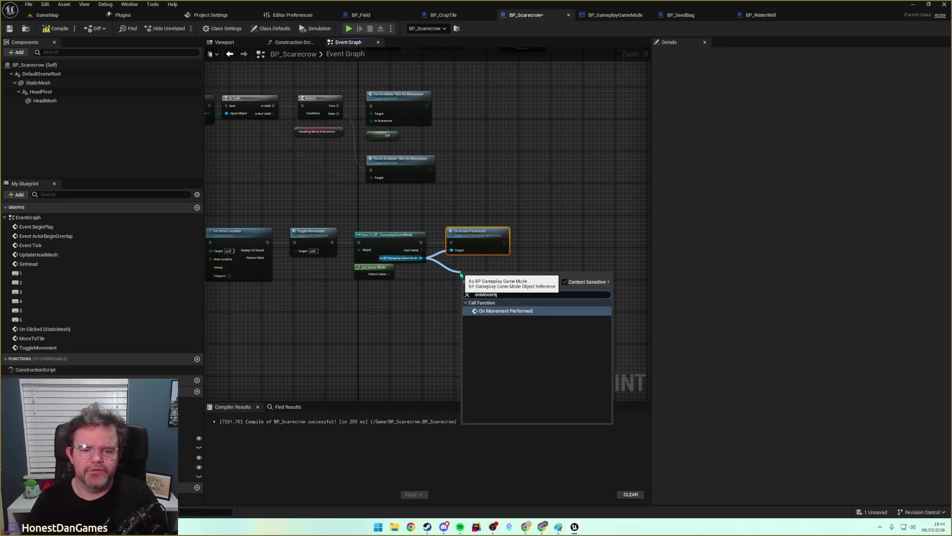
pyautogui.press('Return')
pyautogui.click(474, 240)
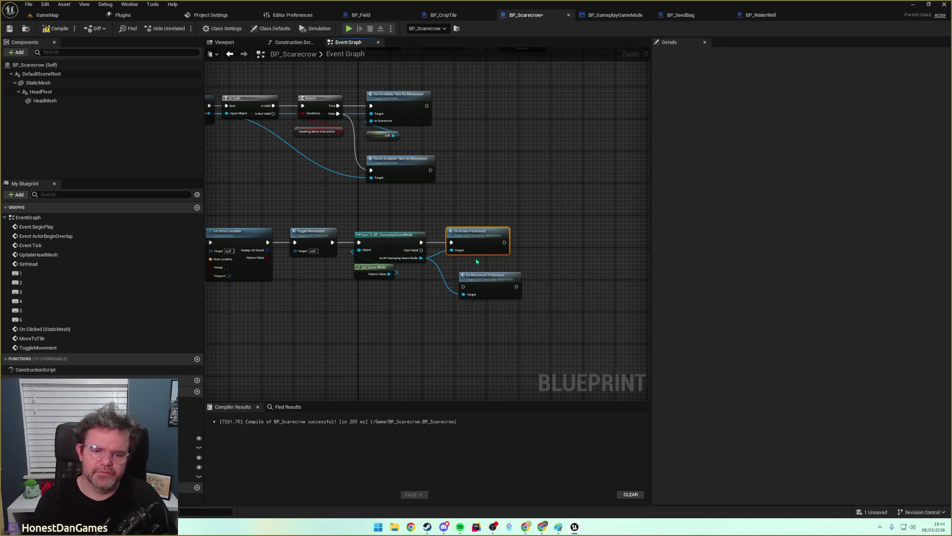
pyautogui.press('Delete')
pyautogui.moveTo(421, 242)
pyautogui.mouseDown()
pyautogui.moveTo(464, 283)
pyautogui.moveTo(468, 238)
pyautogui.mouseUp()
# Save BP_Scarecrow, visit GameMap, and go back to BP_GameplayGameMode.
pyautogui.hotkey('ctrl', 's')
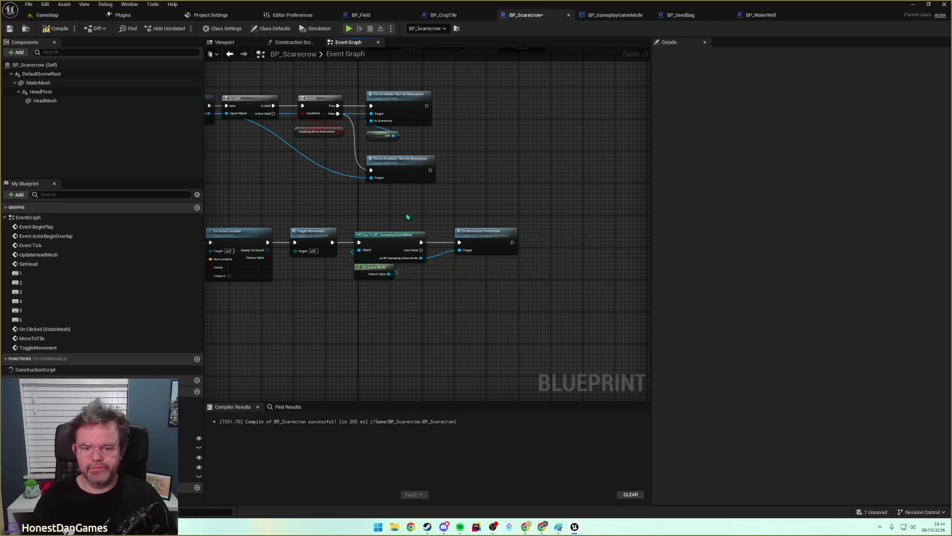
pyautogui.moveTo(358, 319)
pyautogui.mouseDown()
pyautogui.moveTo(509, 291)
pyautogui.moveTo(427, 296)
pyautogui.mouseUp()
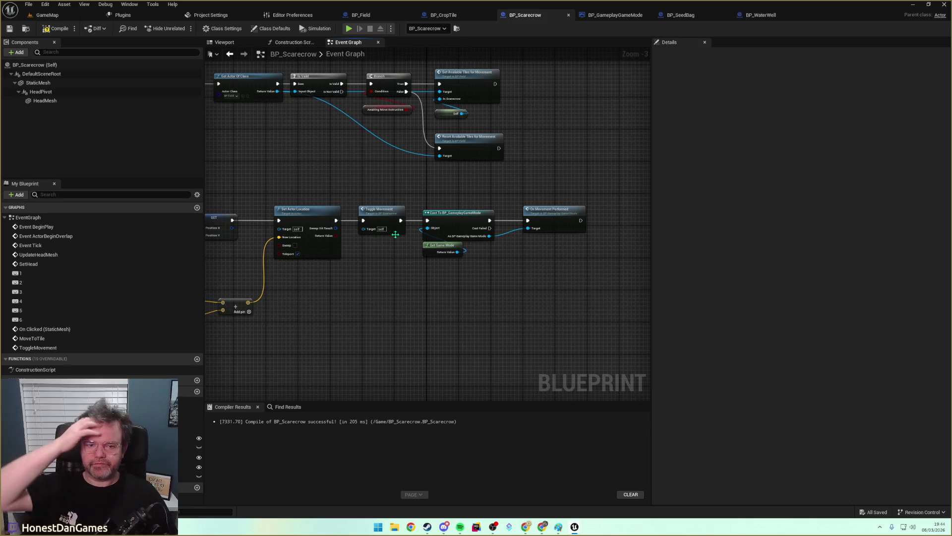
pyautogui.click(47, 15)
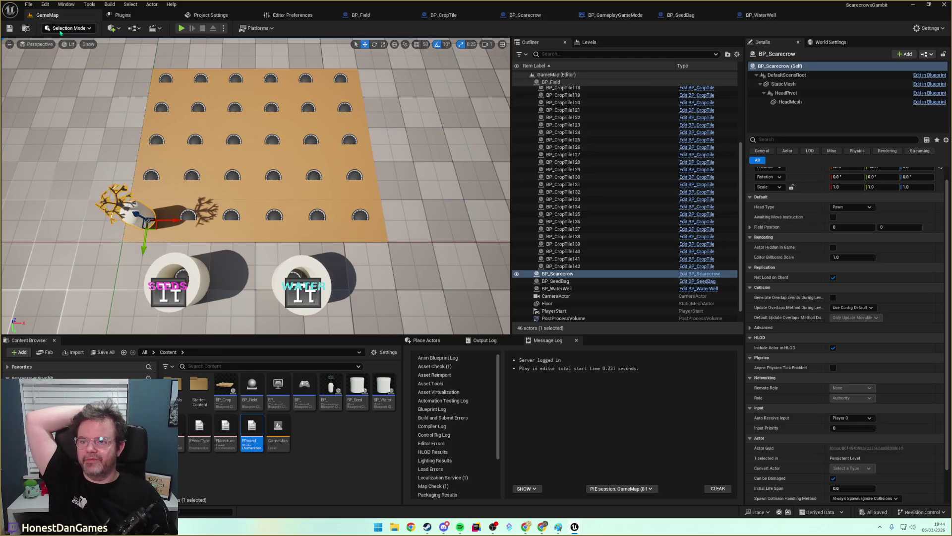
pyautogui.click(615, 15)
# Run a Switch on ERoundState from OnRoundStateUpdated, fed by a Round State getter.
pyautogui.moveTo(471, 263); pyautogui.dragTo(300, 206)
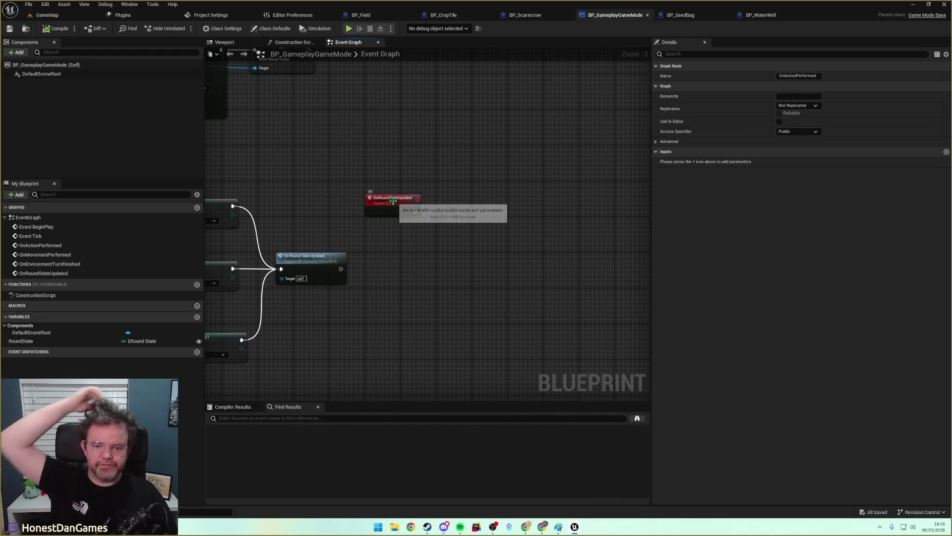
pyautogui.moveTo(400, 201); pyautogui.dragTo(426, 200)
pyautogui.rightClick(445, 239)
pyautogui.click(521, 209)
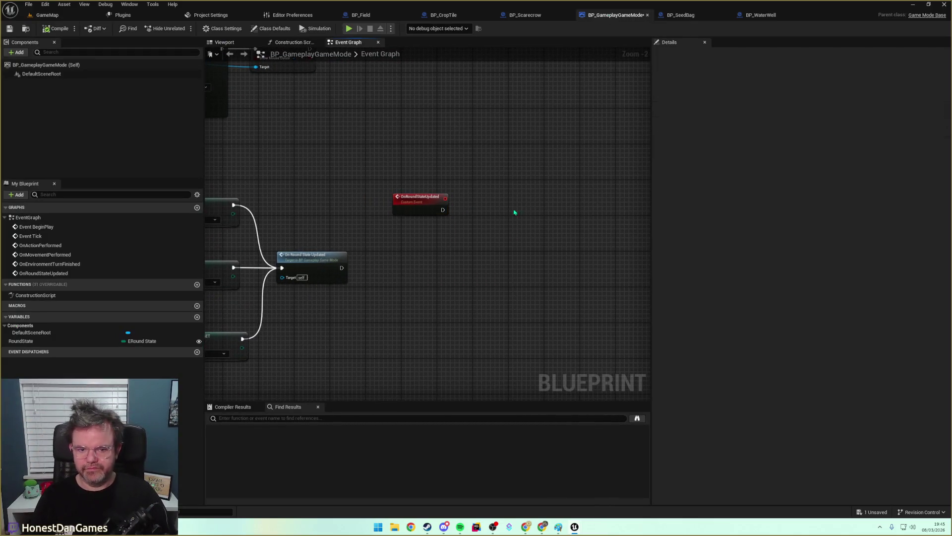
pyautogui.moveTo(21, 341)
pyautogui.mouseDown()
pyautogui.moveTo(454, 256)
pyautogui.moveTo(445, 243)
pyautogui.moveTo(484, 213)
pyautogui.mouseUp()
pyautogui.write('switch')
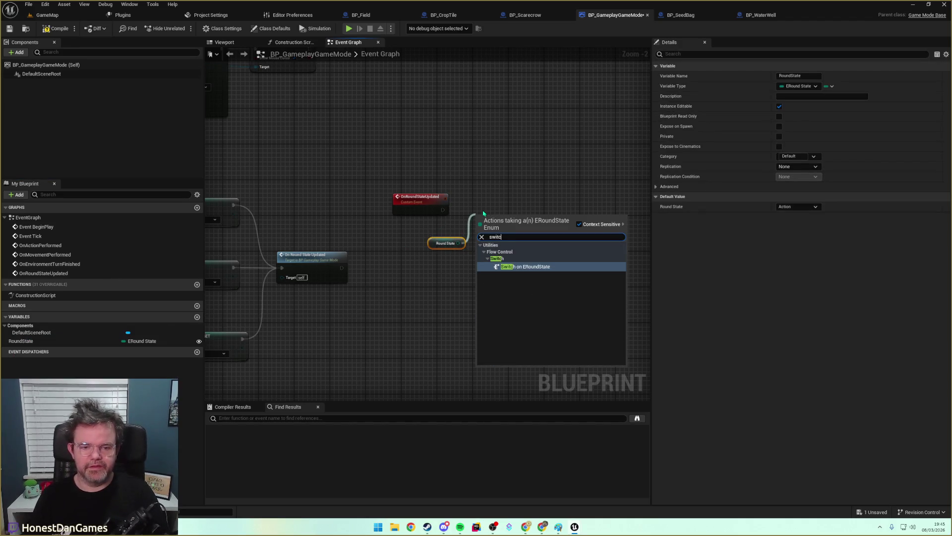
pyautogui.press('Return')
pyautogui.moveTo(443, 209)
pyautogui.mouseDown()
pyautogui.moveTo(478, 222)
pyautogui.moveTo(480, 205)
pyautogui.mouseUp()
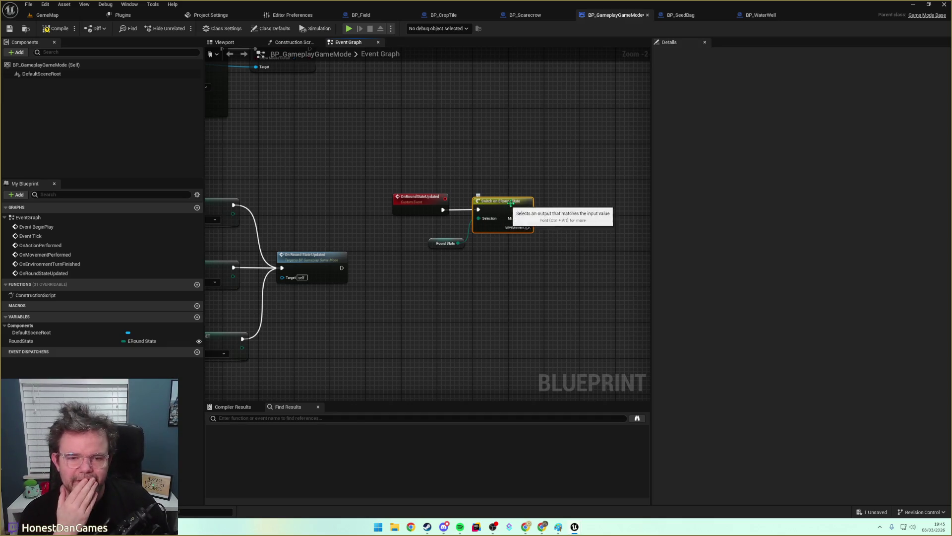
pyautogui.click(501, 237)
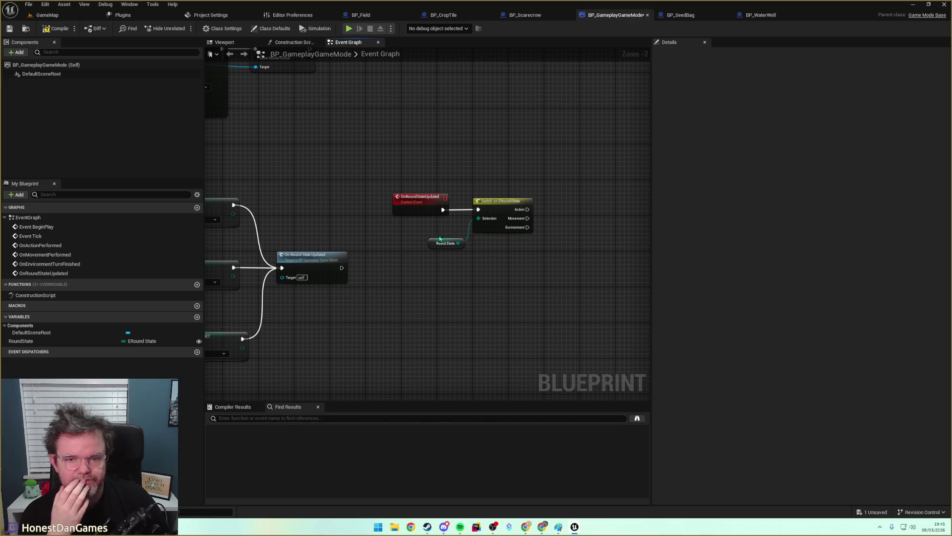
pyautogui.moveTo(432, 244); pyautogui.dragTo(420, 240)
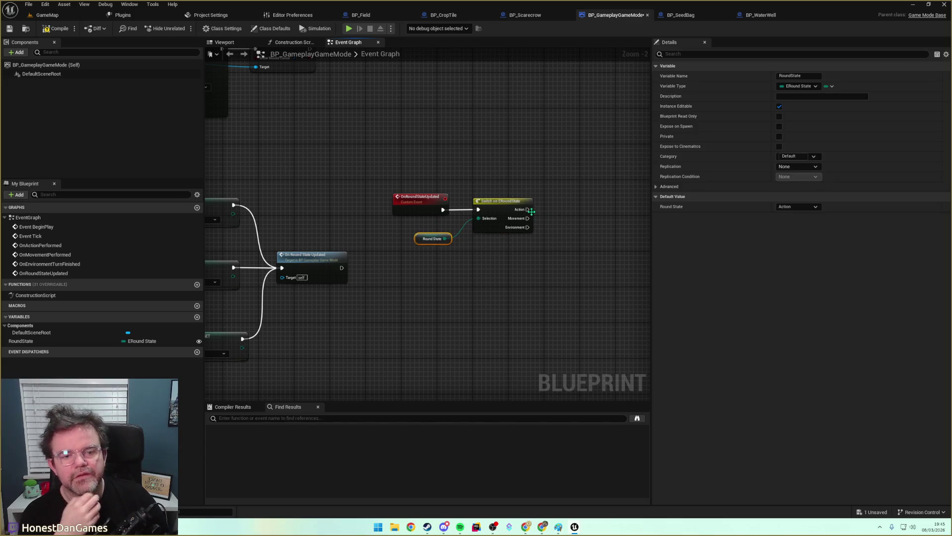
pyautogui.moveTo(531, 229); pyautogui.dragTo(361, 226)
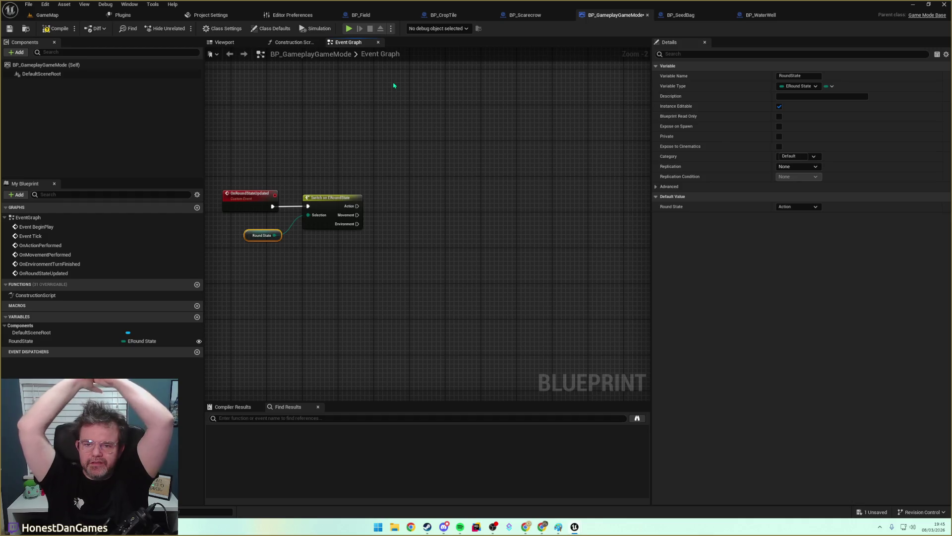
# Create a comment titled 'Environment Phase' and widen it.
pyautogui.click(410, 185)
pyautogui.press('c')
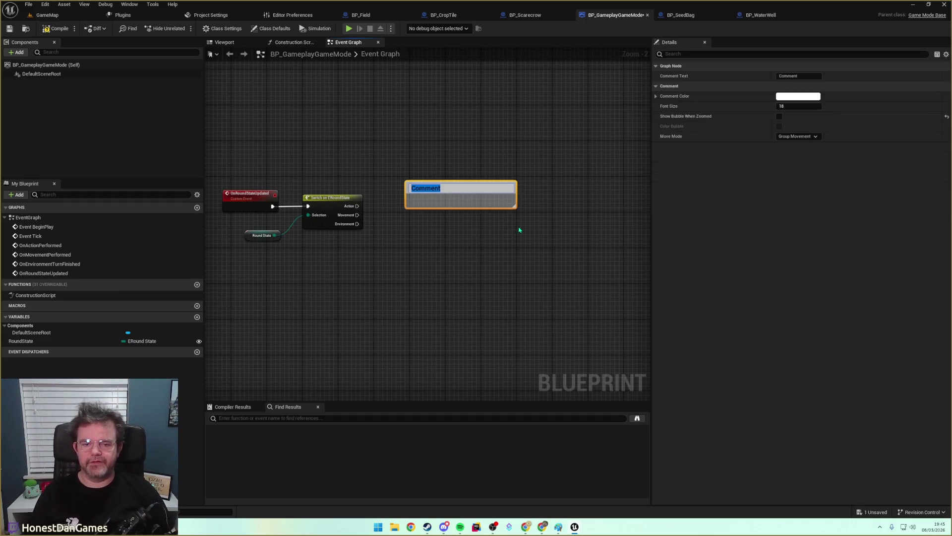
pyautogui.write('Env')
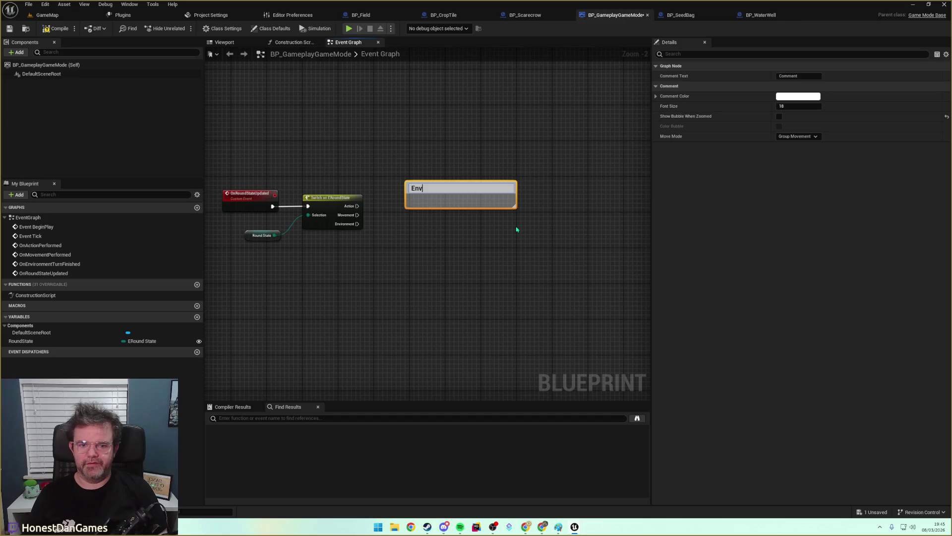
pyautogui.write('ironment Phase')
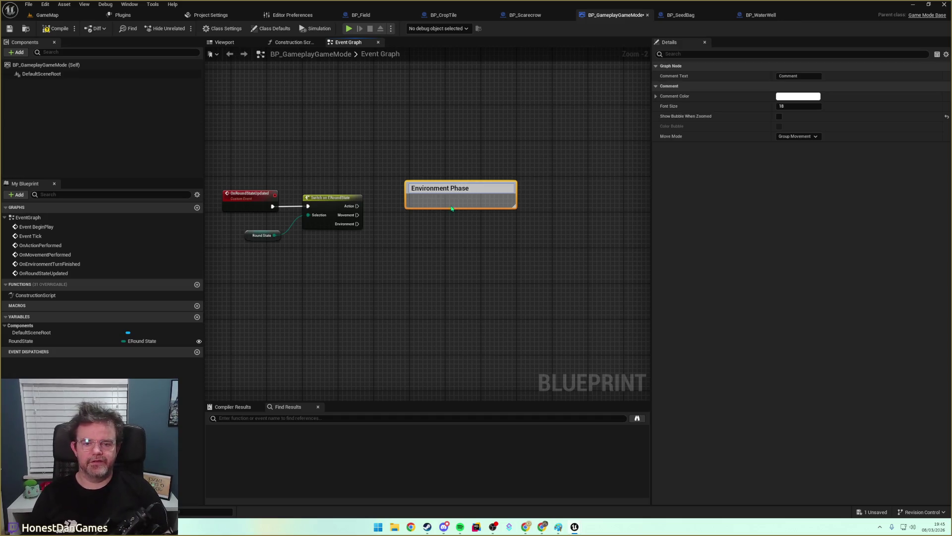
pyautogui.click(447, 203)
pyautogui.doubleClick(498, 187)
pyautogui.click(499, 185)
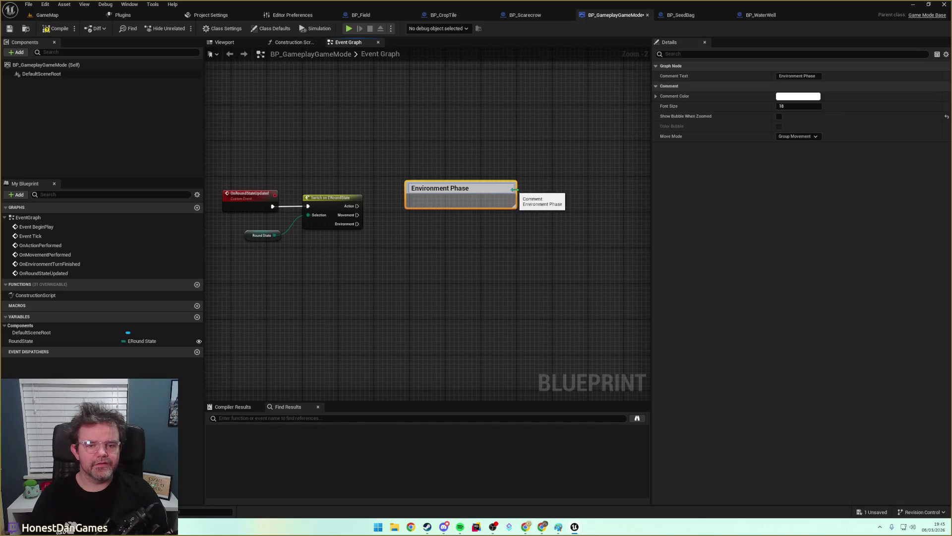
pyautogui.moveTo(517, 189); pyautogui.dragTo(562, 189)
pyautogui.doubleClick(469, 188)
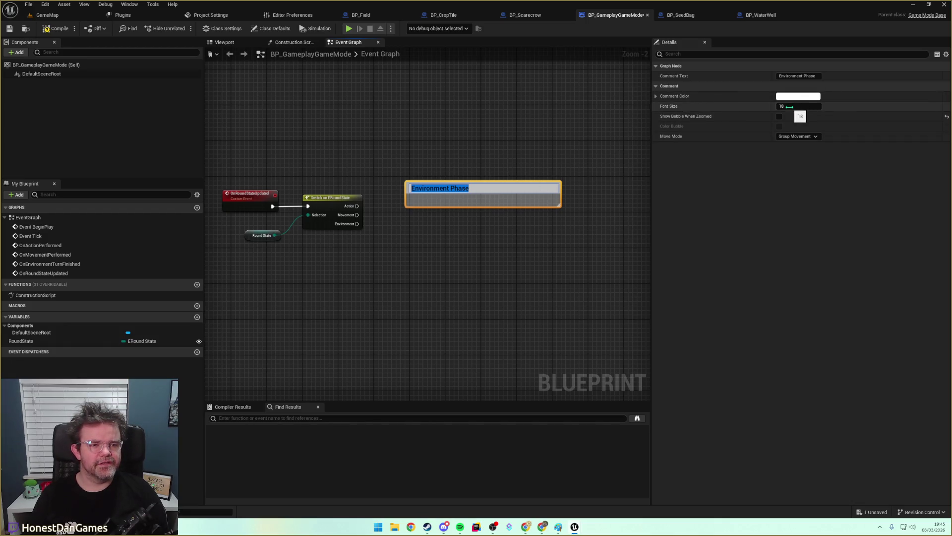
# Add dashed check lines for plant growth, plant dying / death, and moisture level decreasing.
pyautogui.press('Return')
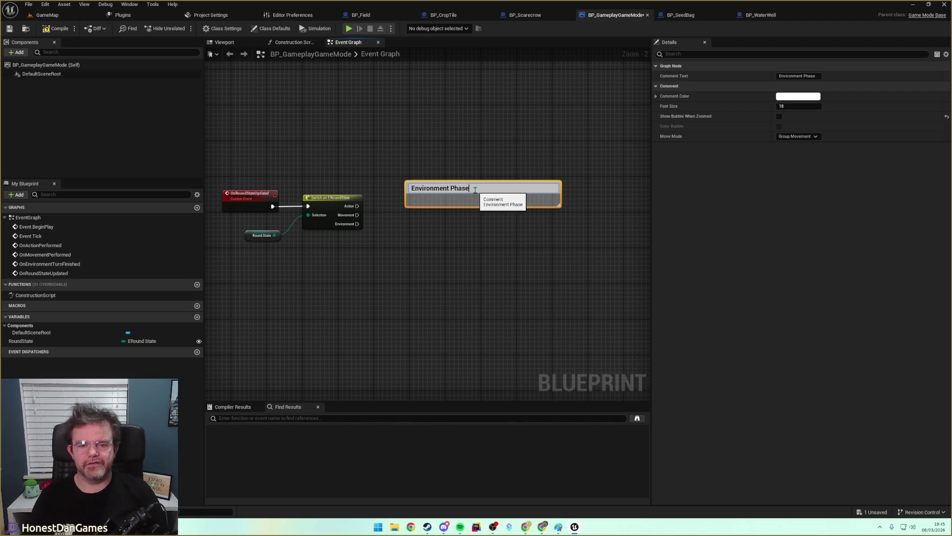
pyautogui.write('0')
pyautogui.press('BackSpace')
pyautogui.write('-')
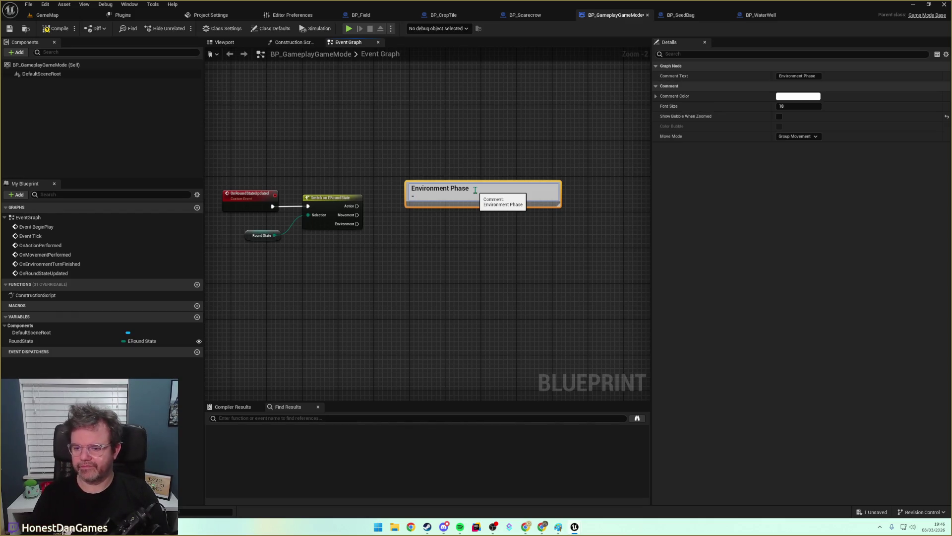
pyautogui.write(' Check for plant growth')
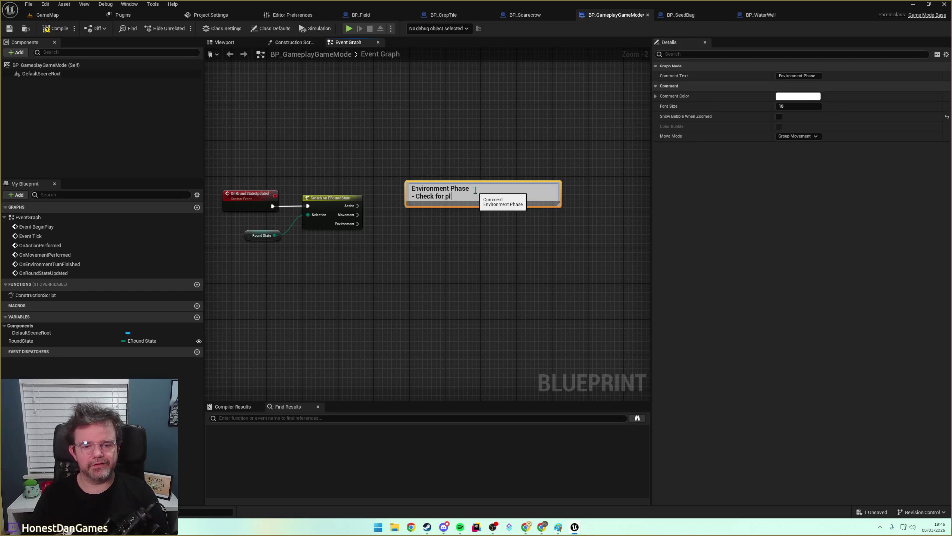
pyautogui.click(776, 233)
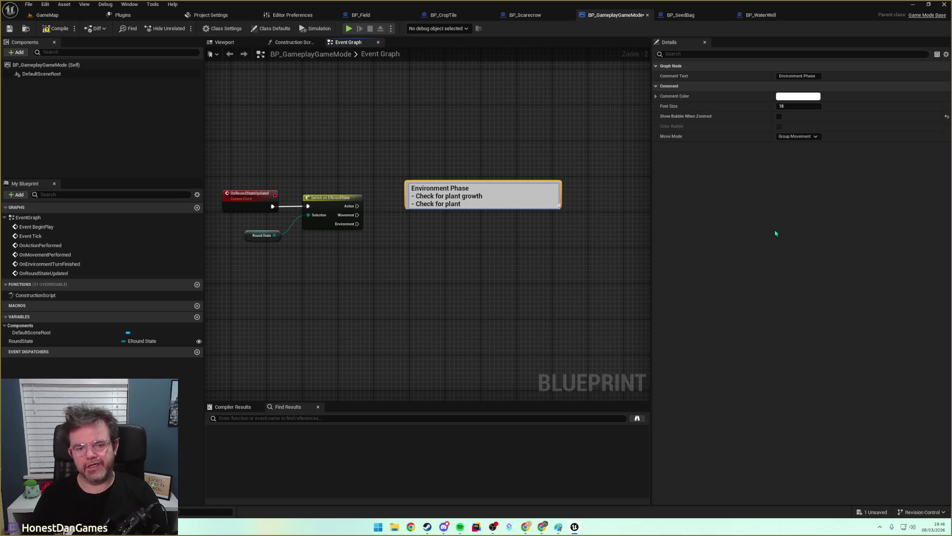
pyautogui.write('- Check for plant death')
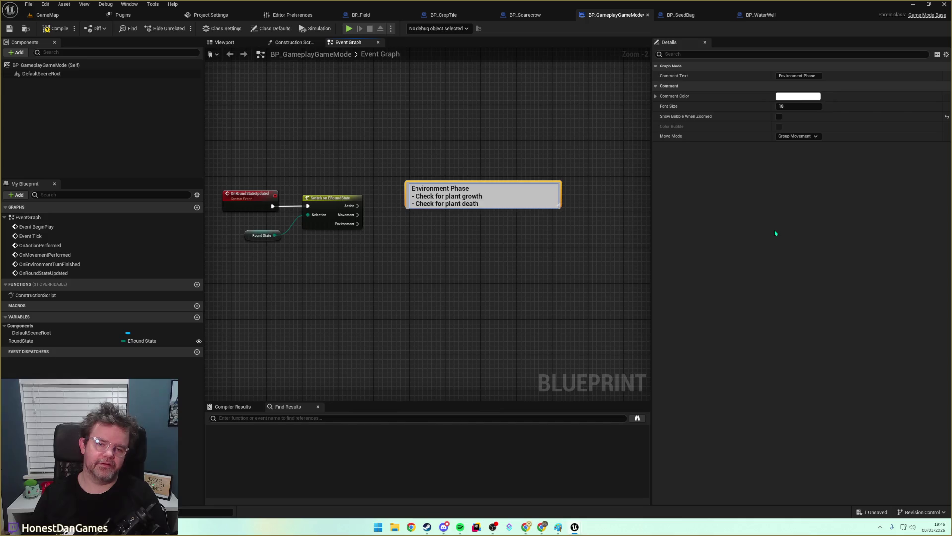
pyautogui.press('BackSpace')
pyautogui.press('BackSpace')
pyautogui.press('BackSpace')
pyautogui.write('y')
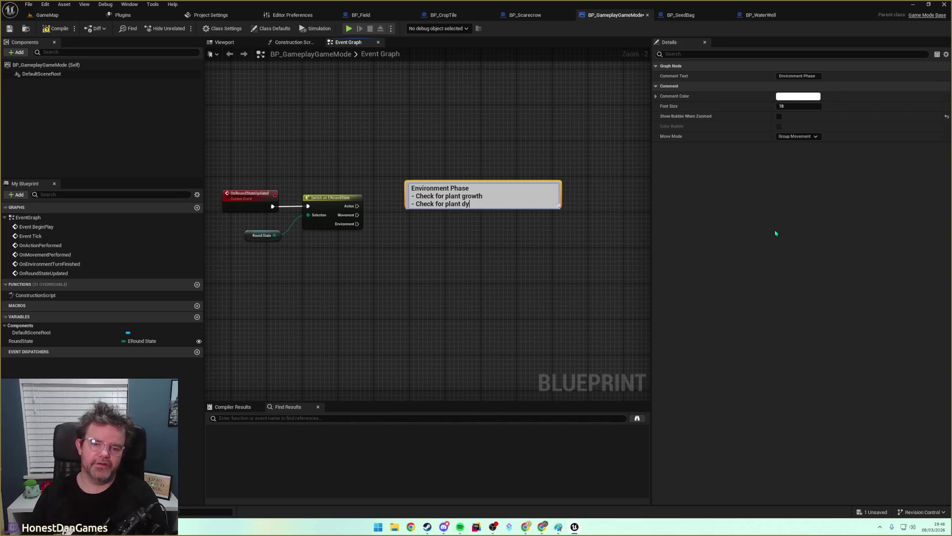
pyautogui.write('ing / death')
pyautogui.hotkey('shift', 'Return')
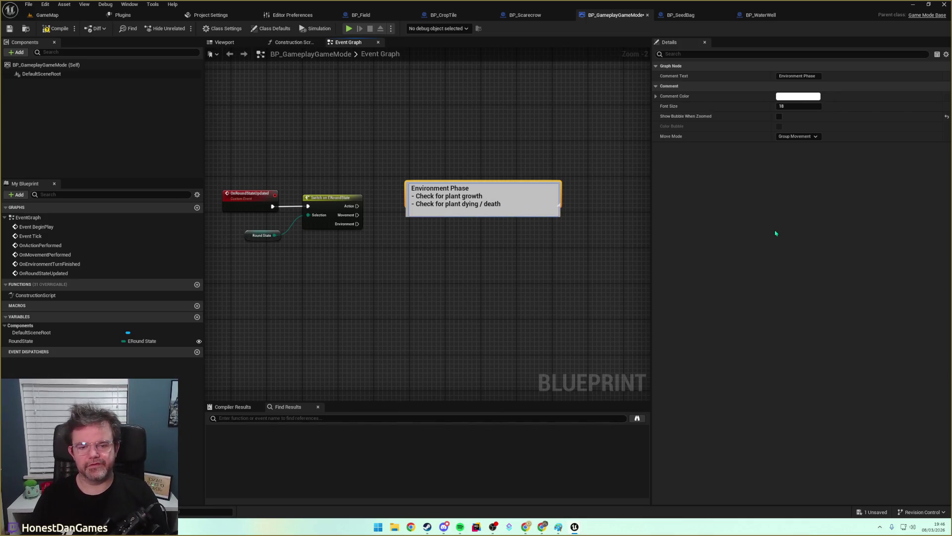
pyautogui.write('- Check for moisture level decreasing')
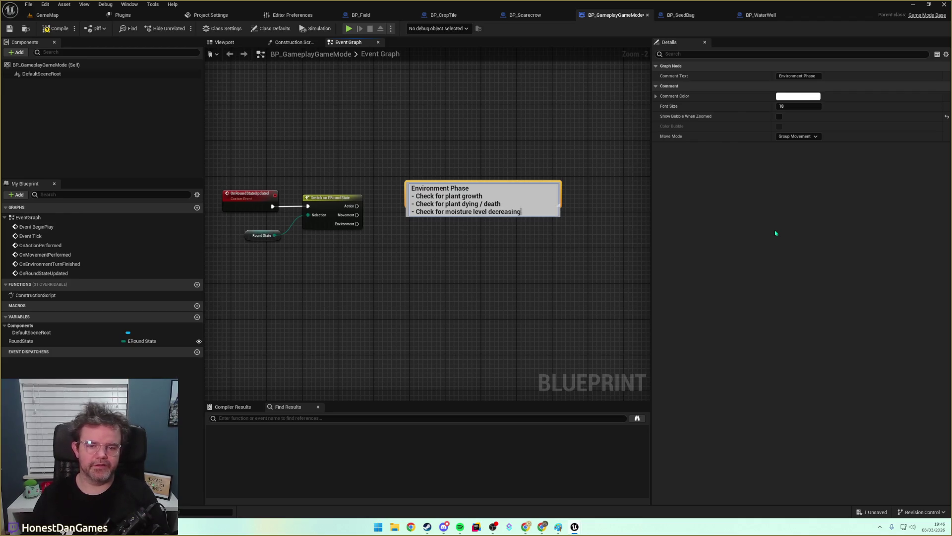
pyautogui.click(776, 233)
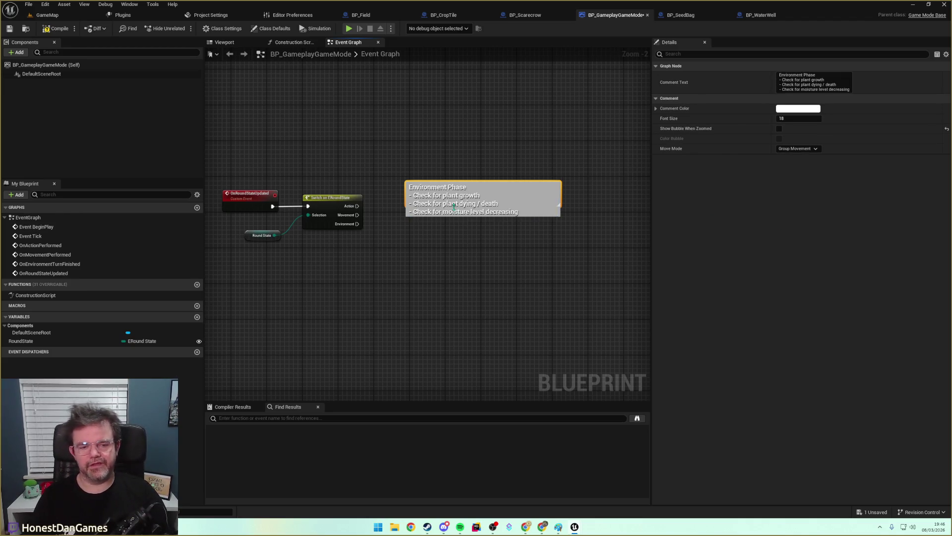
# Append check lines for crow spawning, crow movement and plant eaten by crow to the comment text.
pyautogui.click(852, 89)
pyautogui.press('End')
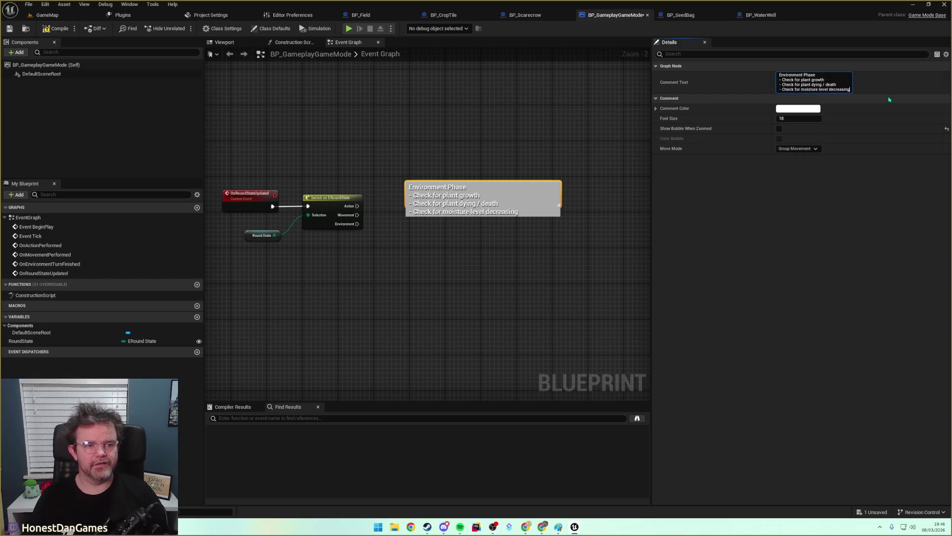
pyautogui.hotkey('shift', 'Return')
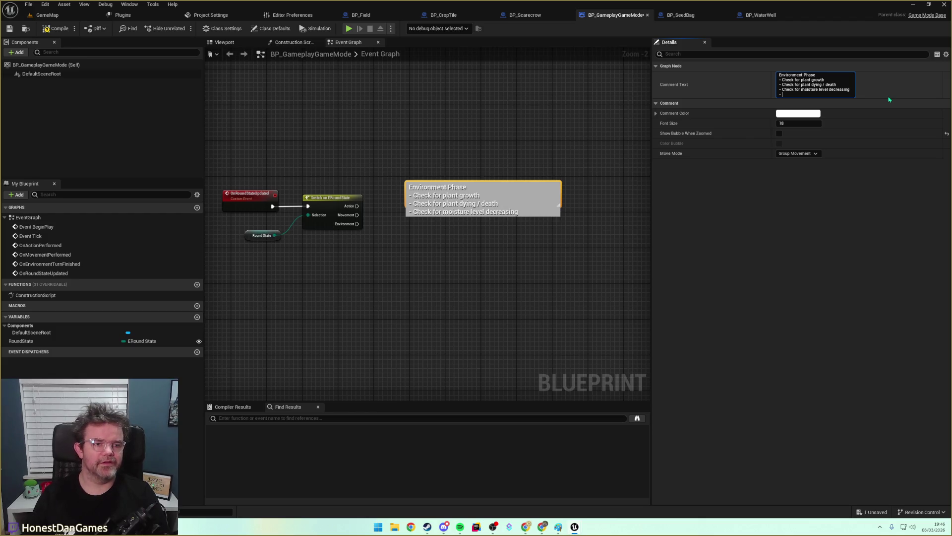
pyautogui.write('-')
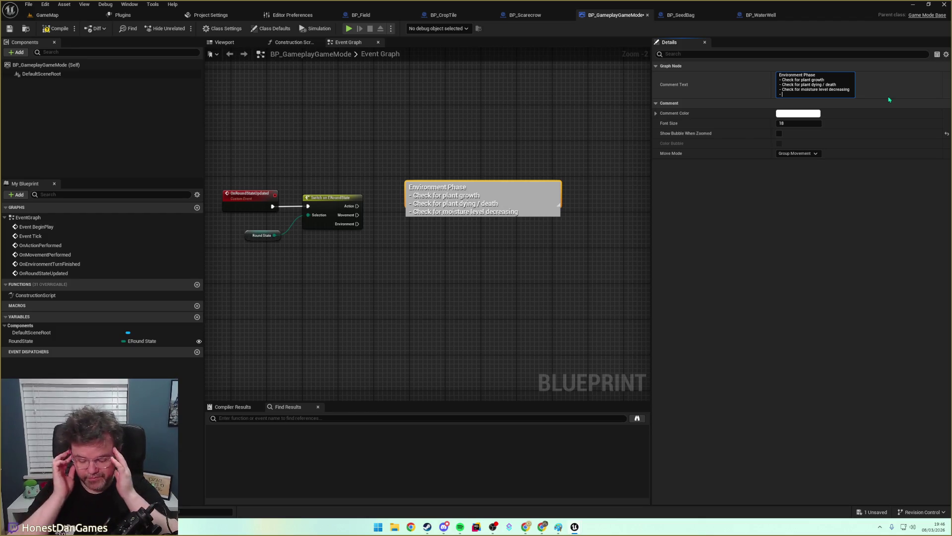
pyautogui.write('Check for crow spawning')
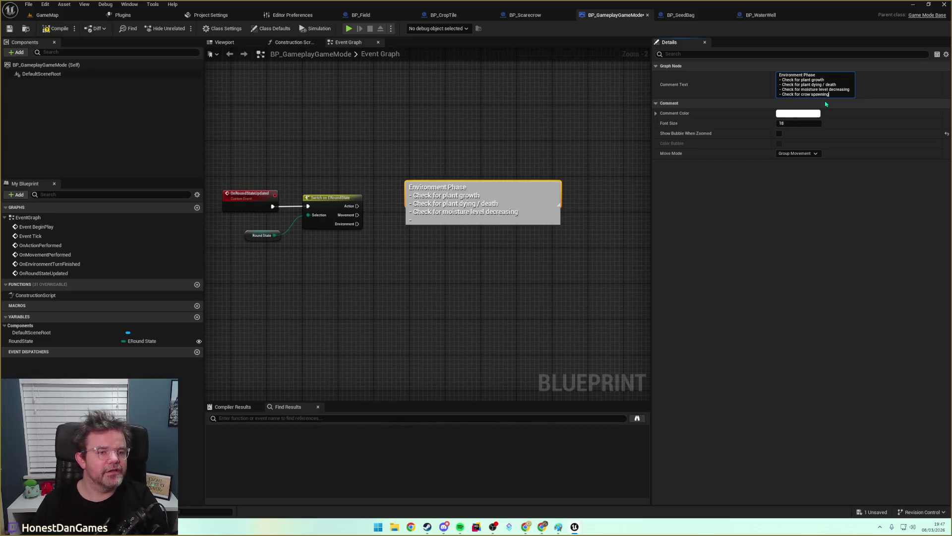
pyautogui.hotkey('shift', 'Return')
pyautogui.write('- Check for crow movement')
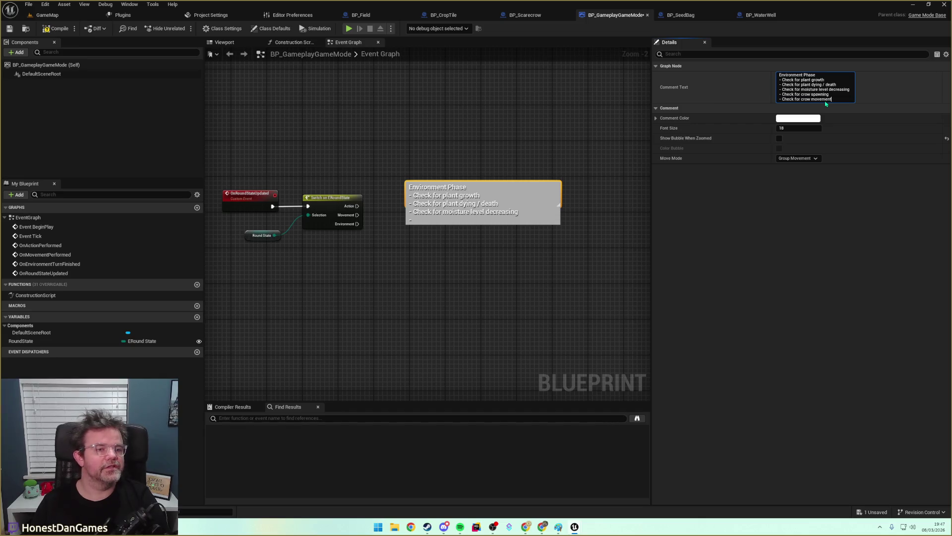
pyautogui.hotkey('shift', 'Return')
pyautogui.write('- Check for plant eaten')
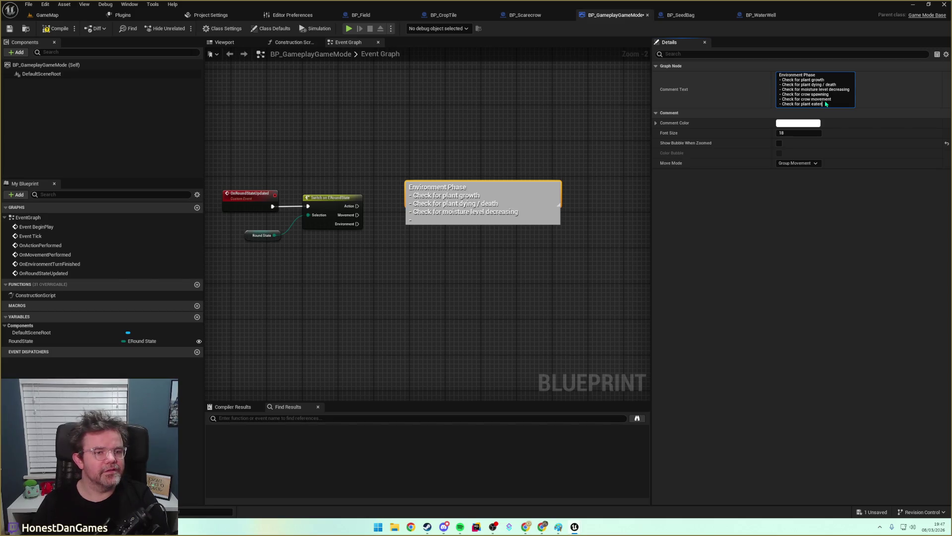
pyautogui.hotkey('shift', 'Return')
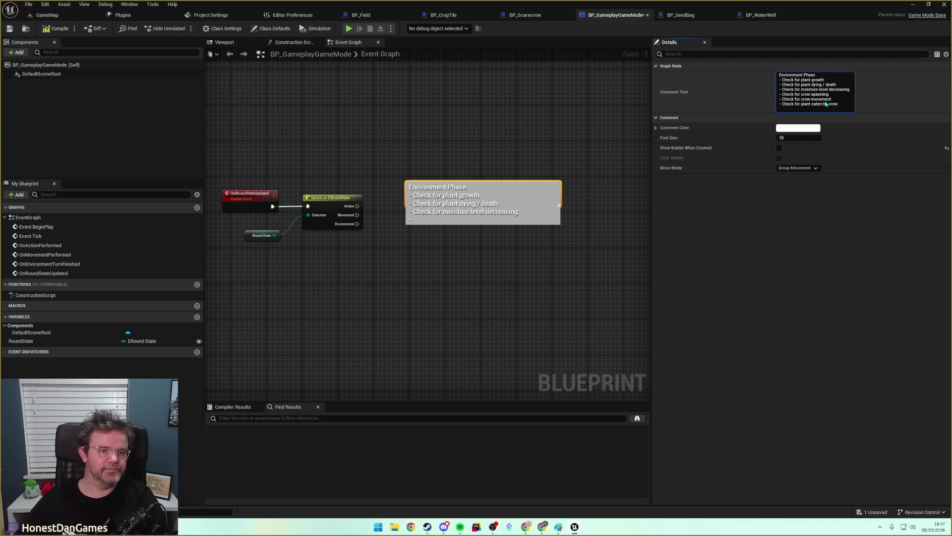
pyautogui.press('BackSpace')
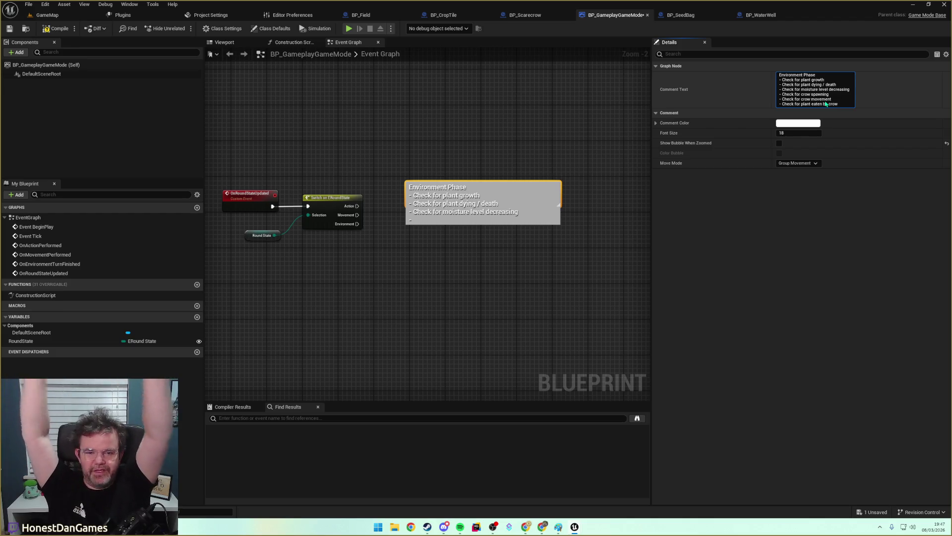
pyautogui.press('Return')
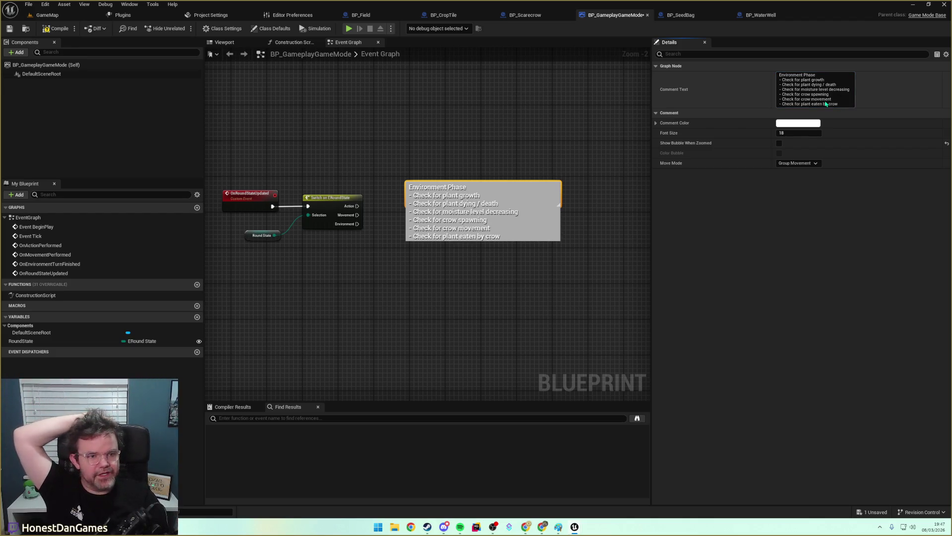
# Enlarge the Environment Phase comment box to fit all seven lines.
pyautogui.click(479, 285)
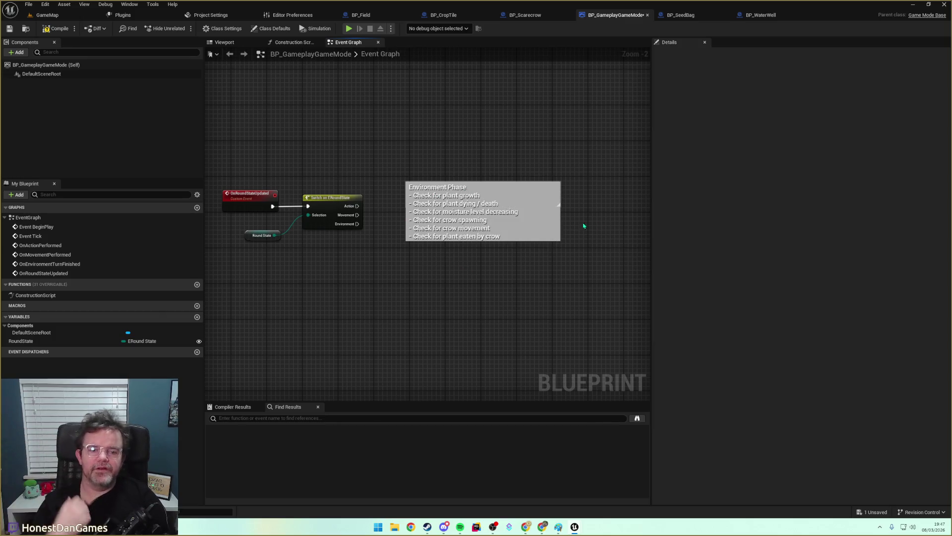
pyautogui.rightClick(560, 205)
pyautogui.moveTo(560, 241)
pyautogui.mouseDown()
pyautogui.moveTo(574, 259)
pyautogui.moveTo(585, 249)
pyautogui.moveTo(578, 242)
pyautogui.mouseUp()
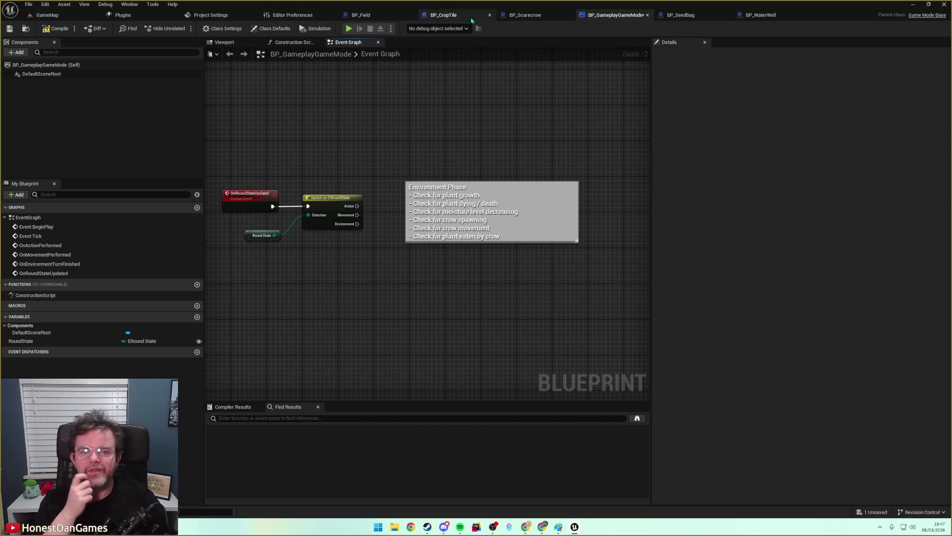
# In BP_Scarecrow, move the Cast, Get Game Mode and On Movement Performed nodes further right.
pyautogui.click(525, 15)
pyautogui.scroll(-2, 397, 298)
pyautogui.moveTo(647, 321)
pyautogui.mouseDown()
pyautogui.moveTo(450, 187)
pyautogui.moveTo(427, 280)
pyautogui.moveTo(446, 296)
pyautogui.mouseUp()
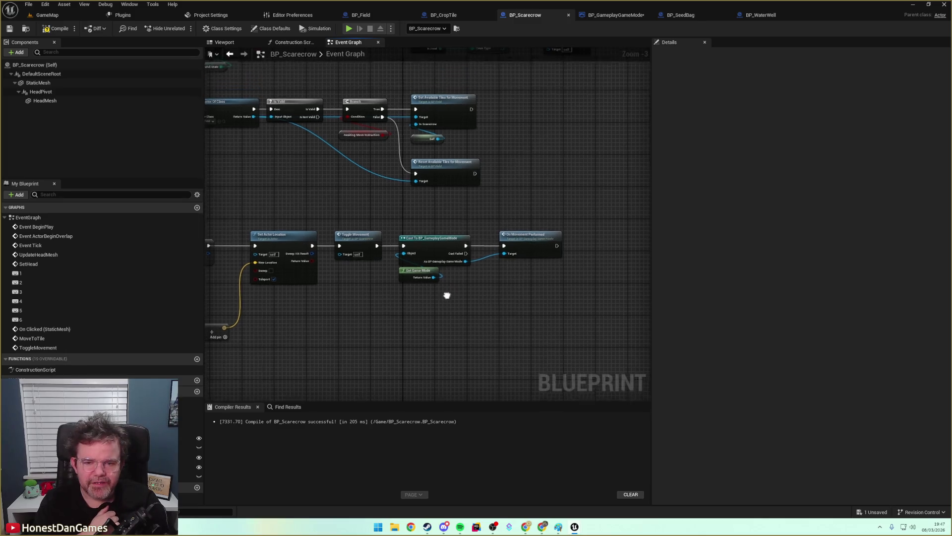
pyautogui.scroll(3, 447, 296)
pyautogui.moveTo(381, 208)
pyautogui.mouseDown()
pyautogui.moveTo(479, 183)
pyautogui.moveTo(419, 163)
pyautogui.moveTo(601, 263)
pyautogui.moveTo(498, 293)
pyautogui.moveTo(588, 295)
pyautogui.moveTo(400, 289)
pyautogui.moveTo(311, 274)
pyautogui.mouseUp()
pyautogui.moveTo(296, 152); pyautogui.dragTo(521, 258)
pyautogui.moveTo(376, 185); pyautogui.dragTo(506, 184)
# Bring the empty space after Toggle Movement into view and open the actions list there.
pyautogui.click(360, 226)
pyautogui.moveTo(360, 226)
pyautogui.mouseDown()
pyautogui.moveTo(459, 276)
pyautogui.moveTo(430, 262)
pyautogui.mouseUp()
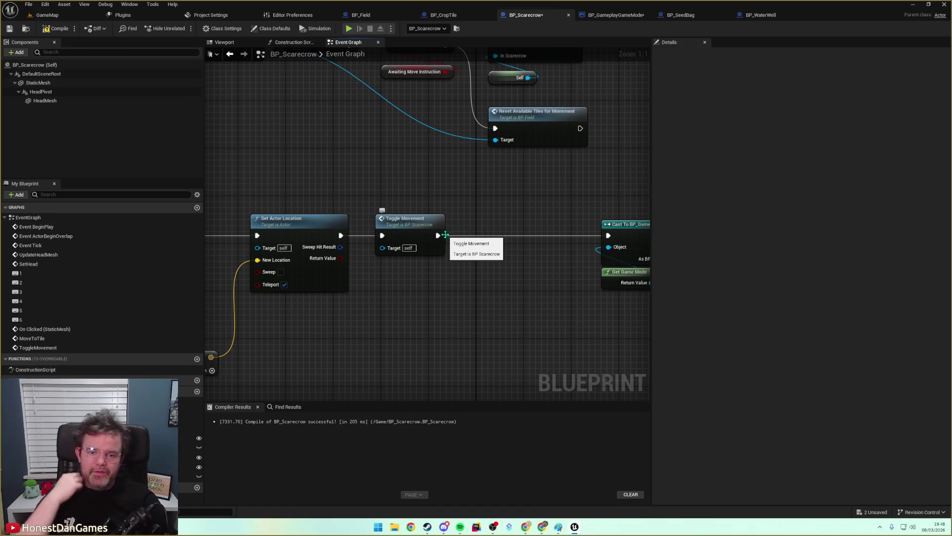
pyautogui.moveTo(448, 243)
pyautogui.mouseDown()
pyautogui.moveTo(421, 264)
pyautogui.moveTo(456, 247)
pyautogui.moveTo(369, 274)
pyautogui.moveTo(508, 206)
pyautogui.moveTo(471, 312)
pyautogui.moveTo(493, 311)
pyautogui.mouseUp()
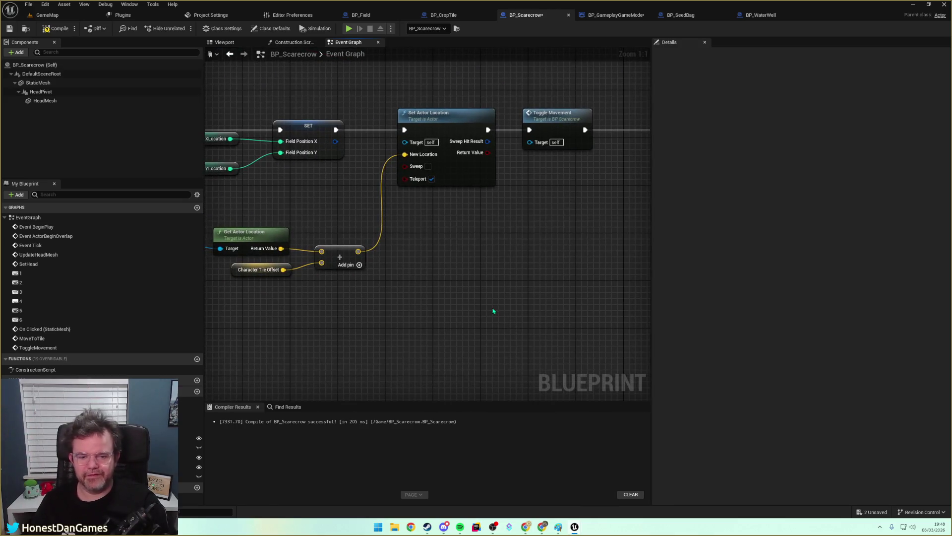
pyautogui.rightClick(466, 303)
# Add a custom event named TriggerPostMovementLogic.
pyautogui.write('add cu')
pyautogui.press('Return')
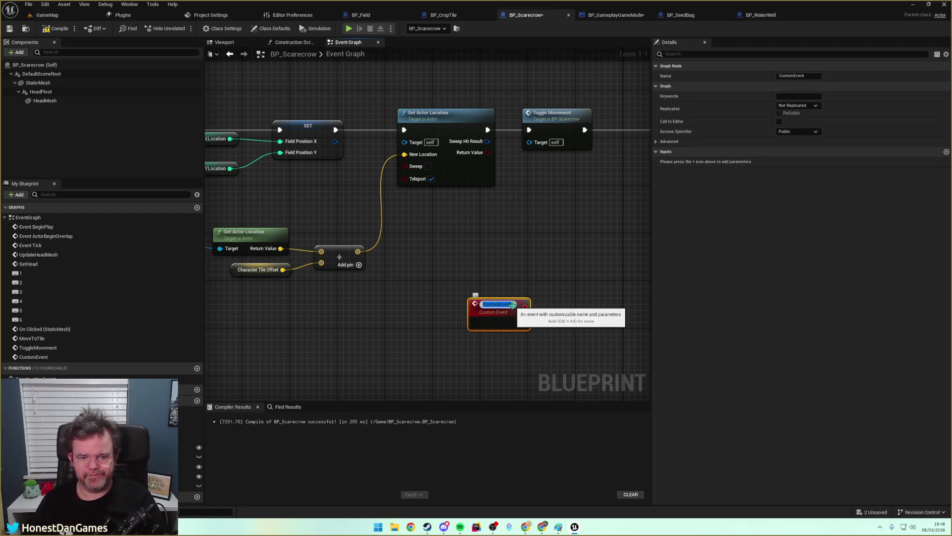
pyautogui.write('CheckF')
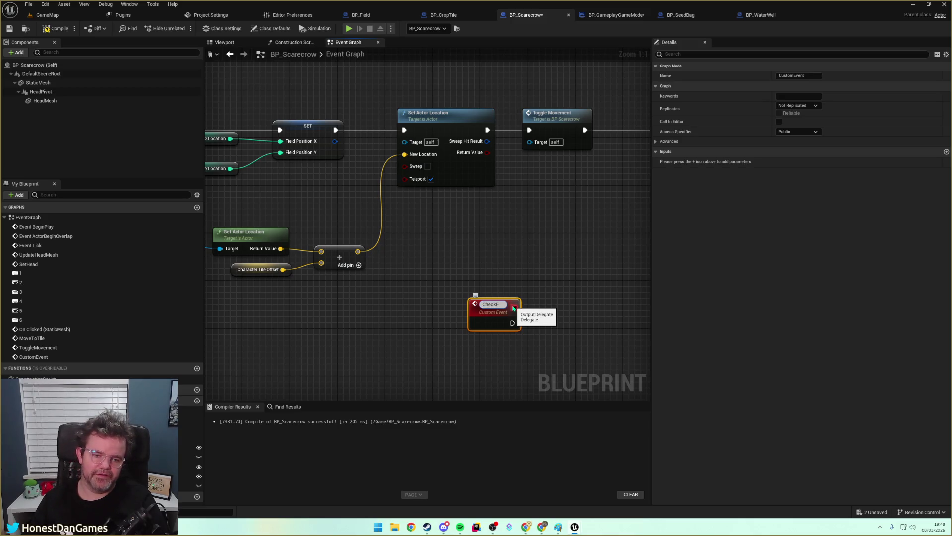
pyautogui.press('BackSpace')
pyautogui.press('BackSpace')
pyautogui.press('BackSpace')
pyautogui.write('T')
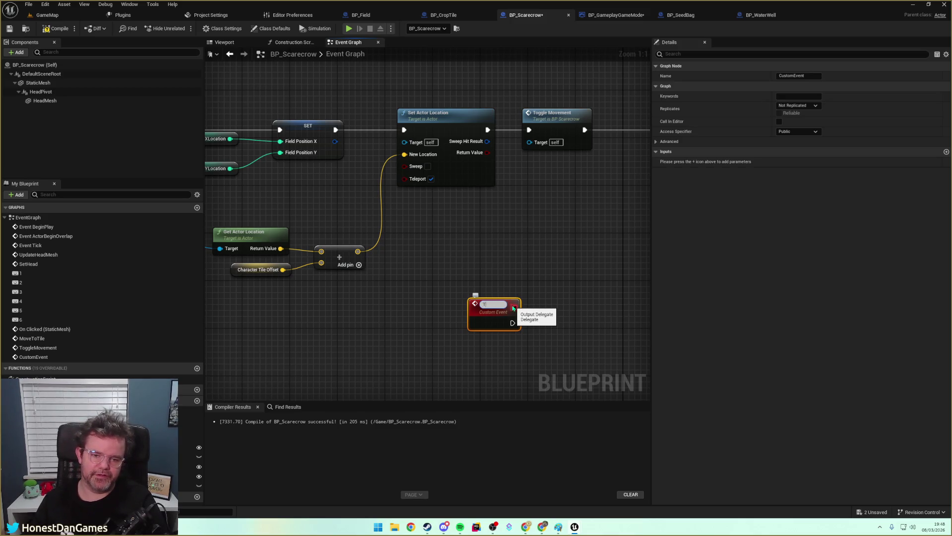
pyautogui.write('riggerPostMovem')
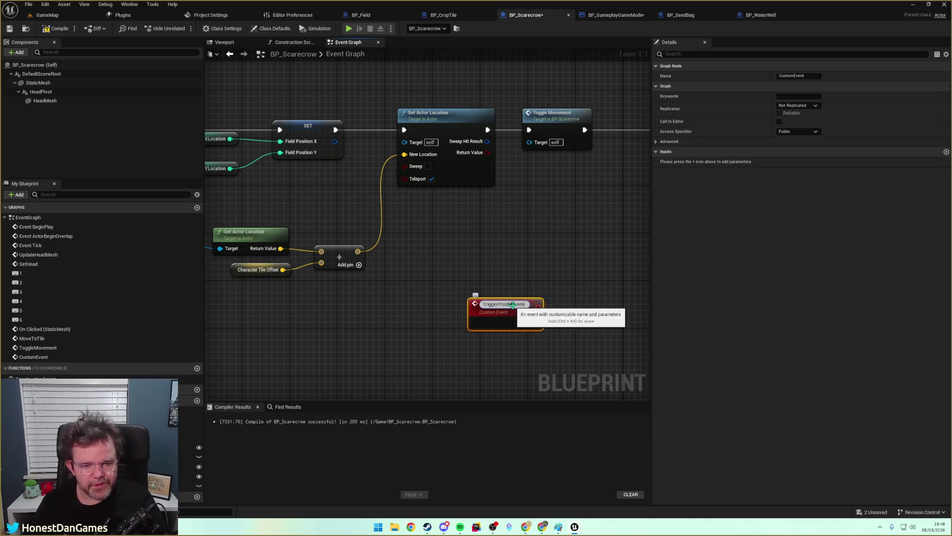
pyautogui.write('entLogic')
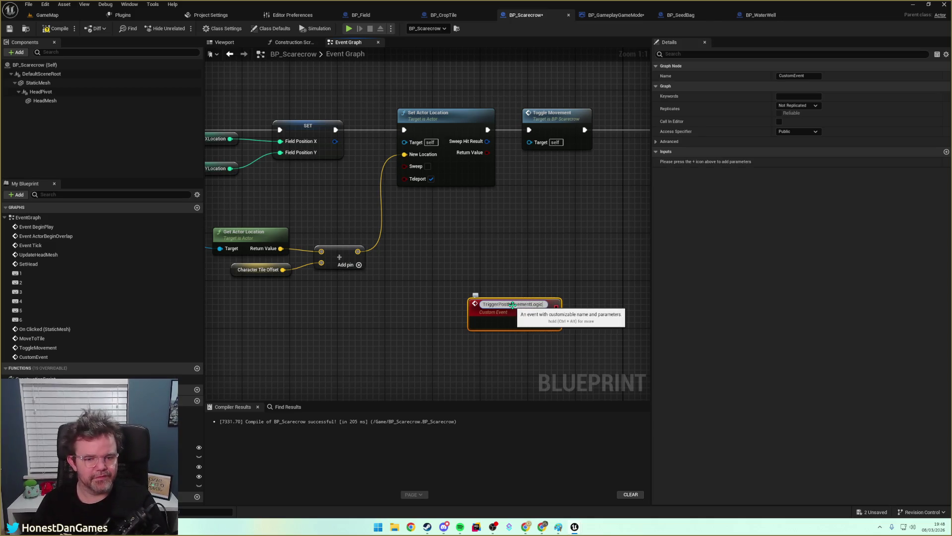
pyautogui.press('Return')
# Call TriggerPostMovementLogic right after Toggle Movement, then compile and save BP_Scarecrow.
pyautogui.moveTo(513, 304)
pyautogui.mouseDown()
pyautogui.moveTo(545, 215)
pyautogui.moveTo(377, 195)
pyautogui.moveTo(431, 201)
pyautogui.moveTo(423, 177)
pyautogui.moveTo(434, 173)
pyautogui.moveTo(402, 301)
pyautogui.moveTo(436, 193)
pyautogui.moveTo(491, 261)
pyautogui.moveTo(594, 265)
pyautogui.moveTo(626, 304)
pyautogui.moveTo(659, 283)
pyautogui.moveTo(646, 291)
pyautogui.mouseUp()
pyautogui.write('trigger')
pyautogui.press('Return')
pyautogui.moveTo(578, 280)
pyautogui.mouseDown()
pyautogui.moveTo(493, 244)
pyautogui.moveTo(468, 262)
pyautogui.moveTo(356, 244)
pyautogui.mouseUp()
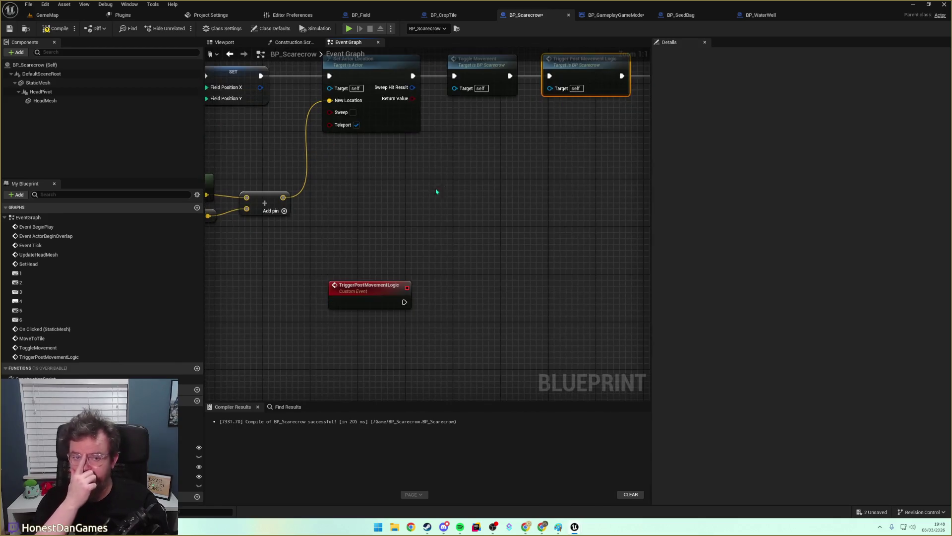
pyautogui.click(9, 29)
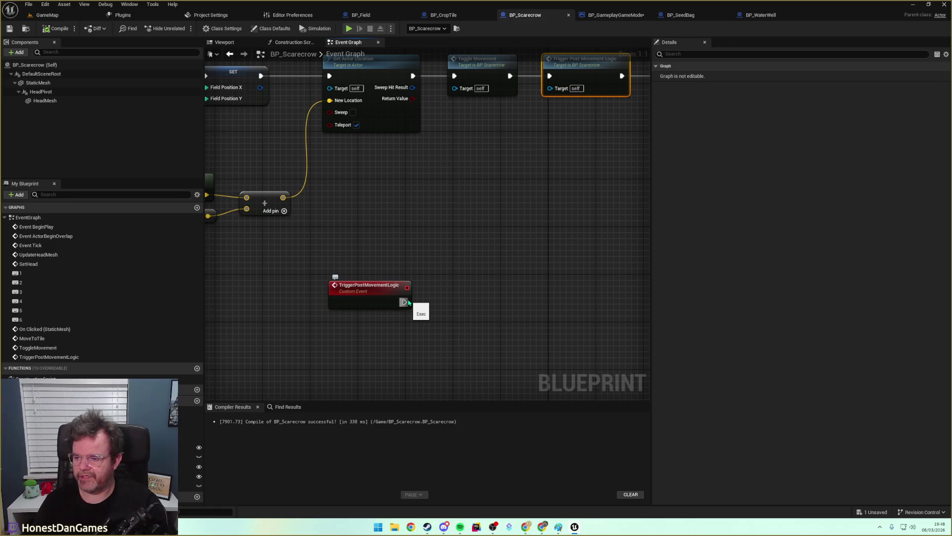
# Add an empty comment box beside the TriggerPostMovementLogic event.
pyautogui.moveTo(445, 266)
pyautogui.mouseDown()
pyautogui.moveTo(538, 350)
pyautogui.moveTo(578, 351)
pyautogui.moveTo(442, 290)
pyautogui.mouseUp()
pyautogui.press('c')
pyautogui.click(560, 357)
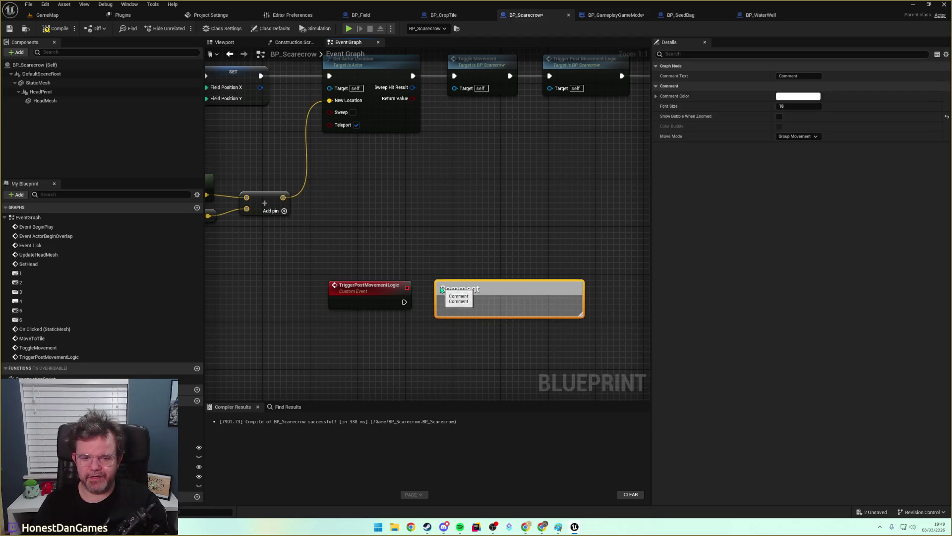
# Write the comment 'Is crow within 8? Scare it' / 'plant under me? Check if it should be destroyed'.
pyautogui.doubleClick(466, 290)
pyautogui.write('Is crow within')
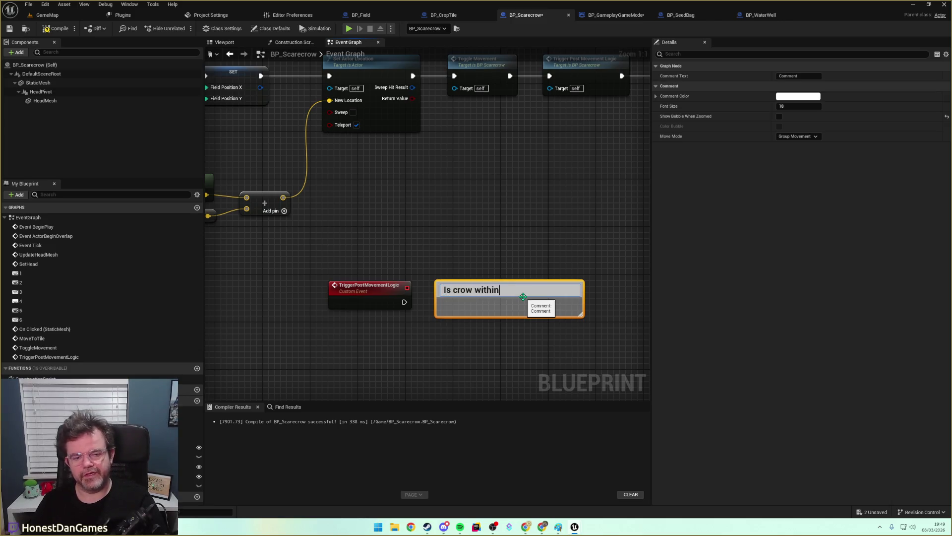
pyautogui.write(' 8? Scare it')
pyautogui.hotkey('shift', 'Return')
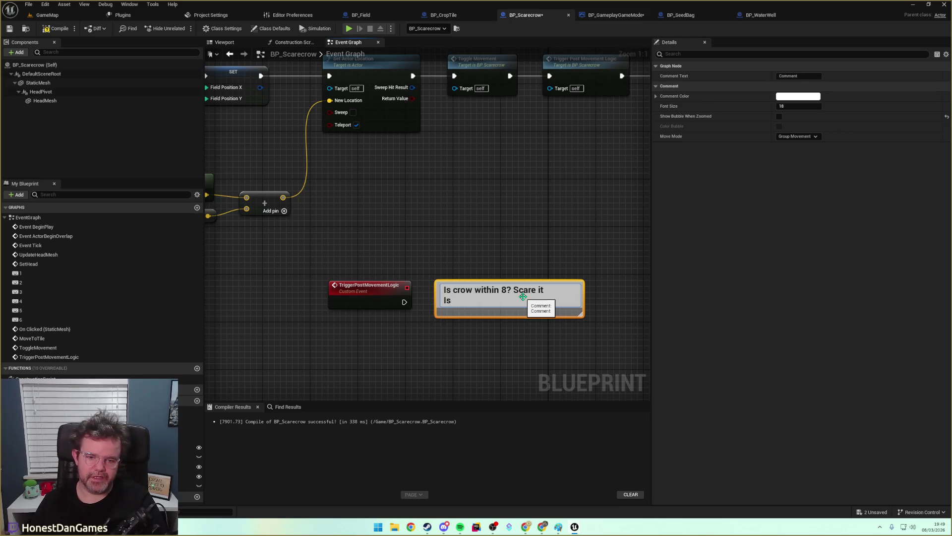
pyautogui.write('plant ')
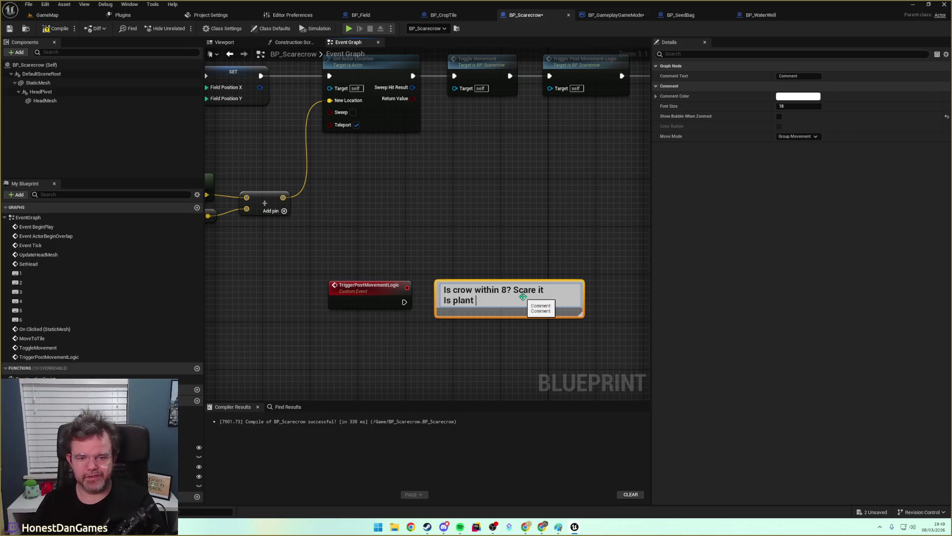
pyautogui.write('under me? Check if it')
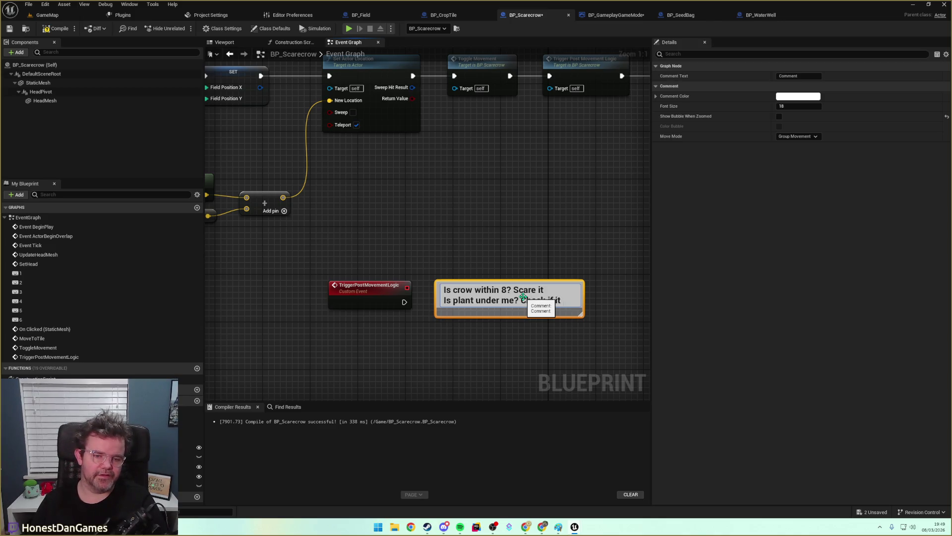
pyautogui.write(' should be destroyed>')
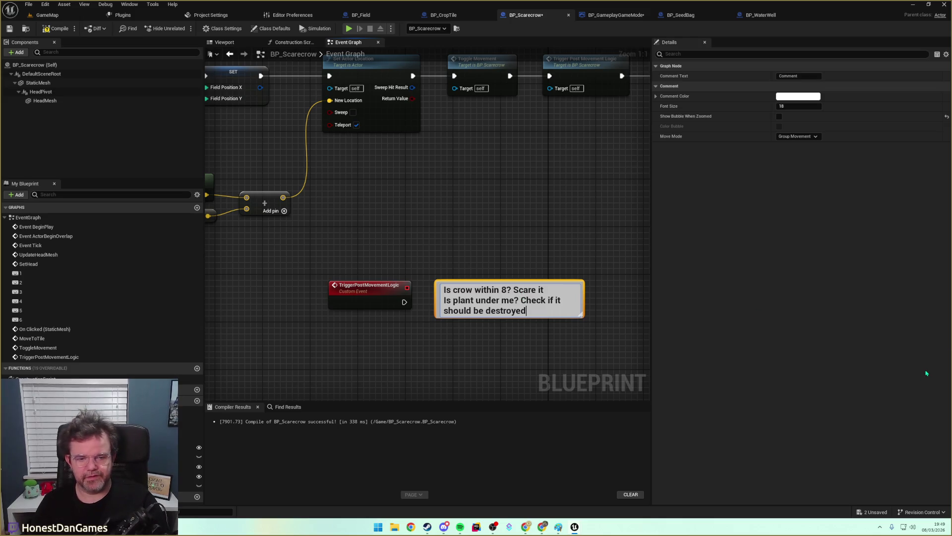
pyautogui.press('BackSpace')
pyautogui.write('.')
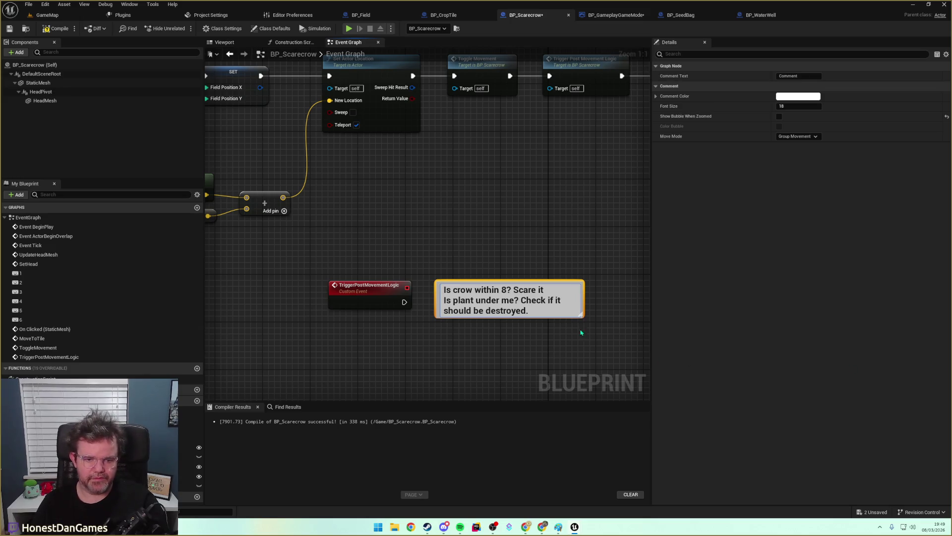
# Resize and reposition the comment box, then compile BP_Scarecrow.
pyautogui.moveTo(581, 316)
pyautogui.mouseDown()
pyautogui.moveTo(585, 348)
pyautogui.moveTo(597, 341)
pyautogui.moveTo(595, 320)
pyautogui.moveTo(683, 313)
pyautogui.mouseUp()
pyautogui.moveTo(488, 346); pyautogui.dragTo(386, 357)
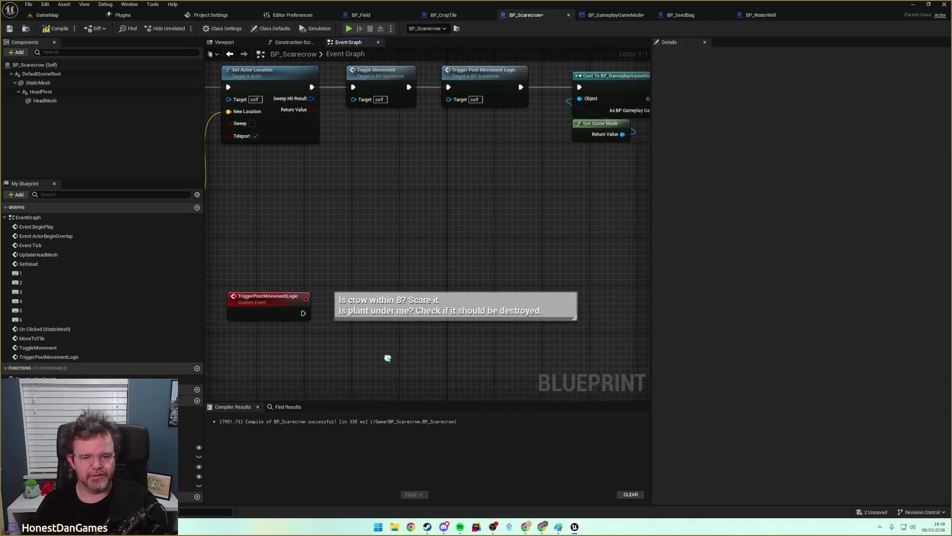
pyautogui.moveTo(404, 302); pyautogui.dragTo(400, 308)
pyautogui.click(328, 259)
pyautogui.scroll(-5, 328, 258)
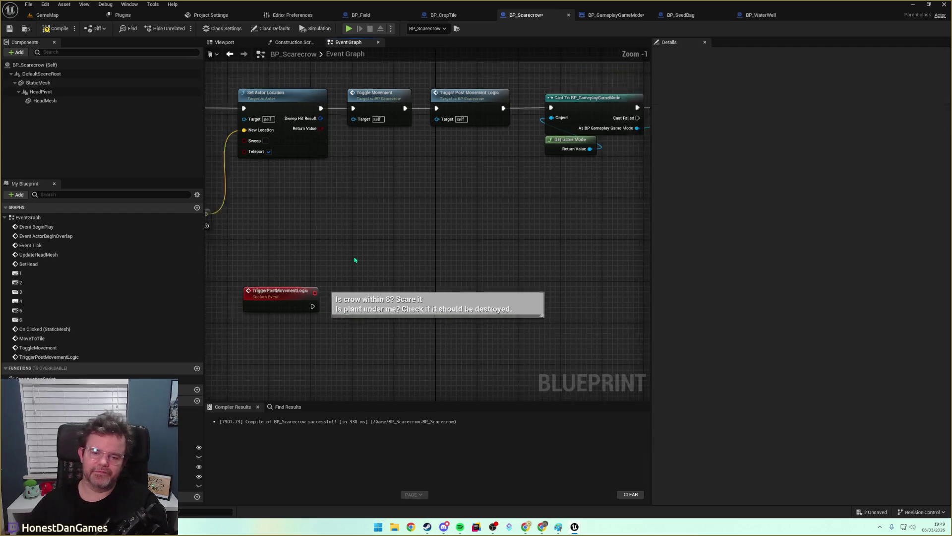
pyautogui.click(56, 28)
# Recompile BP_Scarecrow and move the Environment Phase comment higher in BP_GameplayGameMode.
pyautogui.click(9, 28)
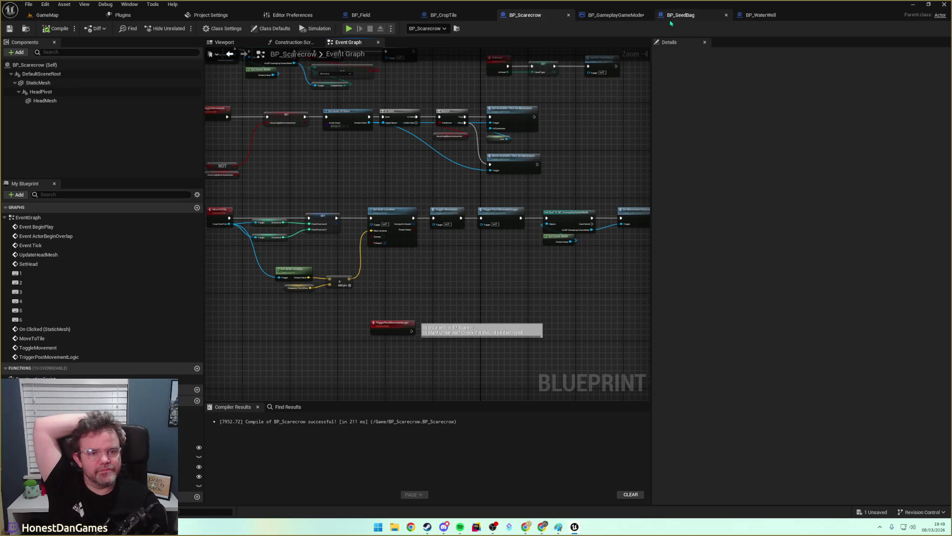
pyautogui.click(615, 15)
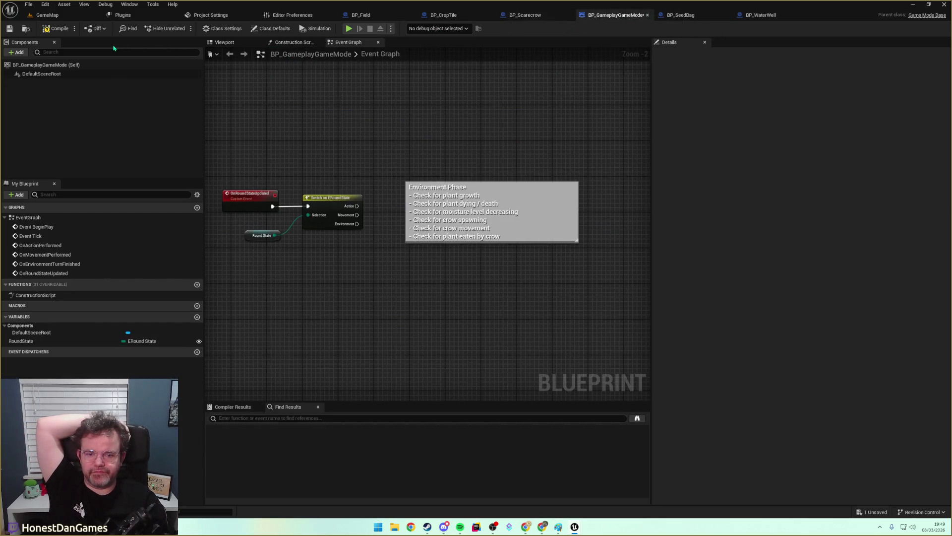
pyautogui.moveTo(438, 190); pyautogui.dragTo(429, 132)
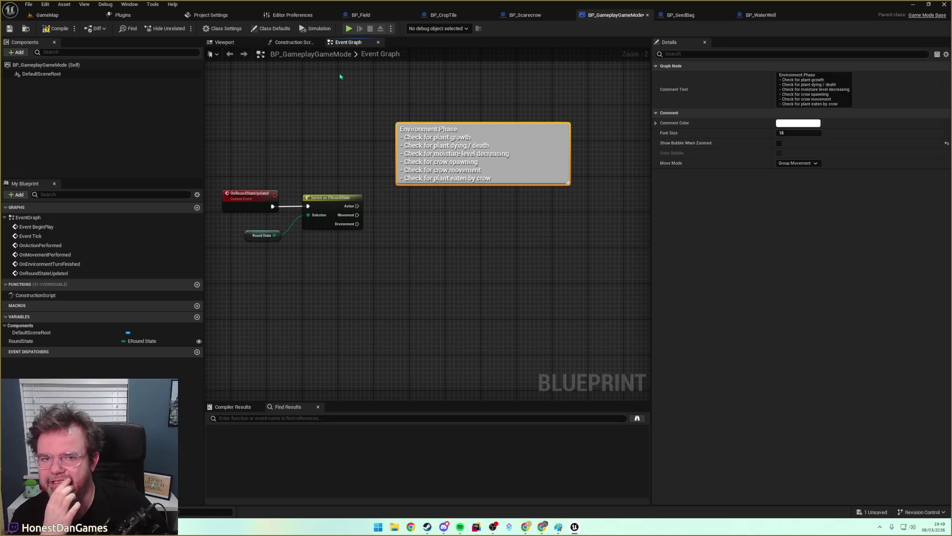
# In BP_Field's Event Graph, navigate to an empty area and open the actions list.
pyautogui.click(361, 15)
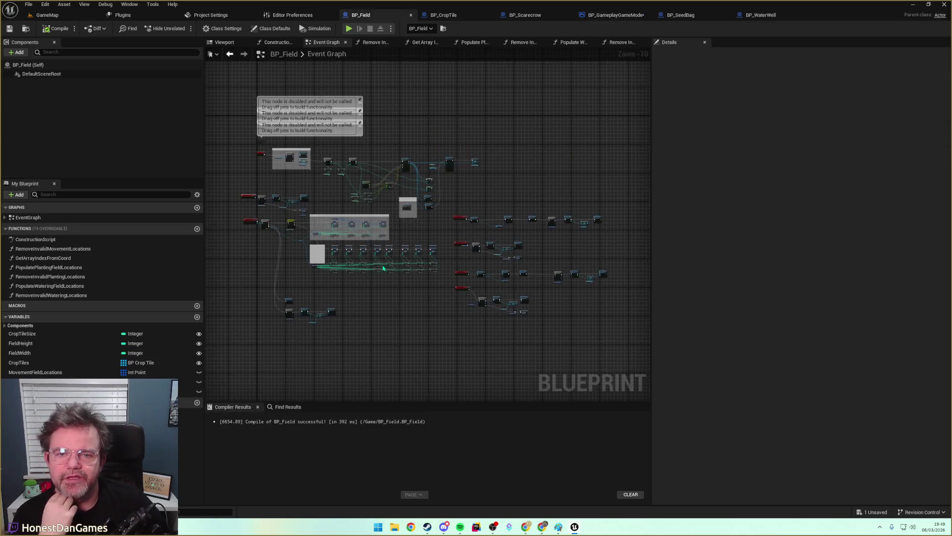
pyautogui.moveTo(378, 313)
pyautogui.mouseDown()
pyautogui.moveTo(467, 308)
pyautogui.moveTo(344, 357)
pyautogui.moveTo(321, 278)
pyautogui.moveTo(608, 195)
pyautogui.moveTo(449, 249)
pyautogui.moveTo(353, 394)
pyautogui.moveTo(387, 294)
pyautogui.moveTo(457, 293)
pyautogui.mouseUp()
pyautogui.scroll(3, 609, 195)
pyautogui.scroll(3, 259, 243)
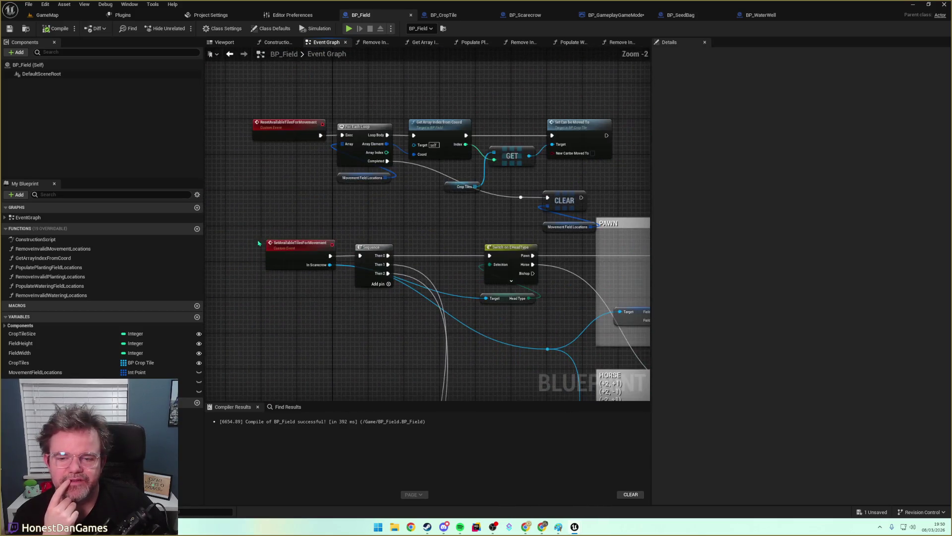
pyautogui.scroll(-4, 371, 245)
pyautogui.moveTo(372, 245); pyautogui.dragTo(307, 213)
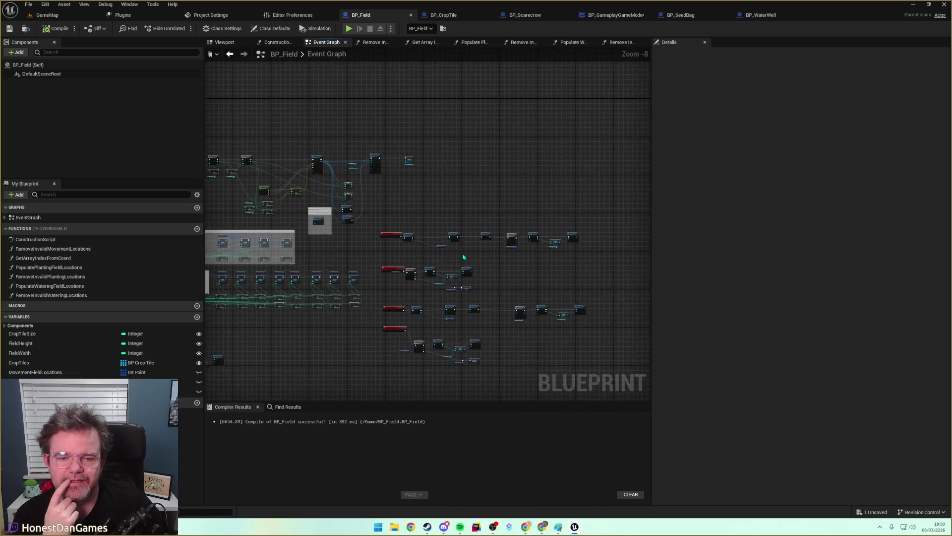
pyautogui.scroll(5, 301, 207)
pyautogui.scroll(-6, 320, 271)
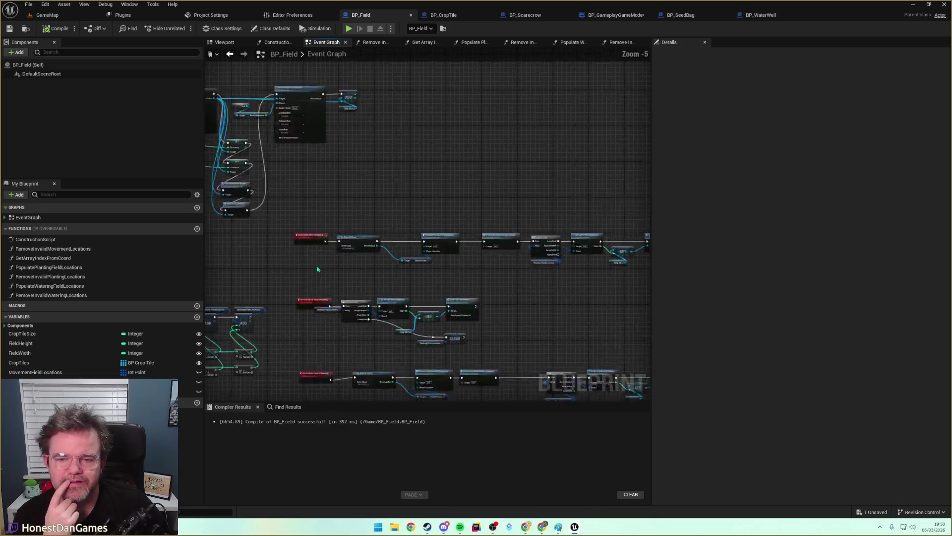
pyautogui.moveTo(322, 266)
pyautogui.mouseDown()
pyautogui.moveTo(334, 240)
pyautogui.moveTo(337, 128)
pyautogui.mouseUp()
pyautogui.scroll(3, 446, 148)
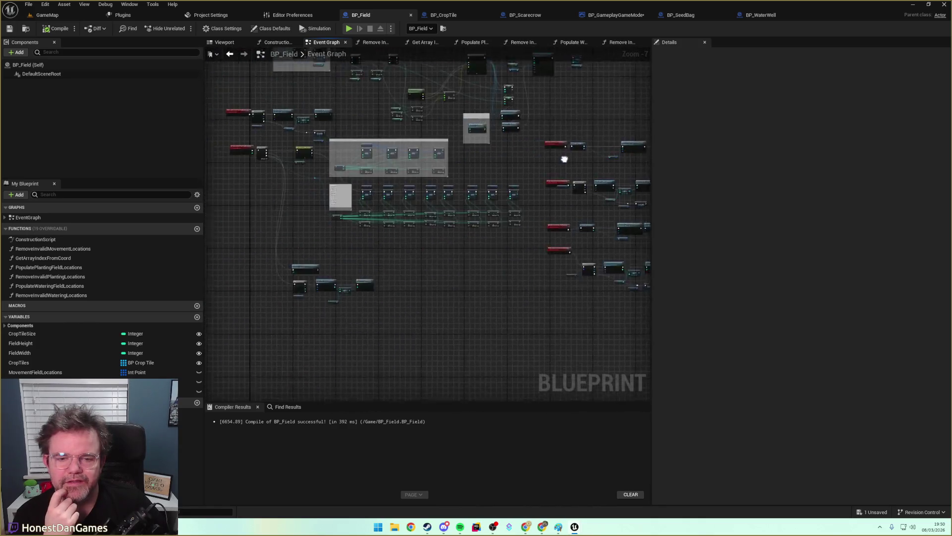
pyautogui.scroll(-3, 364, 315)
pyautogui.moveTo(363, 315); pyautogui.dragTo(386, 312)
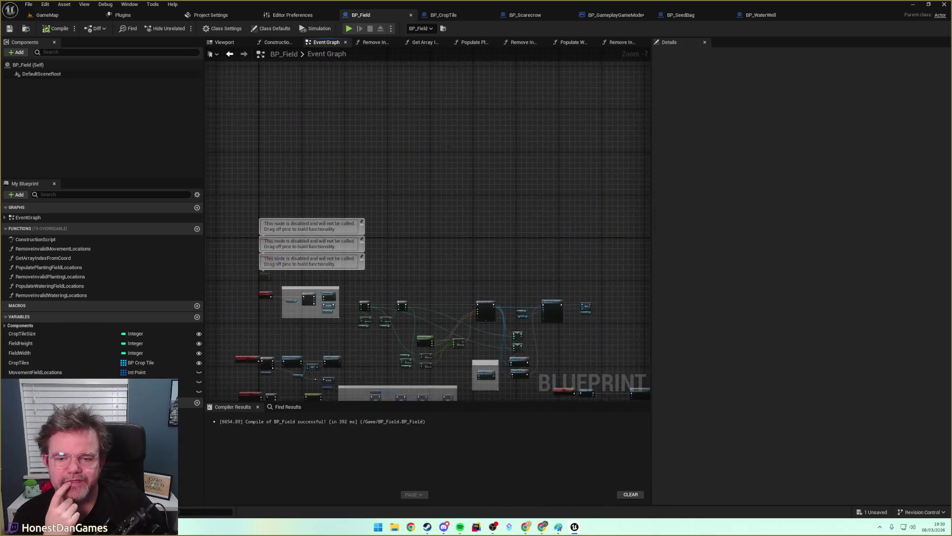
pyautogui.moveTo(438, 229); pyautogui.dragTo(321, 240)
pyautogui.rightClick(351, 191)
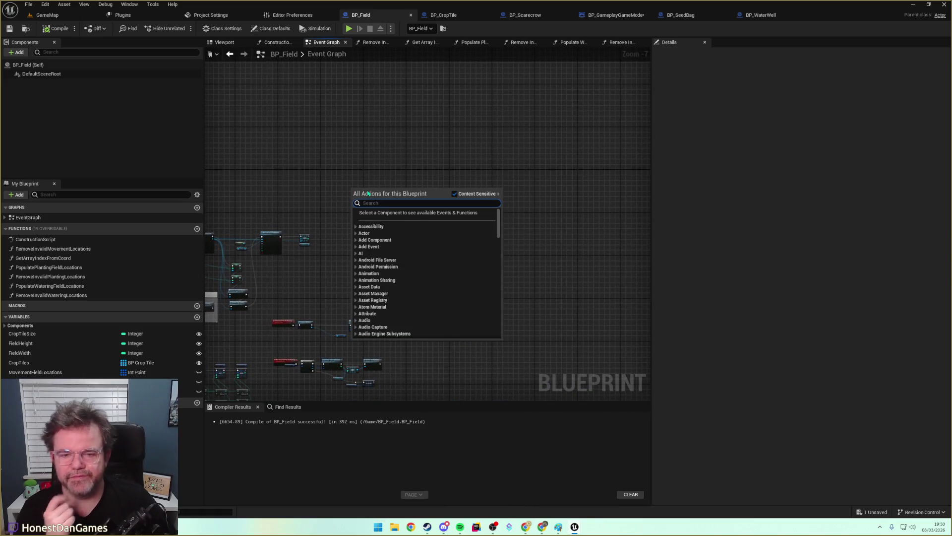
# Add a custom event named UpdateCropsOnRoundEnd to BP_Field.
pyautogui.write('ad')
pyautogui.write('d unique')
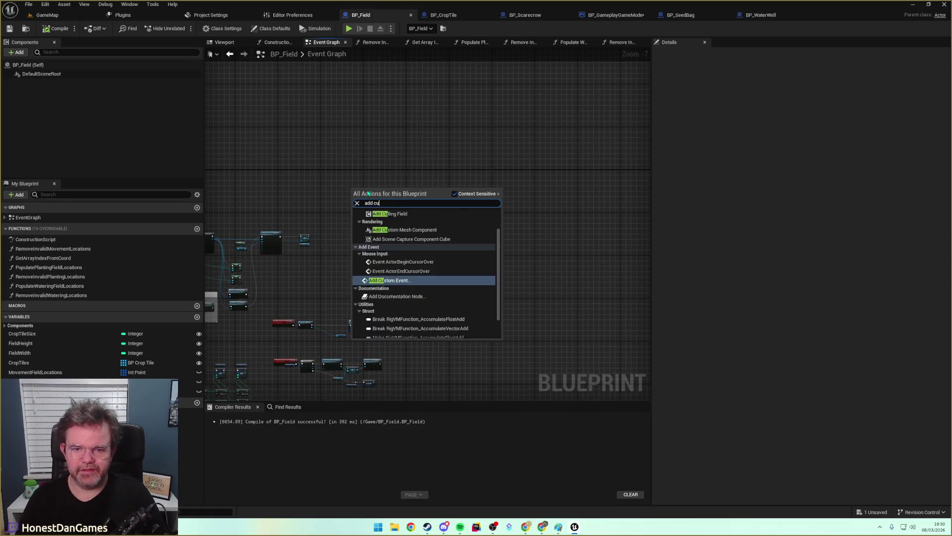
pyautogui.press('Escape')
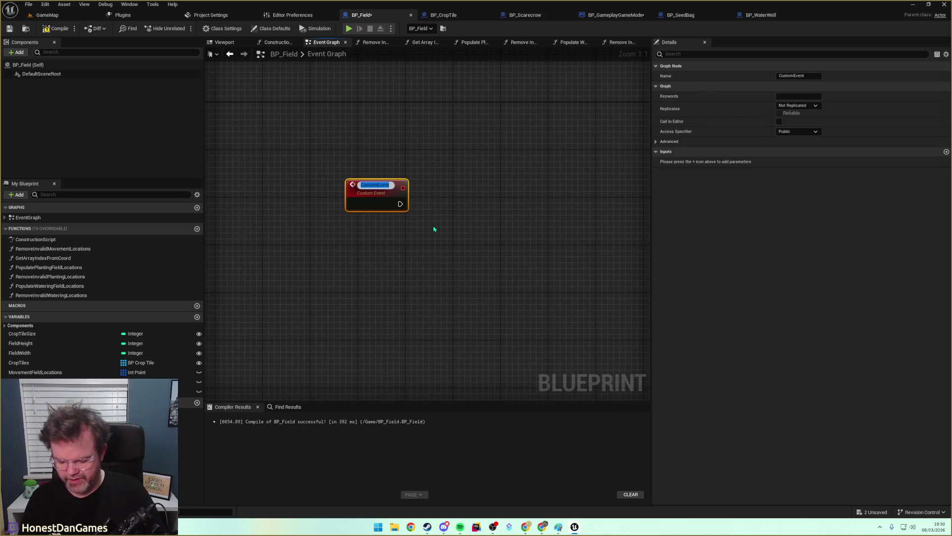
pyautogui.write('Process')
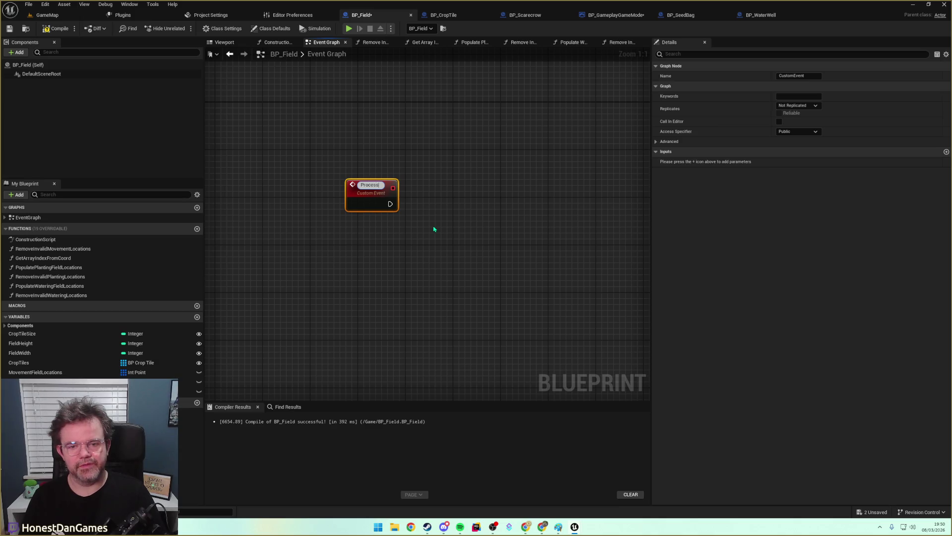
pyautogui.write('Crop')
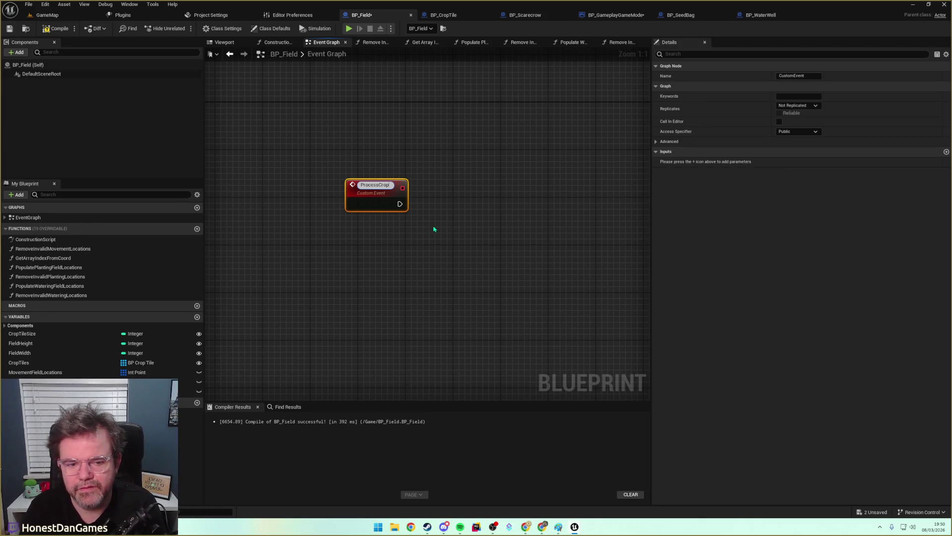
pyautogui.write('s')
pyautogui.hotkey('ctrl', 'a')
pyautogui.press('BackSpace')
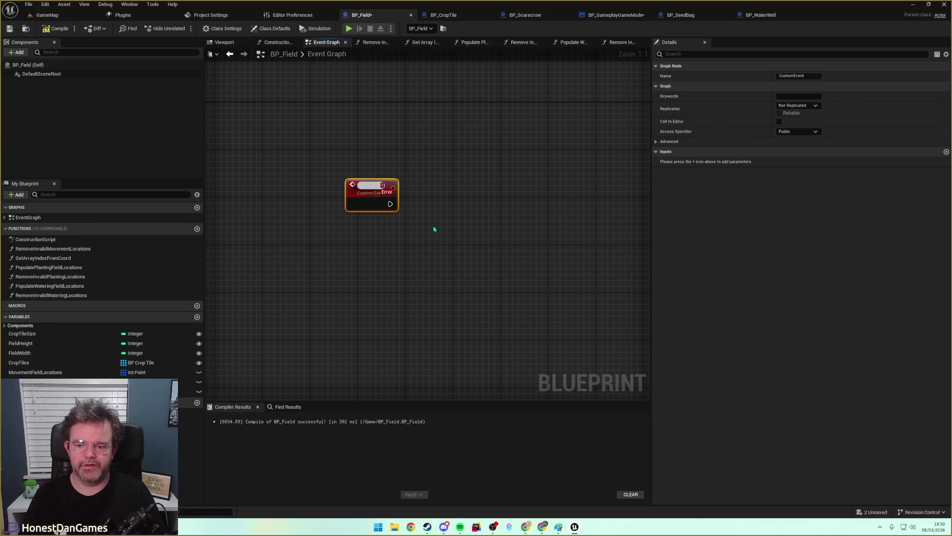
pyautogui.write('Upd')
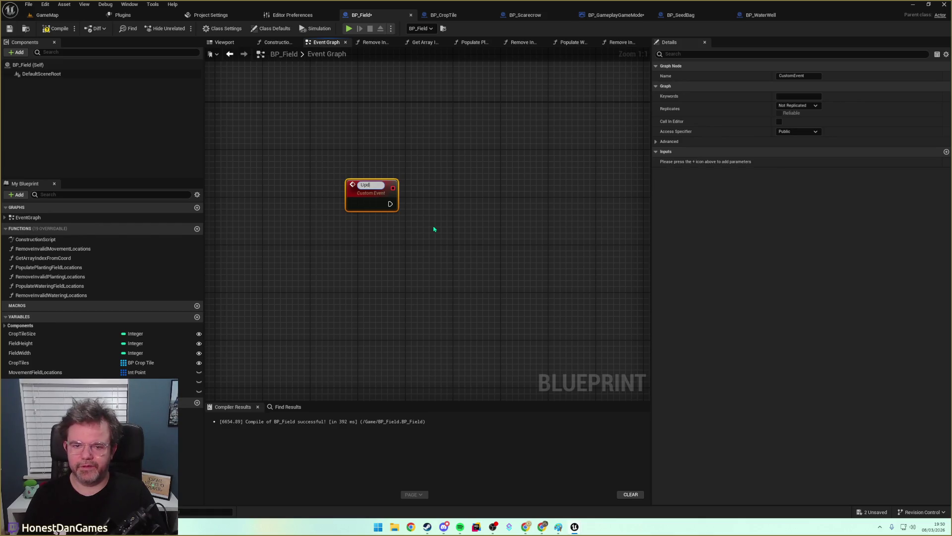
pyautogui.write('ateCropsA')
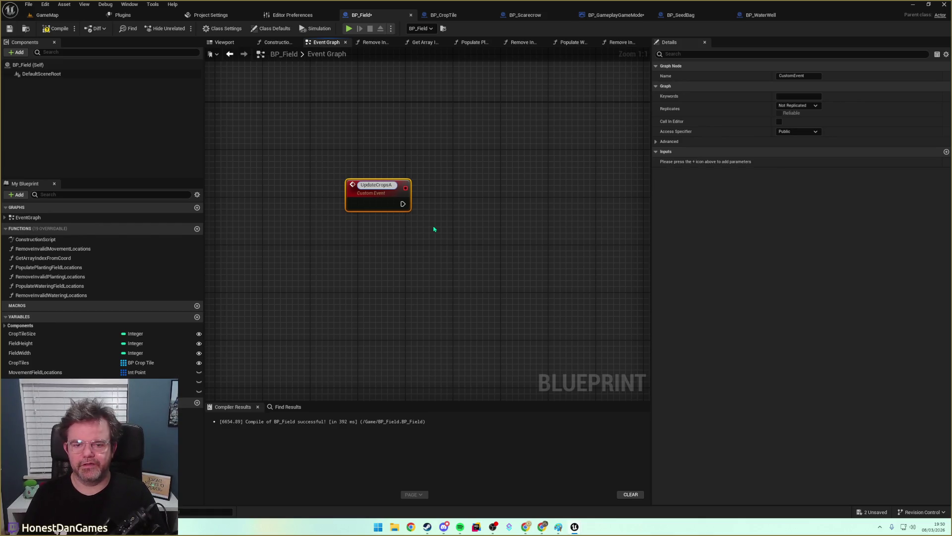
pyautogui.press('BackSpace')
pyautogui.write('OnRoundEnd')
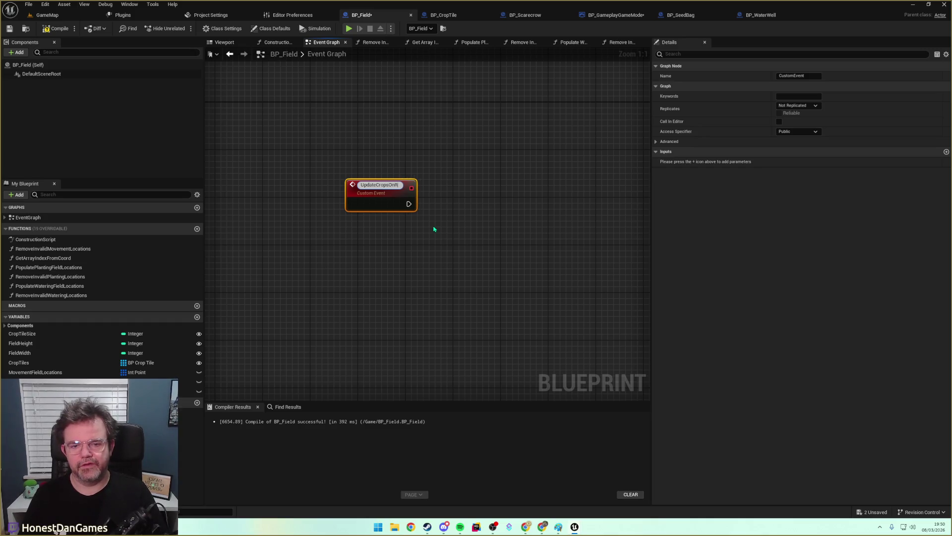
pyautogui.press('Return')
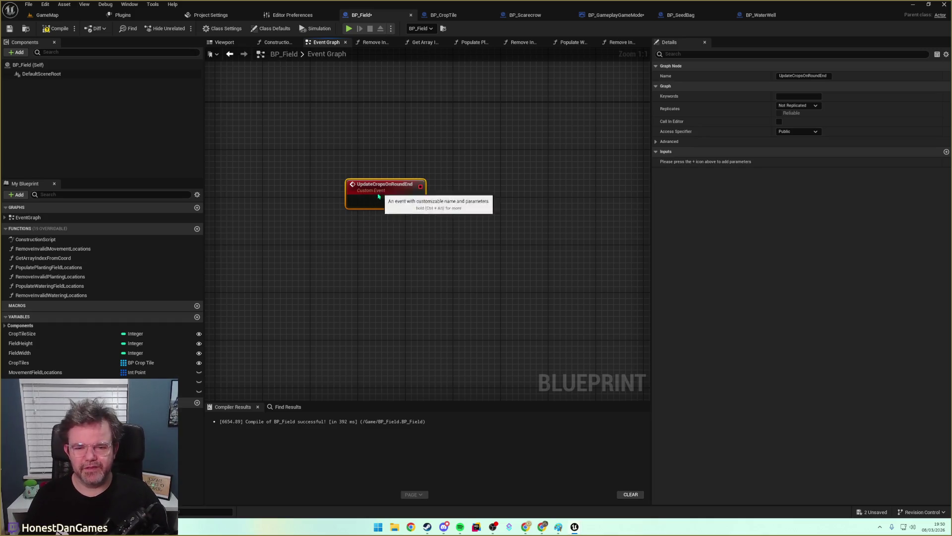
# Get Crop Tiles and run a For Each Loop over it from UpdateCropsOnRoundEnd.
pyautogui.moveTo(392, 196); pyautogui.dragTo(349, 231)
pyautogui.moveTo(19, 363)
pyautogui.mouseDown()
pyautogui.moveTo(393, 302)
pyautogui.moveTo(354, 275)
pyautogui.moveTo(436, 236)
pyautogui.mouseUp()
pyautogui.click(375, 289)
pyautogui.write('for each')
pyautogui.press('Return')
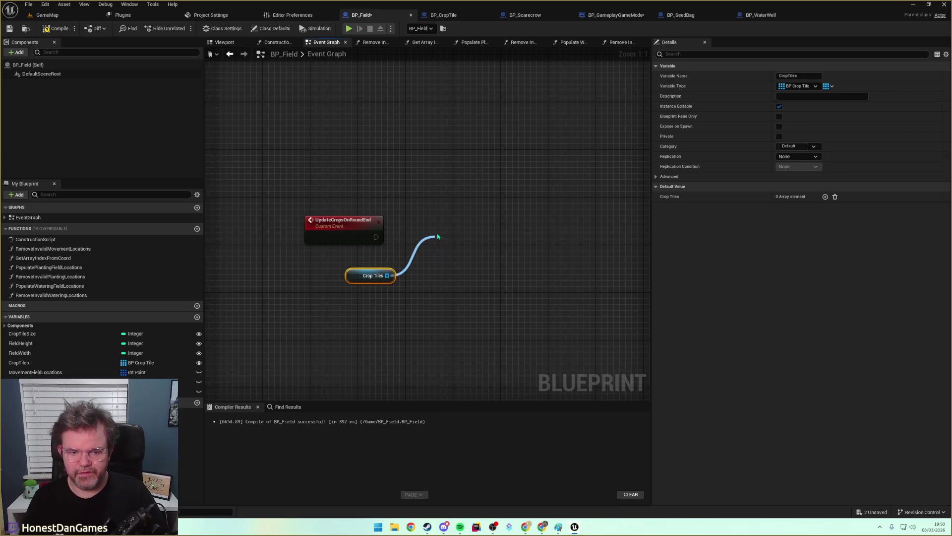
pyautogui.moveTo(374, 239)
pyautogui.mouseDown()
pyautogui.moveTo(436, 249)
pyautogui.moveTo(453, 263)
pyautogui.mouseUp()
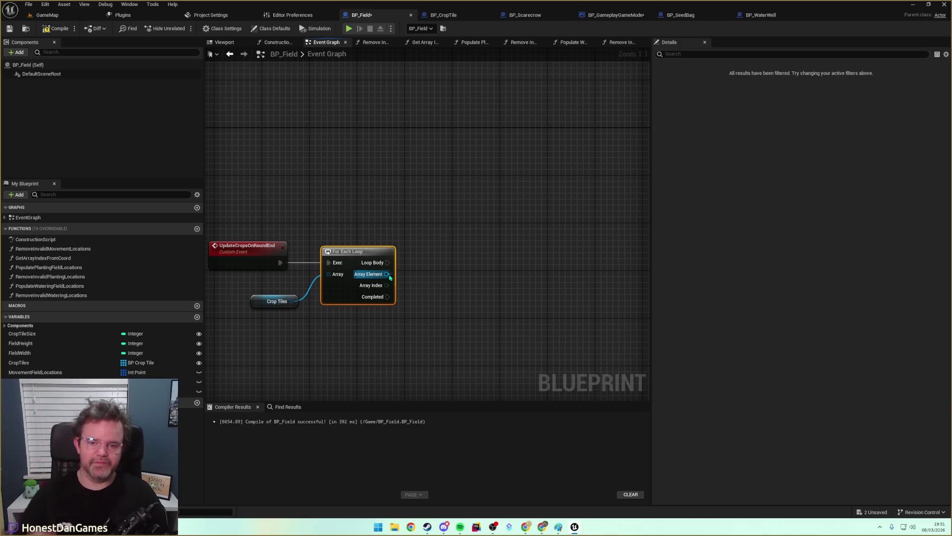
# Switch over to the BP_CropTile blueprint.
pyautogui.click(437, 149)
pyautogui.click(458, 14)
pyautogui.scroll(-5, 432, 218)
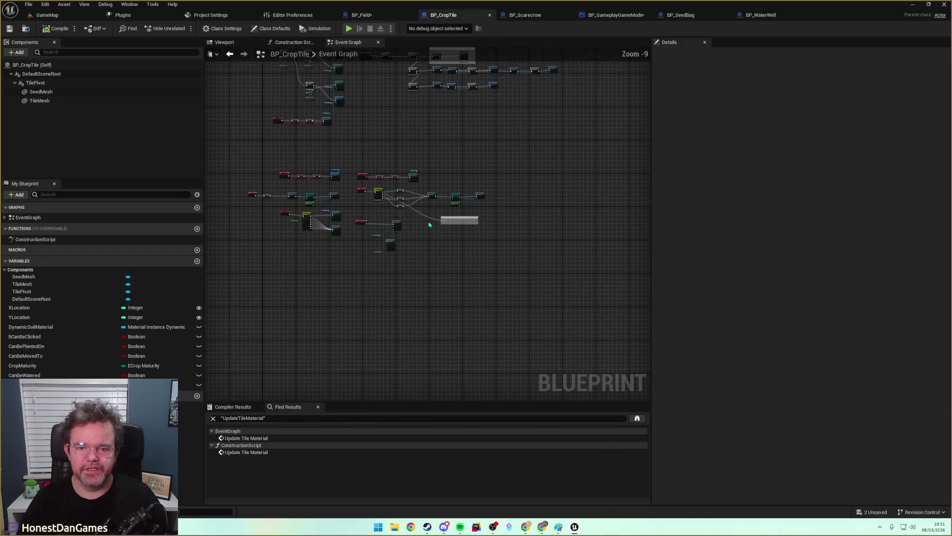
# Add a new custom event node to BP_CropTile's Event Graph.
pyautogui.scroll(1, 450, 218)
pyautogui.scroll(3, 429, 320)
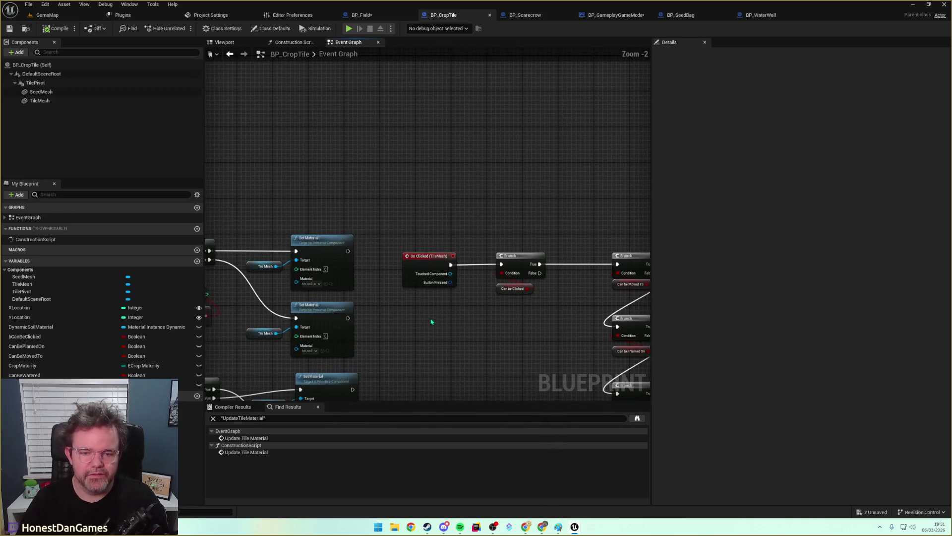
pyautogui.scroll(-3, 535, 288)
pyautogui.scroll(3, 535, 288)
pyautogui.scroll(-1, 378, 183)
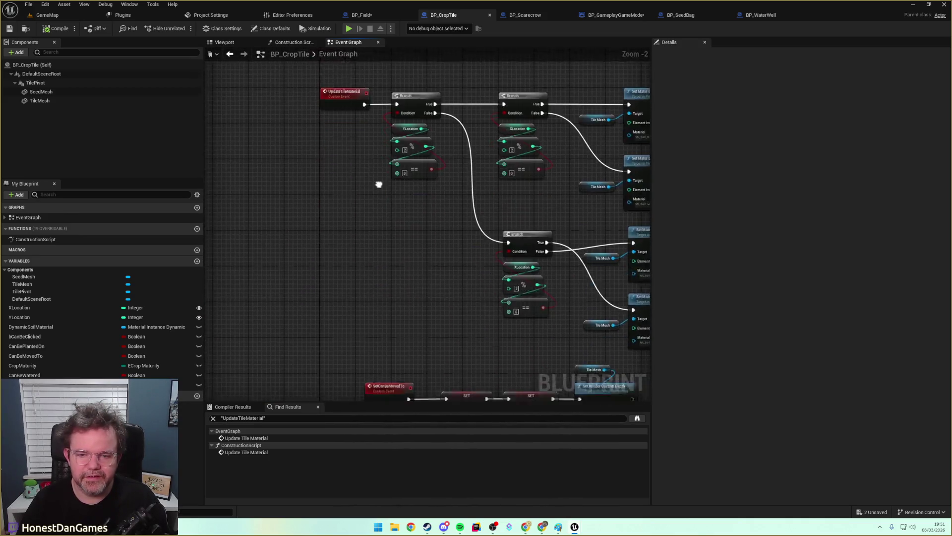
pyautogui.scroll(1, 367, 164)
pyautogui.scroll(1, 370, 96)
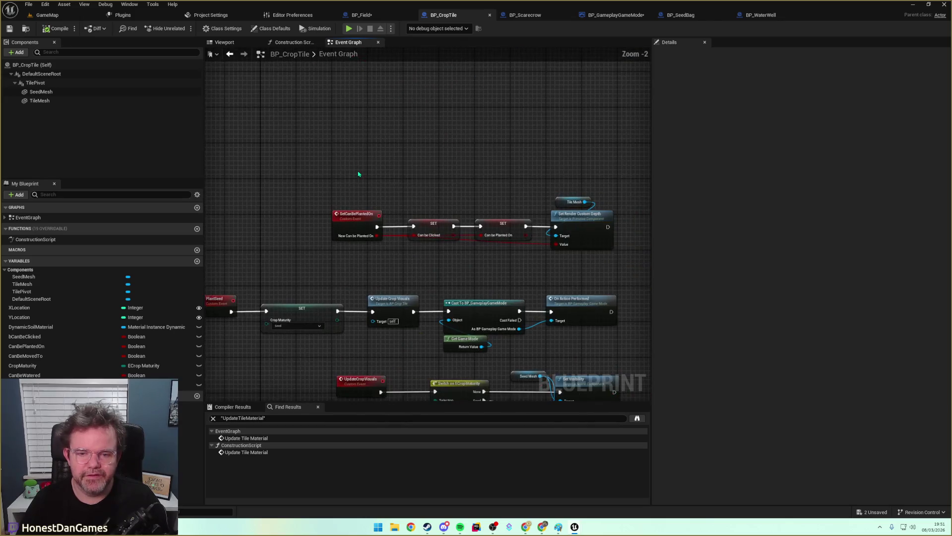
pyautogui.scroll(-5, 327, 82)
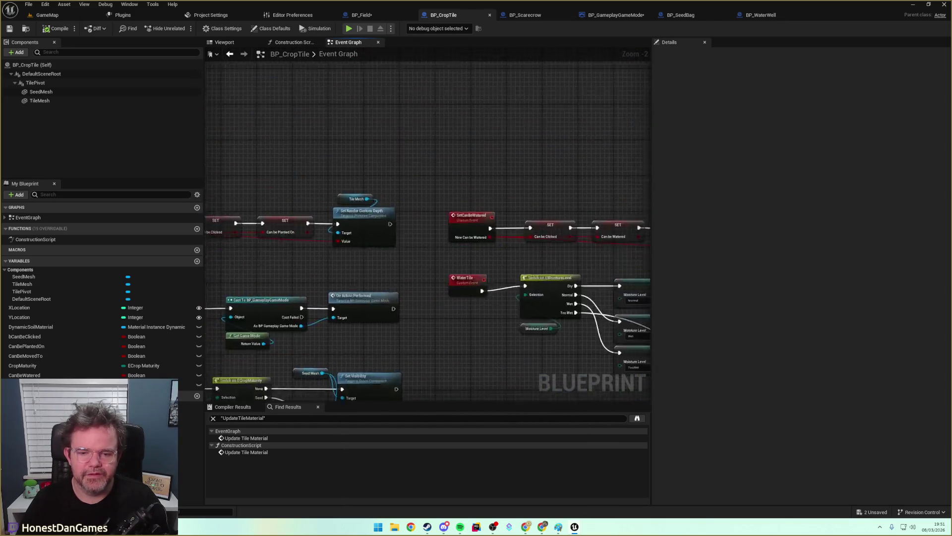
pyautogui.scroll(-2, 377, 184)
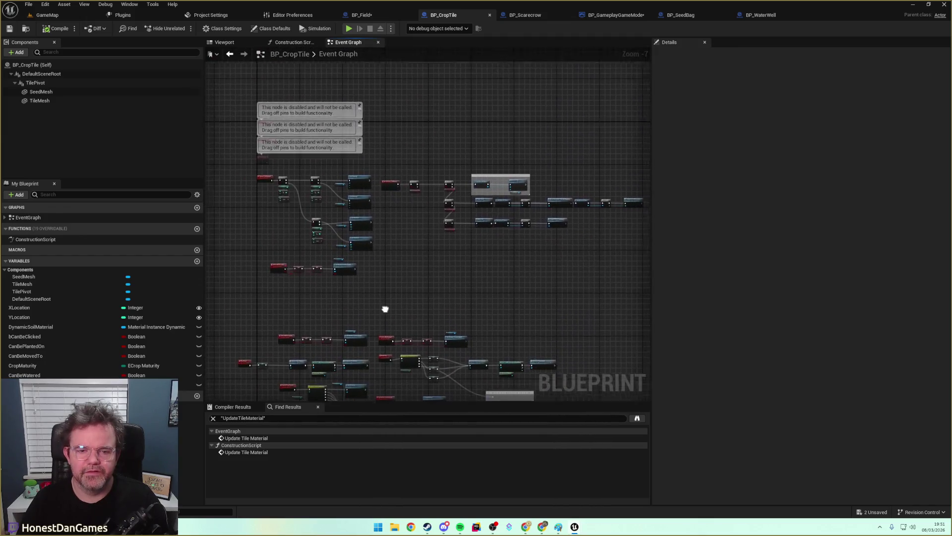
pyautogui.scroll(4, 414, 288)
pyautogui.rightClick(345, 203)
pyautogui.write('add cus')
pyautogui.press('Return')
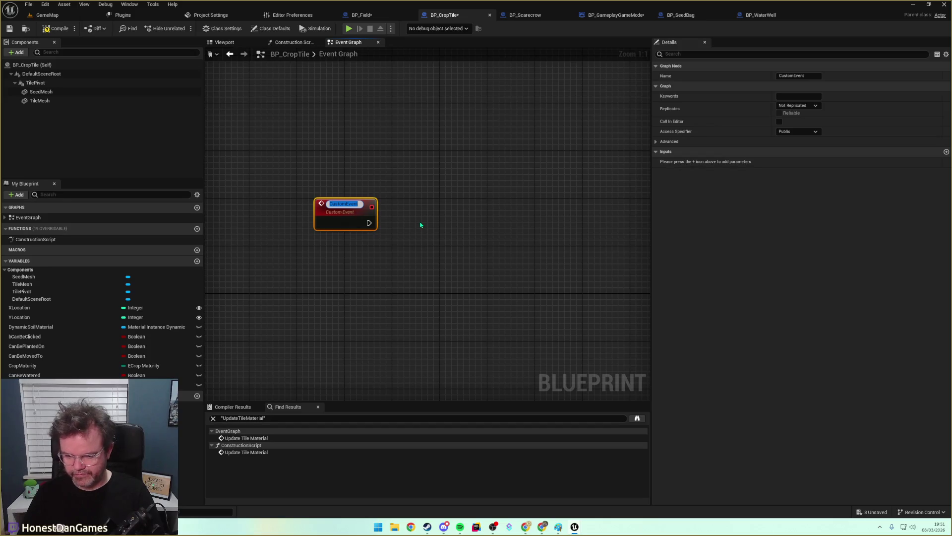
# Name the event ReceiveRoundEnd and return to BP_Field's loop graph.
pyautogui.write('Chec')
pyautogui.press('BackSpace')
pyautogui.press('BackSpace')
pyautogui.press('BackSpace')
pyautogui.write('Try')
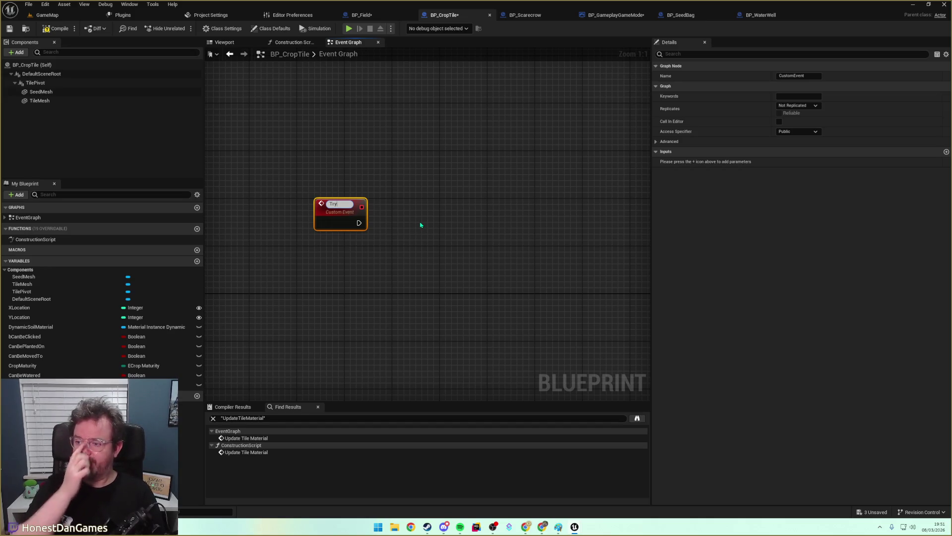
pyautogui.press('BackSpace')
pyautogui.press('BackSpace')
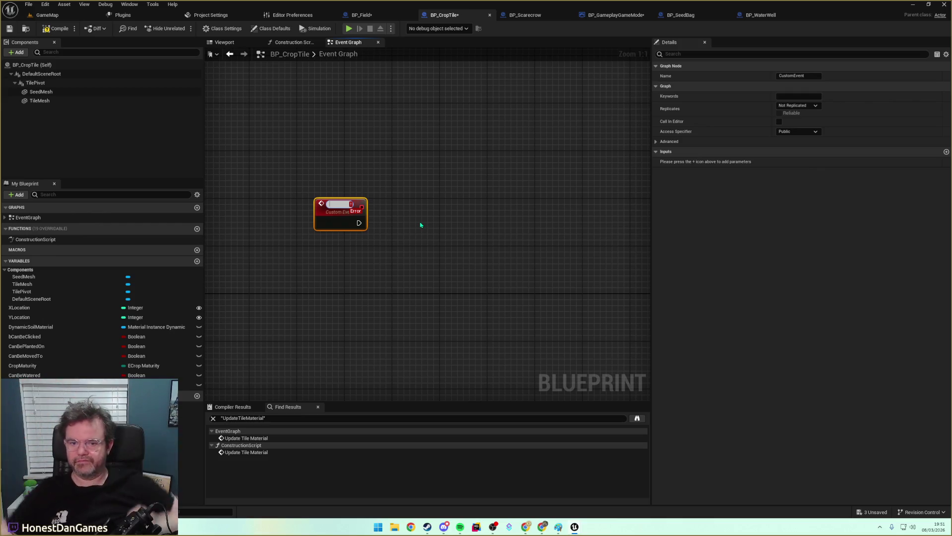
pyautogui.write('ReceiveRoundEnd')
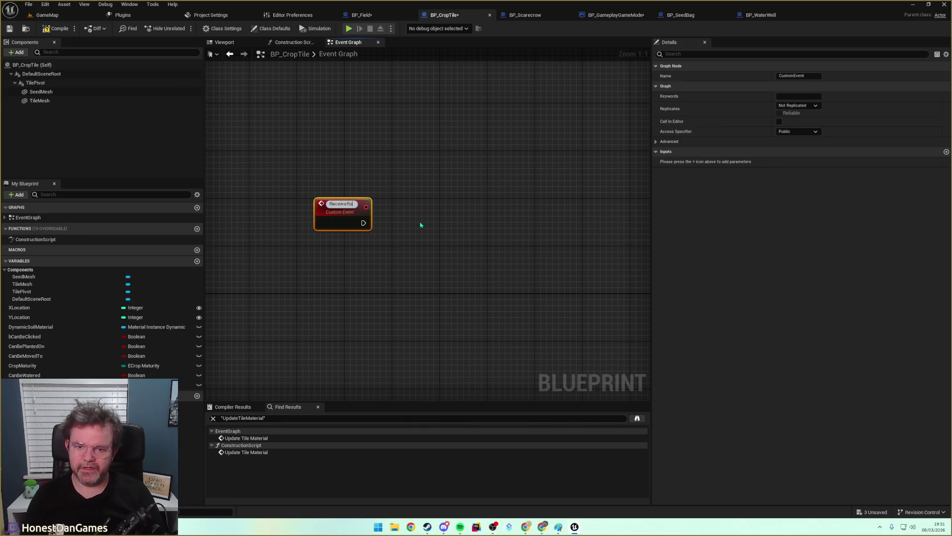
pyautogui.press('Return')
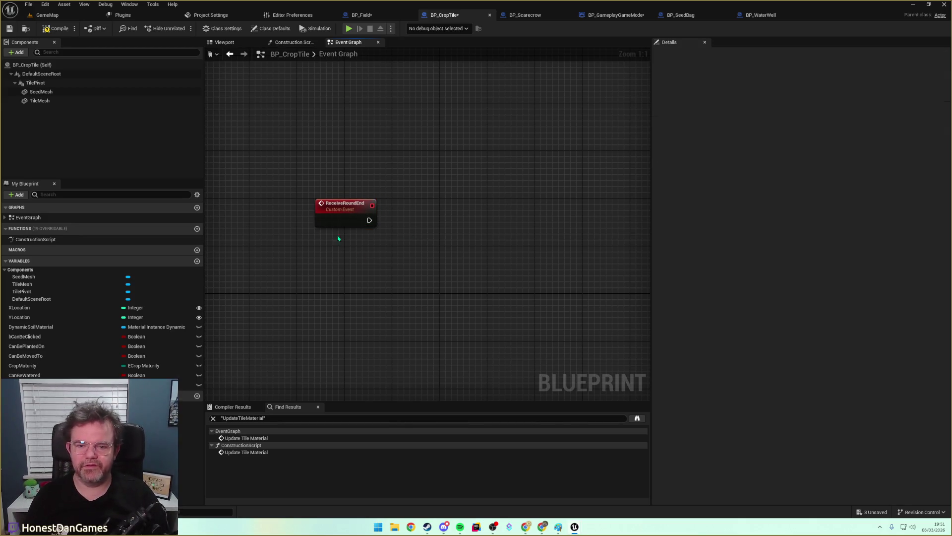
pyautogui.click(360, 16)
pyautogui.moveTo(320, 284)
pyautogui.mouseDown()
pyautogui.moveTo(386, 246)
pyautogui.moveTo(372, 246)
pyautogui.mouseUp()
# Call Receive Round End on each Array Element from the For Each Loop's Loop Body.
pyautogui.moveTo(440, 239); pyautogui.dragTo(493, 228)
pyautogui.write('Receiu')
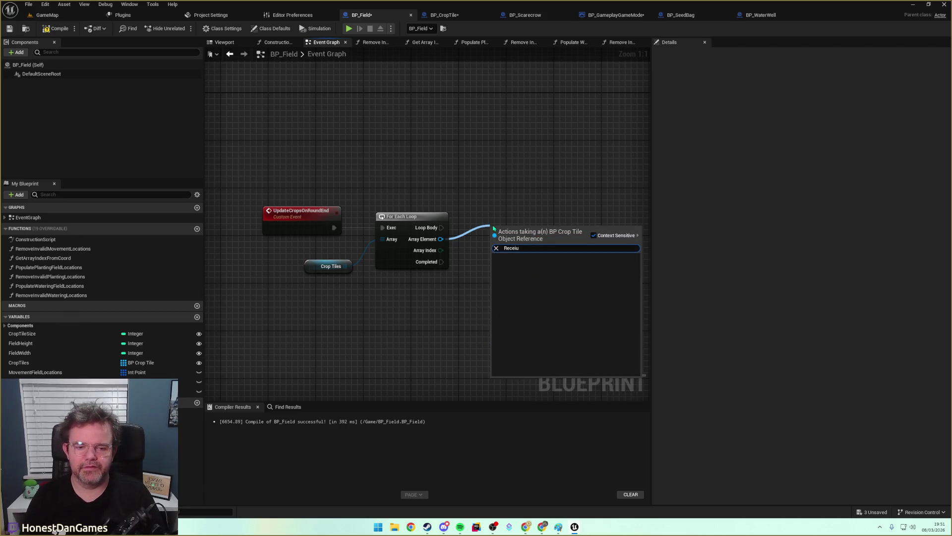
pyautogui.press('Return')
pyautogui.moveTo(435, 229); pyautogui.dragTo(495, 246)
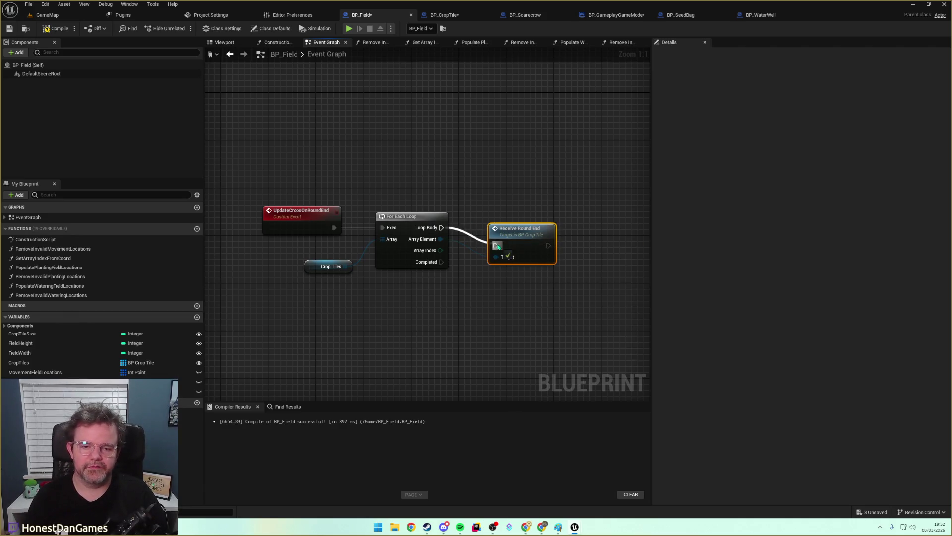
pyautogui.press('q')
pyautogui.click(489, 269)
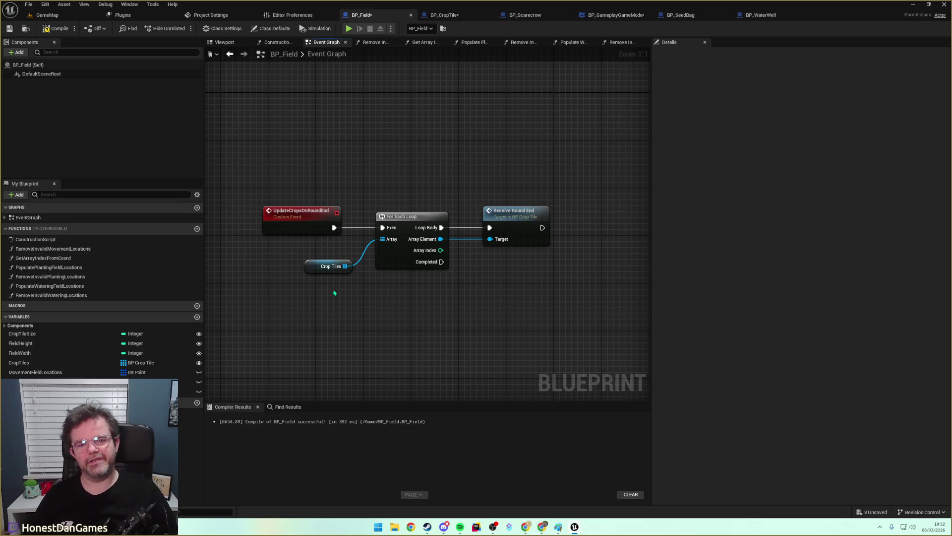
# In BP_CropTile, inspect the MoistureLevel variable's settings.
pyautogui.click(454, 17)
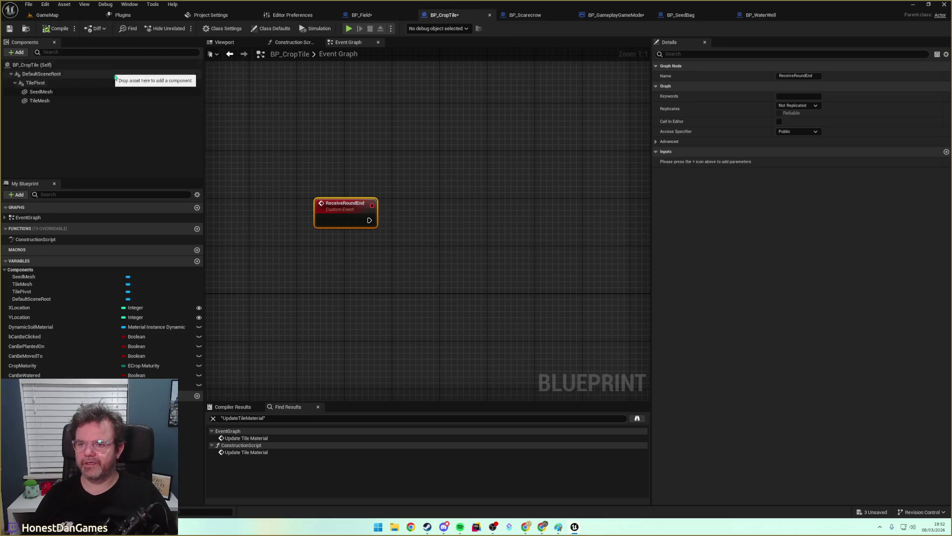
pyautogui.moveTo(270, 160); pyautogui.dragTo(251, 168)
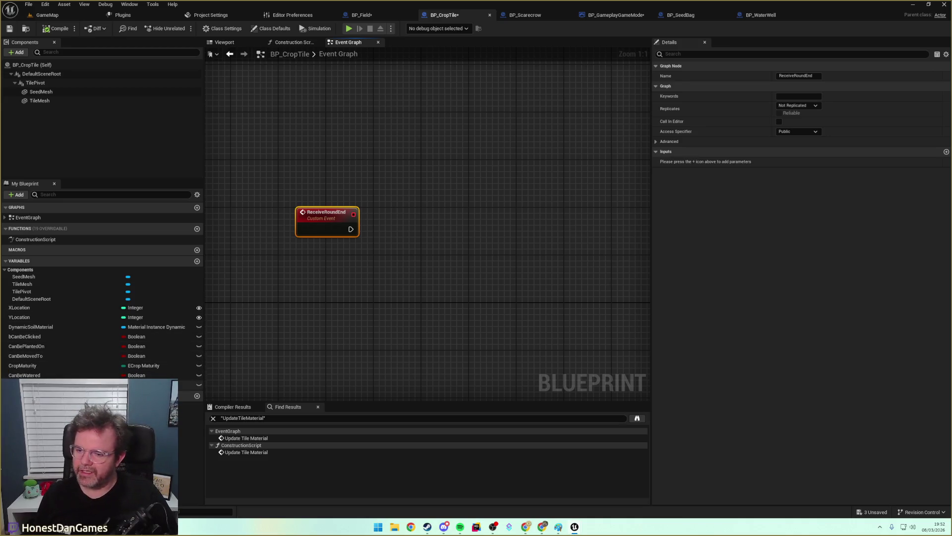
pyautogui.click(191, 384)
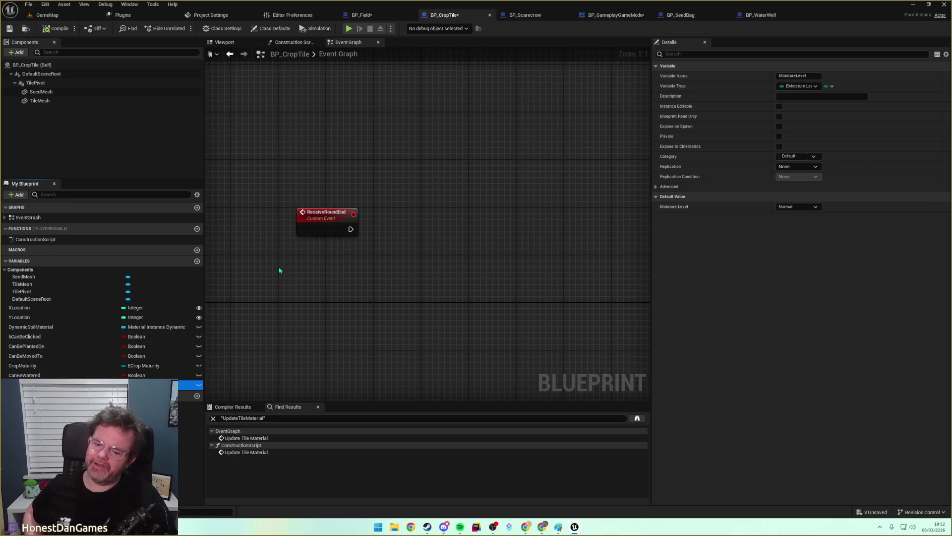
pyautogui.moveTo(387, 267)
pyautogui.mouseDown()
pyautogui.moveTo(325, 273)
pyautogui.moveTo(338, 285)
pyautogui.mouseUp()
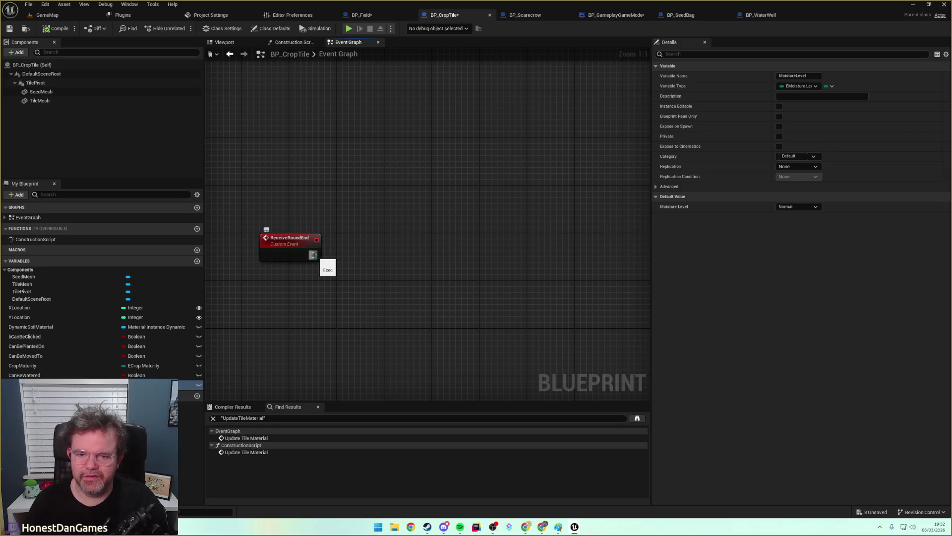
# Add a new variable NewVar of type Integer.
pyautogui.click(197, 261)
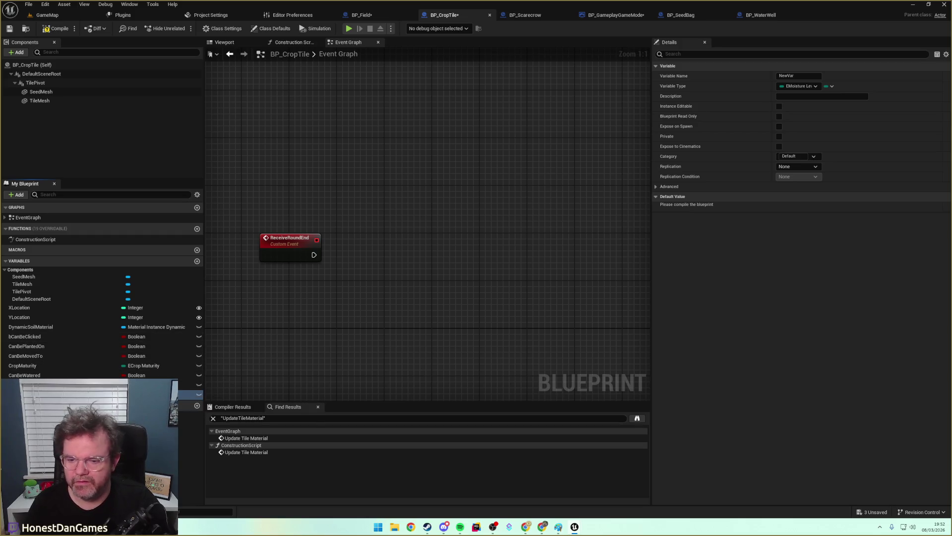
pyautogui.click(144, 394)
pyautogui.write('int')
pyautogui.press('Down')
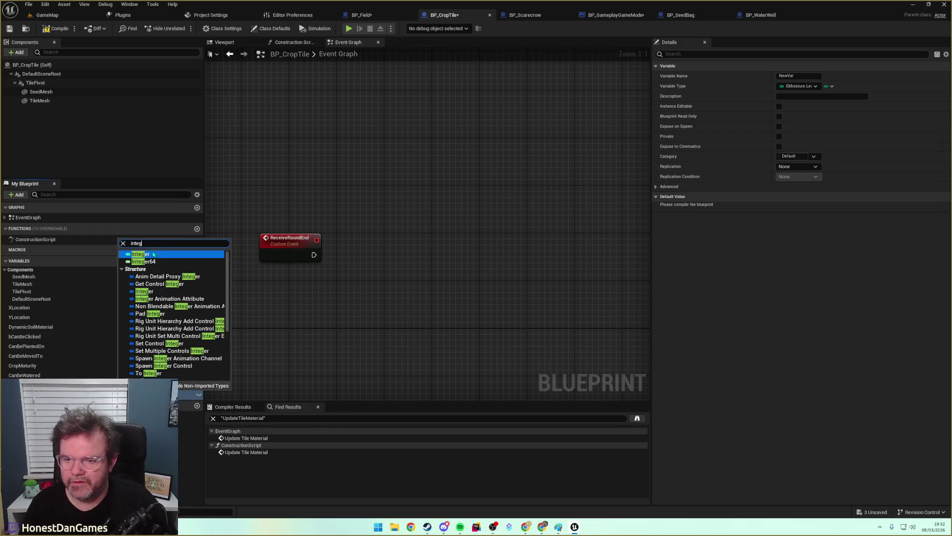
pyautogui.press('Return')
pyautogui.click(191, 394)
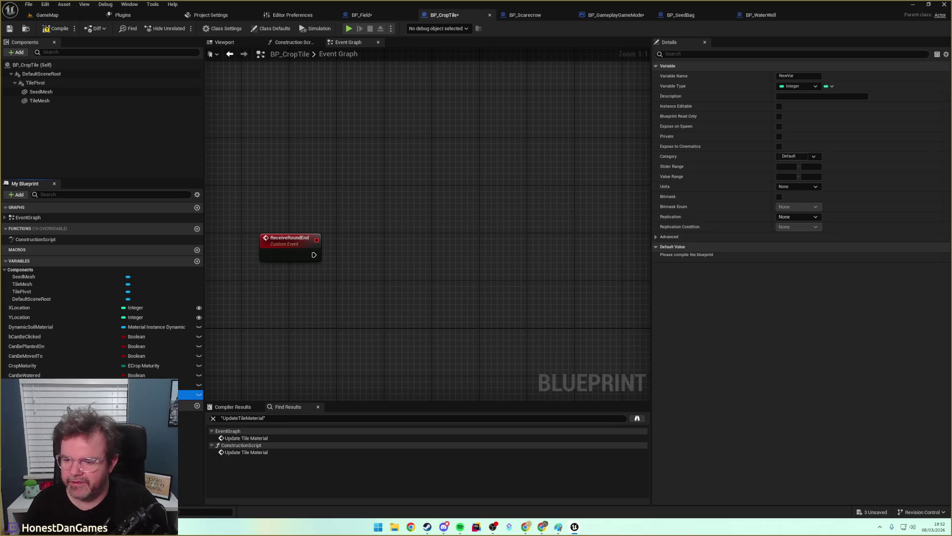
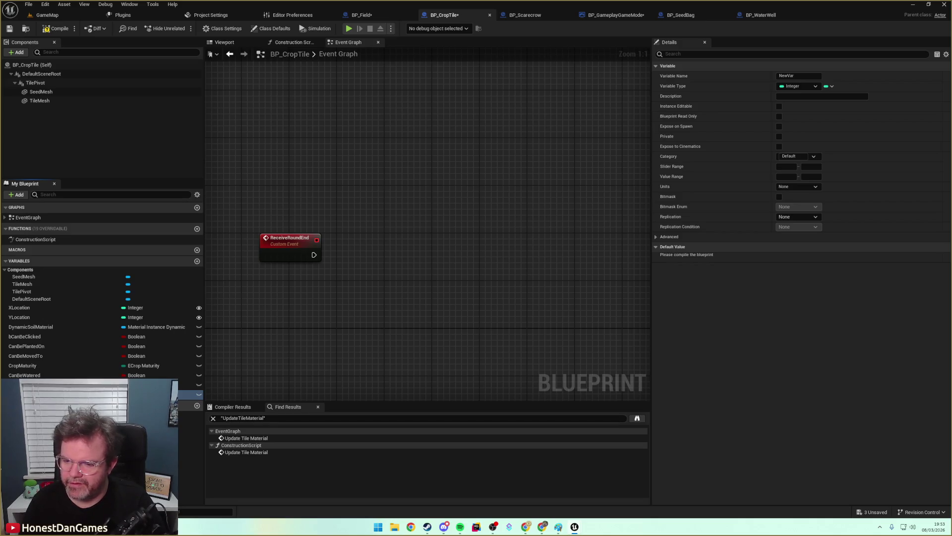
# Name the variable RoundsUntilMaturityIncrease and decrement it when ReceiveRoundEnd fires.
pyautogui.press('Return')
pyautogui.moveTo(189, 394)
pyautogui.mouseDown()
pyautogui.moveTo(361, 284)
pyautogui.moveTo(341, 282)
pyautogui.mouseUp()
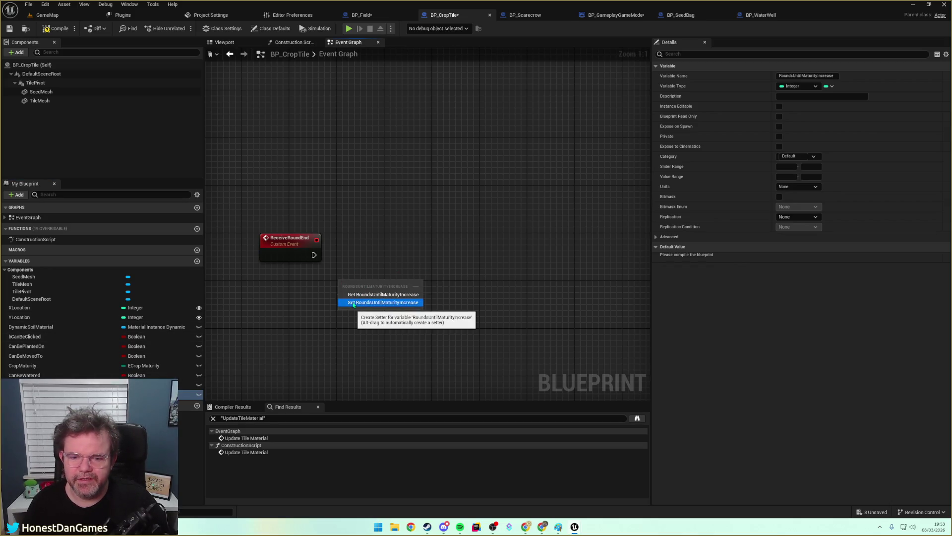
pyautogui.click(354, 303)
pyautogui.moveTo(370, 285)
pyautogui.mouseDown()
pyautogui.moveTo(403, 270)
pyautogui.moveTo(379, 270)
pyautogui.mouseUp()
pyautogui.moveTo(191, 385)
pyautogui.mouseDown()
pyautogui.moveTo(273, 341)
pyautogui.moveTo(178, 346)
pyautogui.moveTo(238, 367)
pyautogui.moveTo(317, 335)
pyautogui.moveTo(406, 337)
pyautogui.mouseUp()
pyautogui.press('Escape')
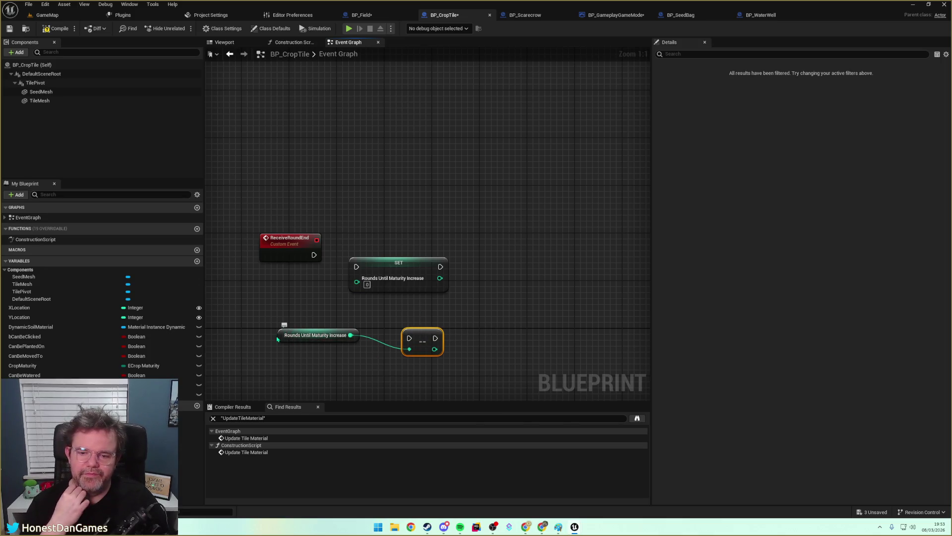
pyautogui.moveTo(278, 337); pyautogui.dragTo(375, 371)
pyautogui.moveTo(314, 254); pyautogui.dragTo(409, 337)
pyautogui.click(431, 278)
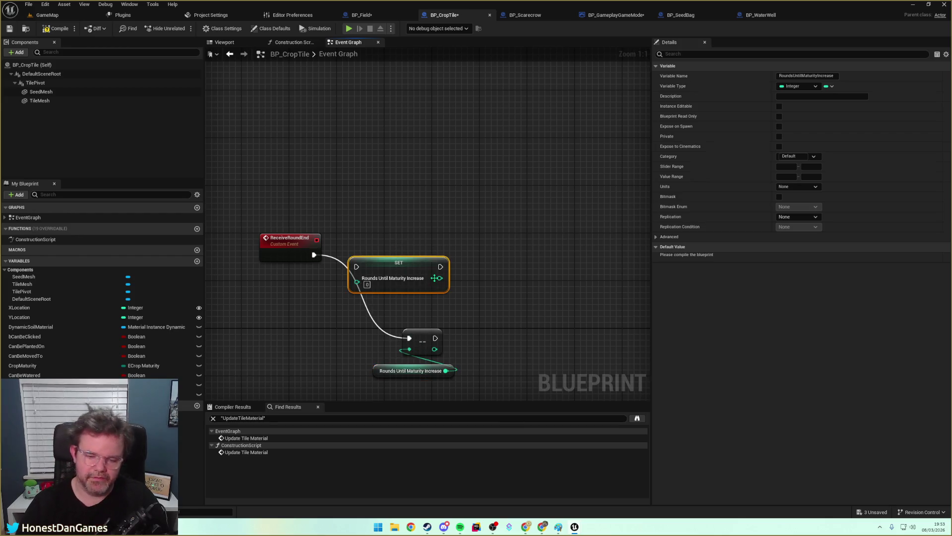
pyautogui.press('Delete')
pyautogui.moveTo(370, 296); pyautogui.dragTo(457, 387)
pyautogui.moveTo(426, 339)
pyautogui.mouseDown()
pyautogui.moveTo(384, 256)
pyautogui.moveTo(441, 262)
pyautogui.mouseUp()
pyautogui.click(417, 303)
# Compare the counter with a less-or-equal node and drive a Branch from the result.
pyautogui.write('greater')
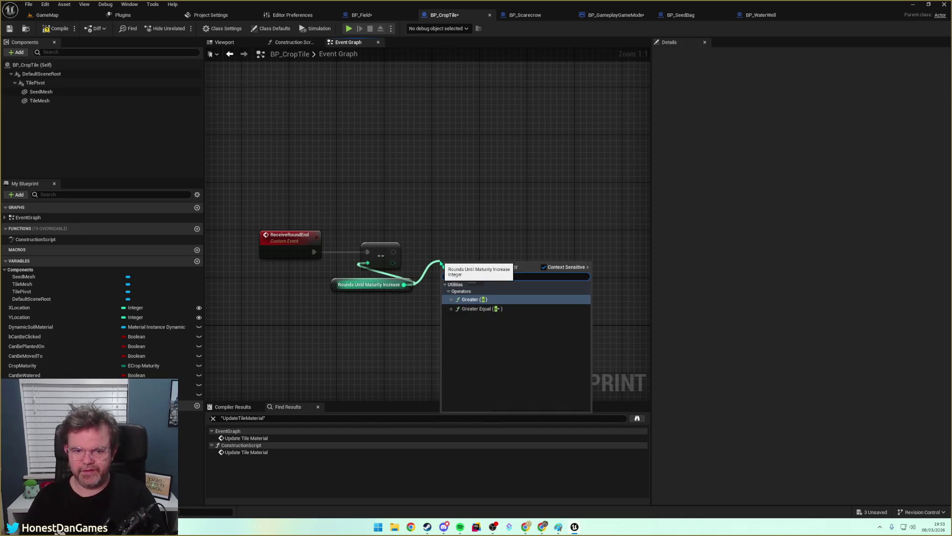
pyautogui.write('less')
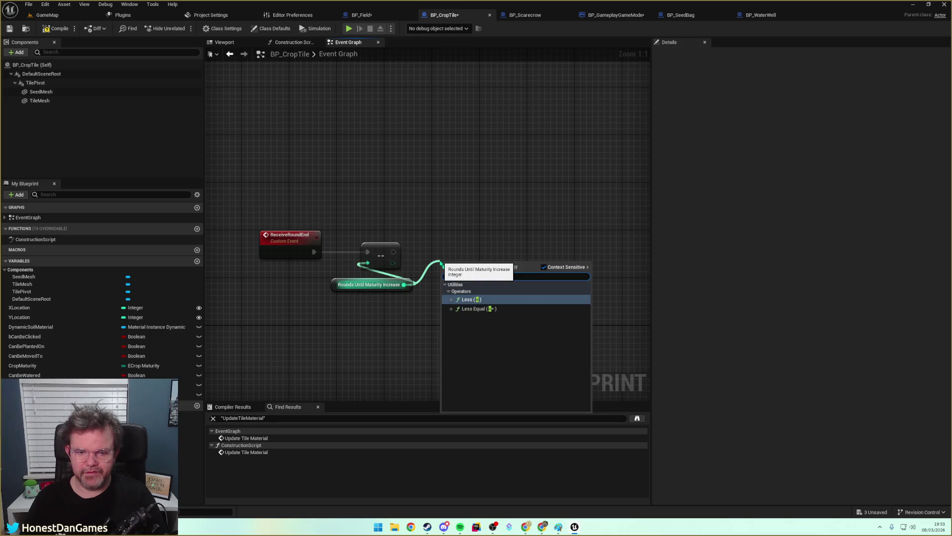
pyautogui.press('Down')
pyautogui.press('Return')
pyautogui.moveTo(486, 255); pyautogui.dragTo(515, 238)
pyautogui.write('branch')
pyautogui.press('Return')
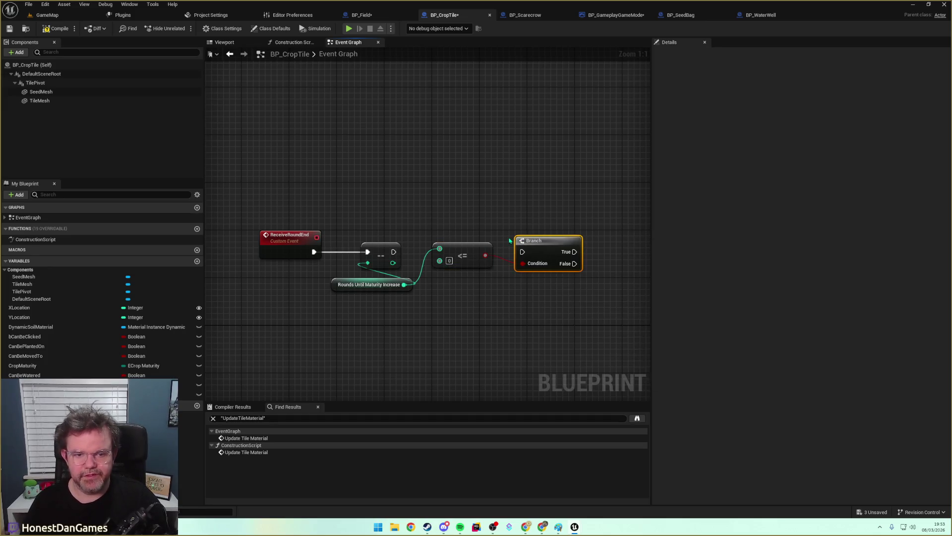
# Run the Branch after the decrement and move the comparison node lower.
pyautogui.moveTo(394, 252)
pyautogui.mouseDown()
pyautogui.moveTo(522, 253)
pyautogui.moveTo(473, 275)
pyautogui.mouseUp()
pyautogui.moveTo(486, 308); pyautogui.dragTo(460, 312)
pyautogui.moveTo(494, 281)
pyautogui.mouseDown()
pyautogui.moveTo(427, 320)
pyautogui.moveTo(501, 293)
pyautogui.moveTo(344, 325)
pyautogui.moveTo(357, 293)
pyautogui.moveTo(411, 253)
pyautogui.mouseUp()
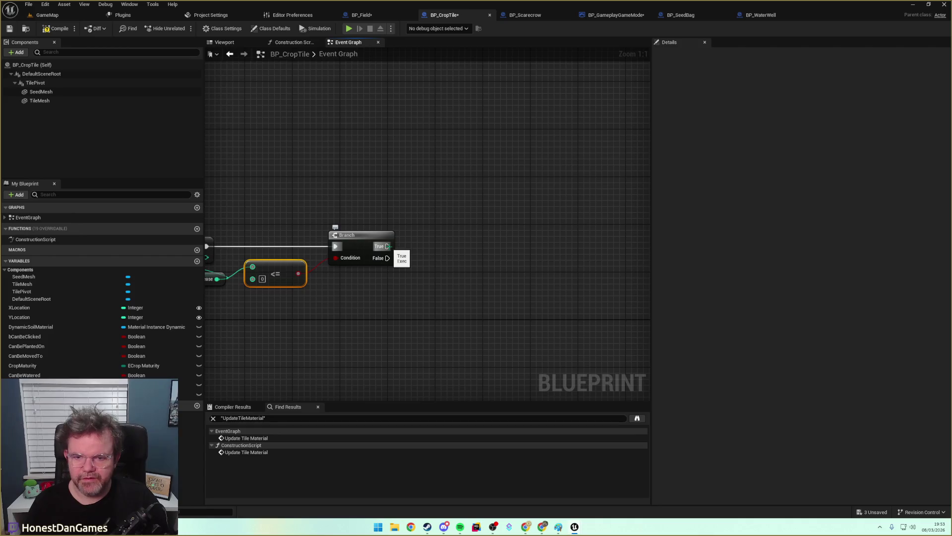
# Add a custom event named IncreaseMaturity in the empty space above the Branch.
pyautogui.rightClick(290, 127)
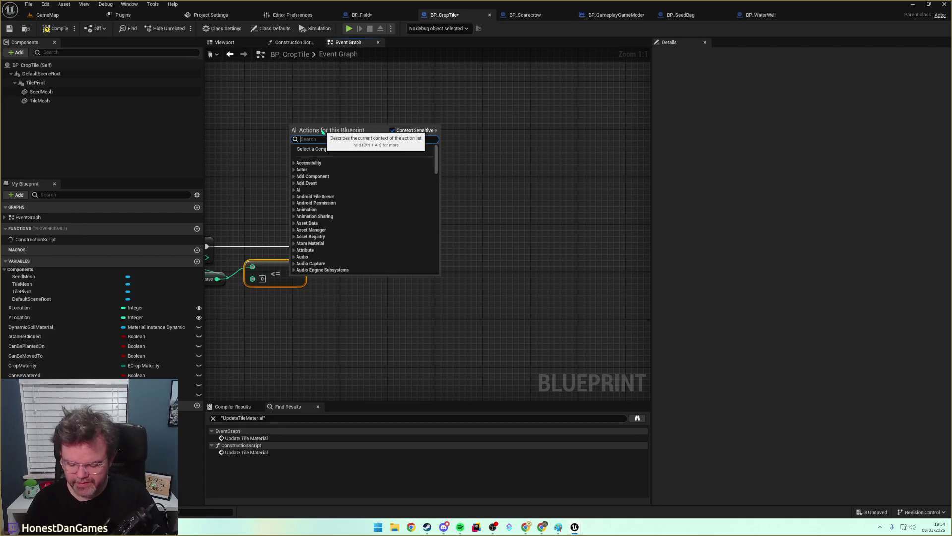
pyautogui.press('Escape')
pyautogui.write('Up')
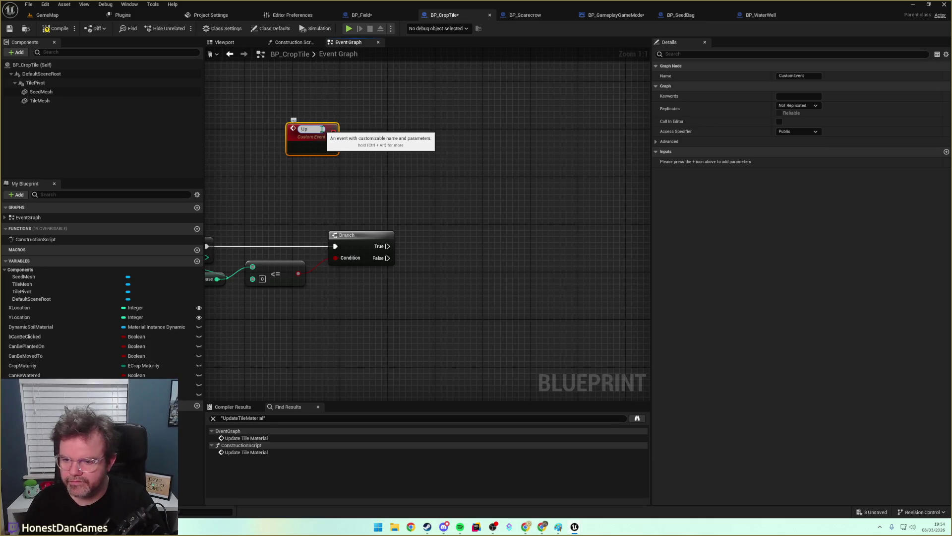
pyautogui.write('eMaturity')
pyautogui.press('Return')
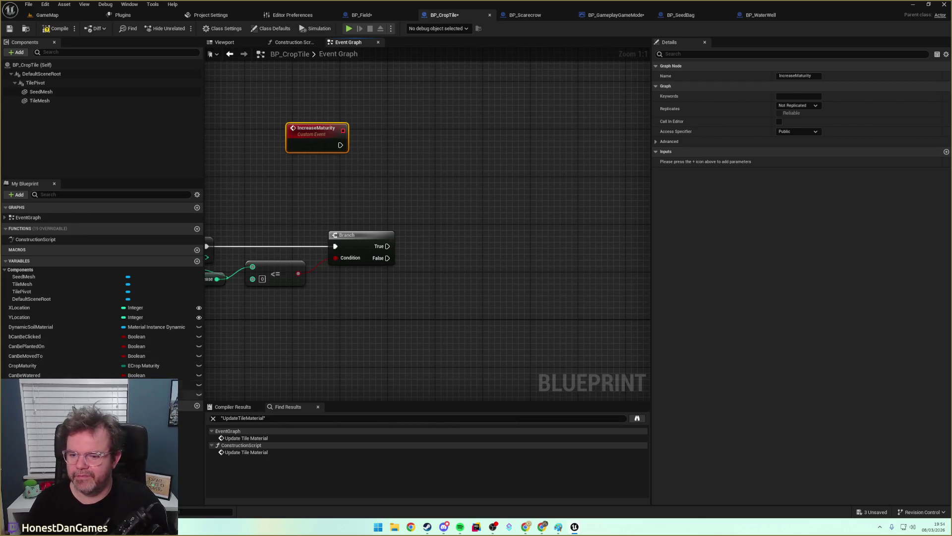
pyautogui.click(189, 394)
# Reorder RoundsUntilMaturityIncrease and CanBeMovedTo in the My Blueprint variable list.
pyautogui.moveTo(189, 394)
pyautogui.mouseDown()
pyautogui.moveTo(20, 376)
pyautogui.moveTo(15, 364)
pyautogui.moveTo(55, 358)
pyautogui.mouseUp()
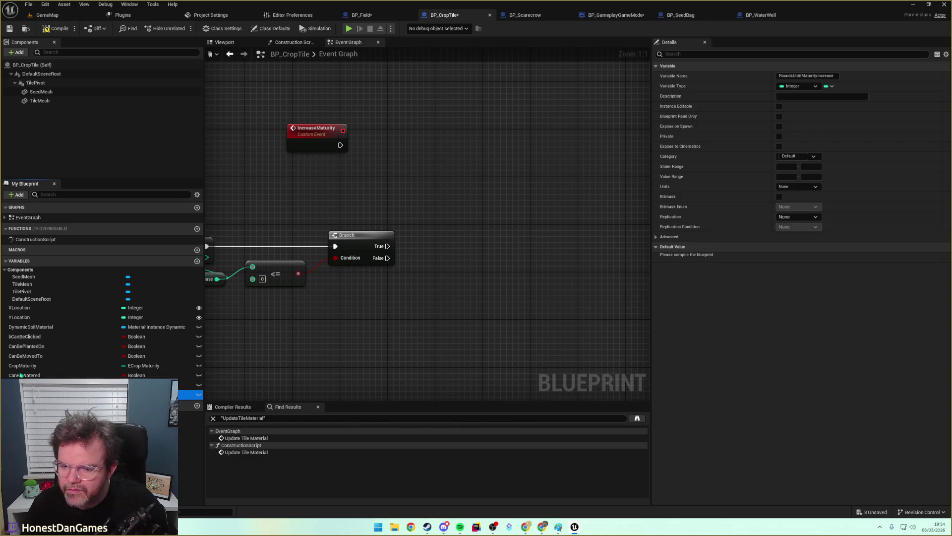
pyautogui.moveTo(20, 376); pyautogui.dragTo(20, 375)
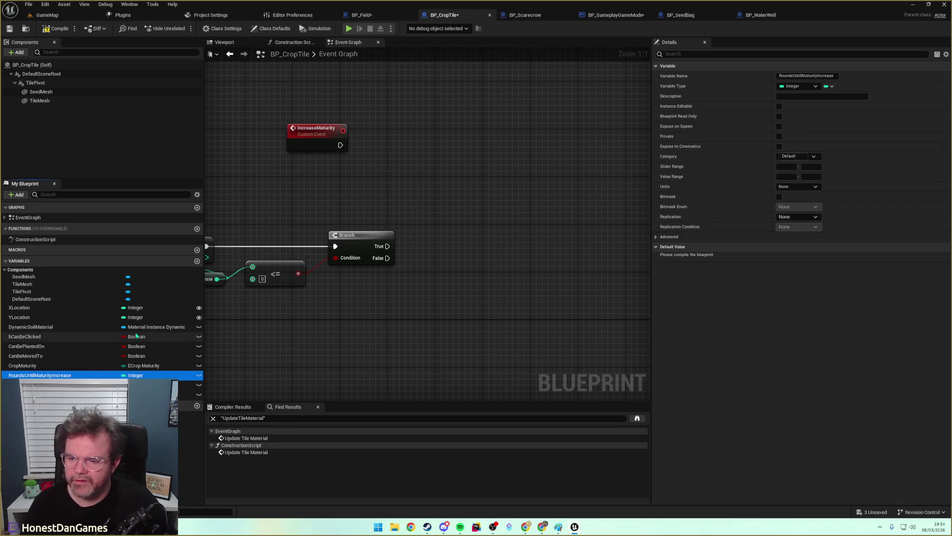
pyautogui.click(21, 356)
pyautogui.moveTo(22, 356)
pyautogui.mouseDown()
pyautogui.moveTo(24, 340)
pyautogui.moveTo(43, 348)
pyautogui.moveTo(26, 338)
pyautogui.mouseUp()
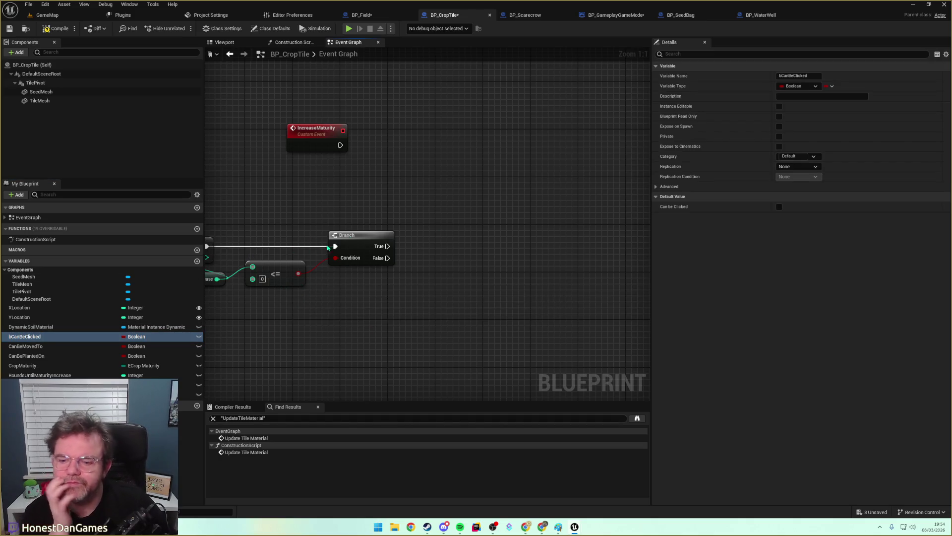
# Place a Crop Maturity getter and a Switch on ECropMaturity beside IncreaseMaturity.
pyautogui.moveTo(382, 306)
pyautogui.mouseDown()
pyautogui.moveTo(480, 300)
pyautogui.moveTo(463, 326)
pyautogui.moveTo(476, 283)
pyautogui.moveTo(397, 350)
pyautogui.mouseUp()
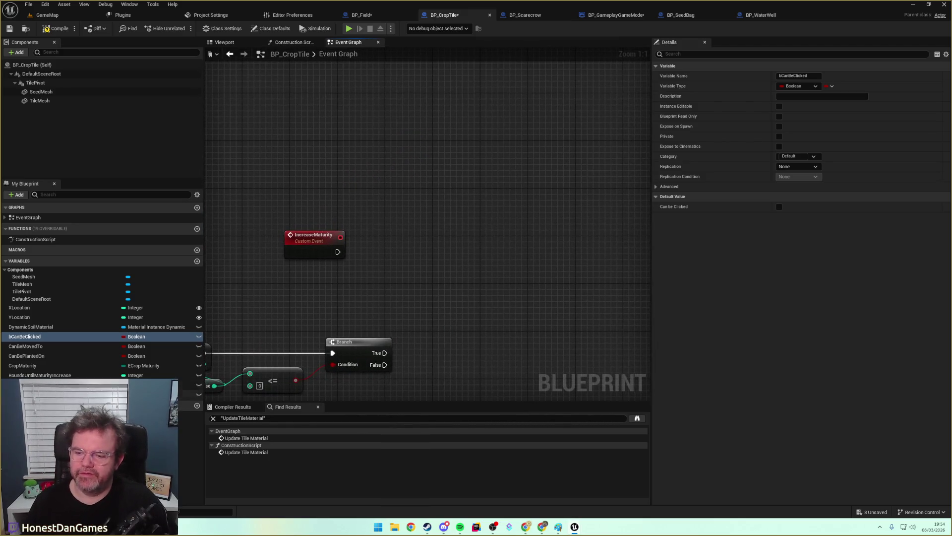
pyautogui.moveTo(23, 365)
pyautogui.mouseDown()
pyautogui.moveTo(359, 258)
pyautogui.moveTo(376, 229)
pyautogui.moveTo(494, 251)
pyautogui.moveTo(452, 230)
pyautogui.mouseUp()
pyautogui.write('swi')
pyautogui.press('Return')
pyautogui.moveTo(338, 252)
pyautogui.mouseDown()
pyautogui.moveTo(457, 239)
pyautogui.moveTo(406, 262)
pyautogui.mouseUp()
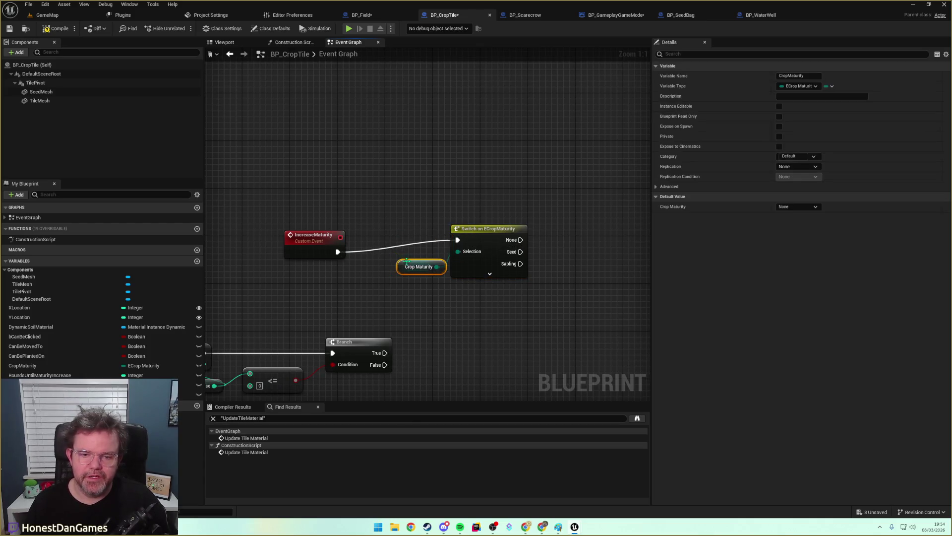
# Wire IncreaseMaturity into the switch, expand all maturity outputs, and place a Crop Maturity setter.
pyautogui.click(308, 236)
pyautogui.moveTo(536, 170); pyautogui.dragTo(416, 194)
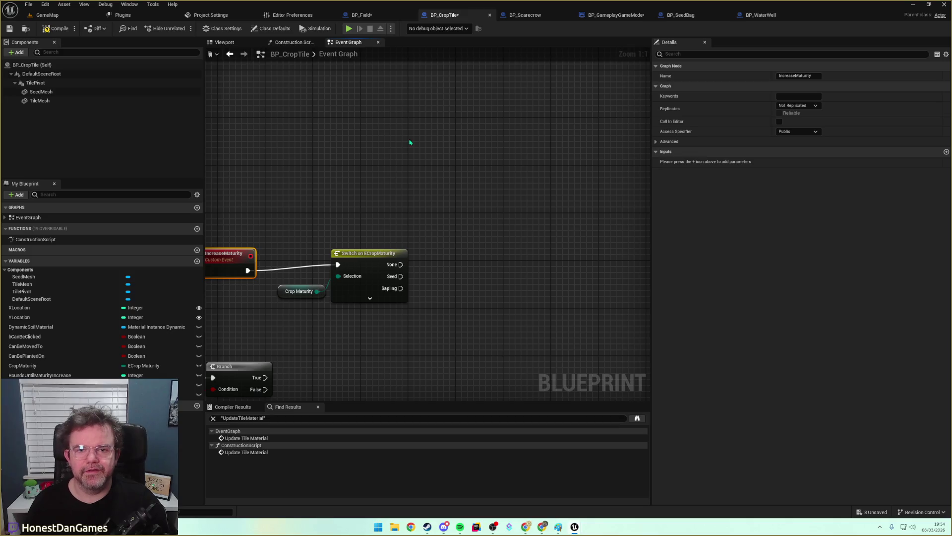
pyautogui.moveTo(274, 240); pyautogui.dragTo(357, 225)
pyautogui.click(338, 230)
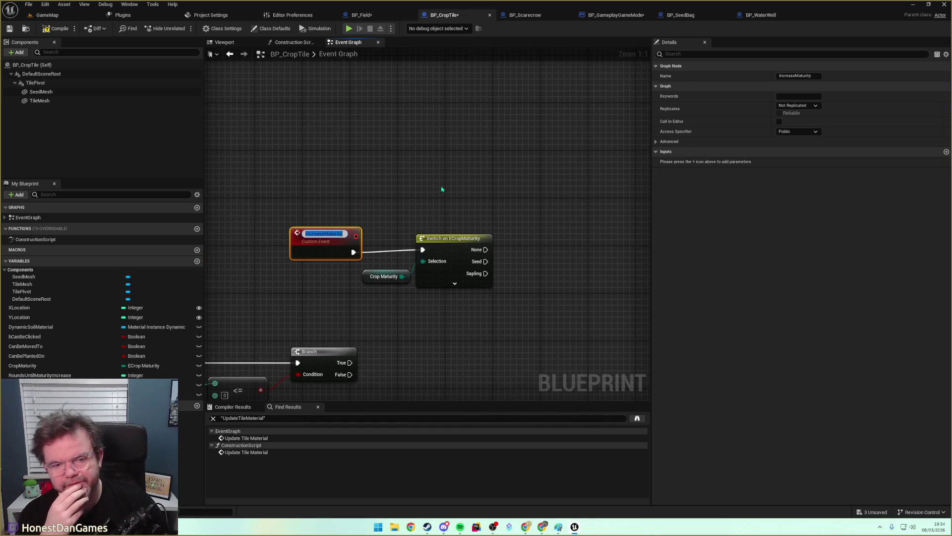
pyautogui.click(334, 230)
pyautogui.click(379, 191)
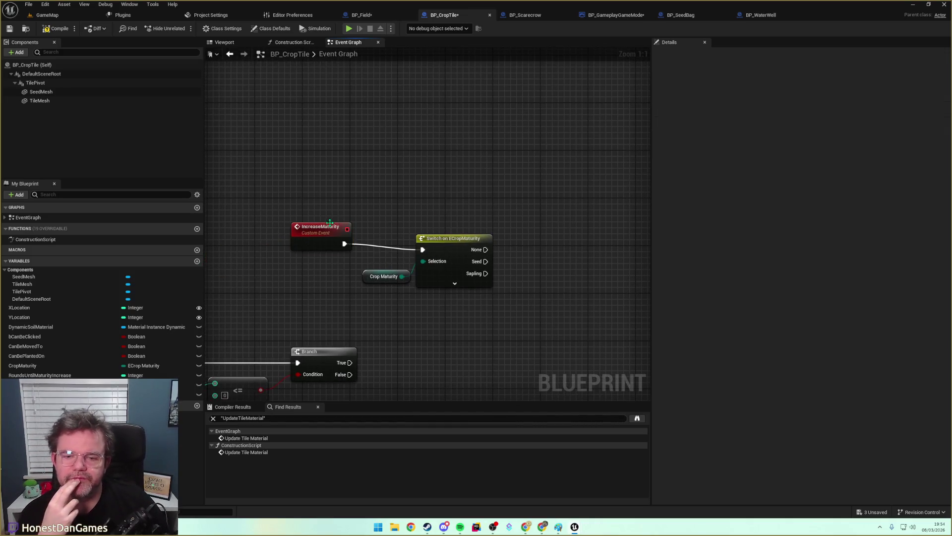
pyautogui.click(327, 231)
pyautogui.click(478, 212)
pyautogui.moveTo(478, 213); pyautogui.dragTo(427, 204)
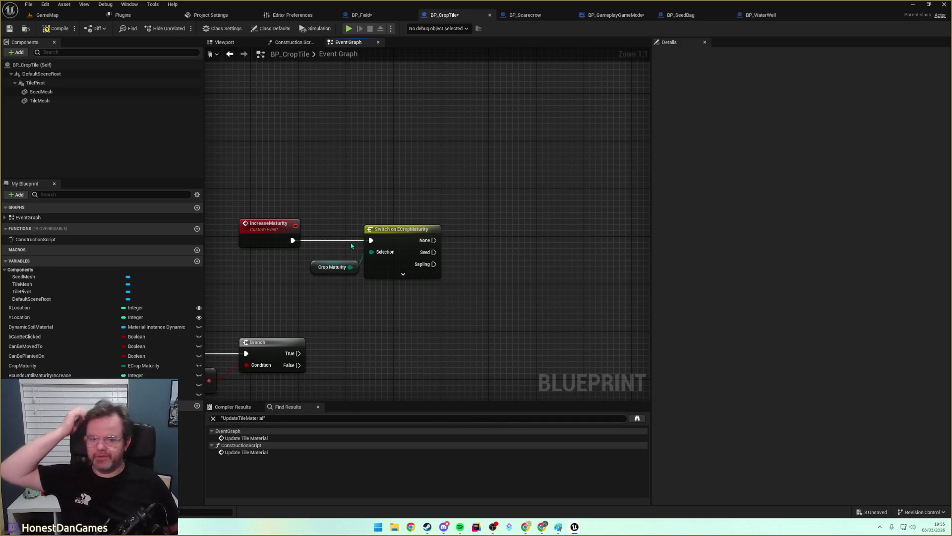
pyautogui.click(403, 274)
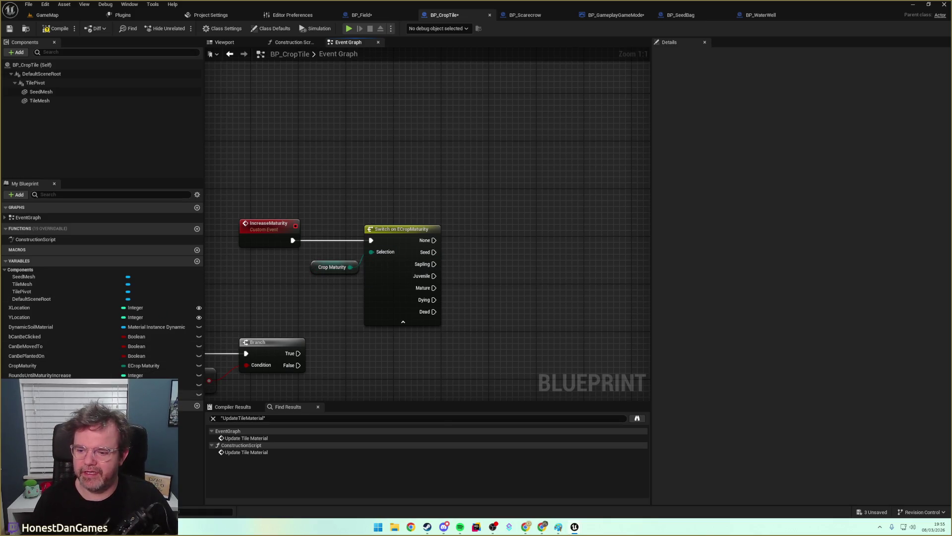
pyautogui.moveTo(22, 365)
pyautogui.mouseDown()
pyautogui.moveTo(500, 263)
pyautogui.moveTo(471, 236)
pyautogui.mouseUp()
# Set the Crop Maturity setter to Sapling and run it from the Seed case.
pyautogui.click(489, 261)
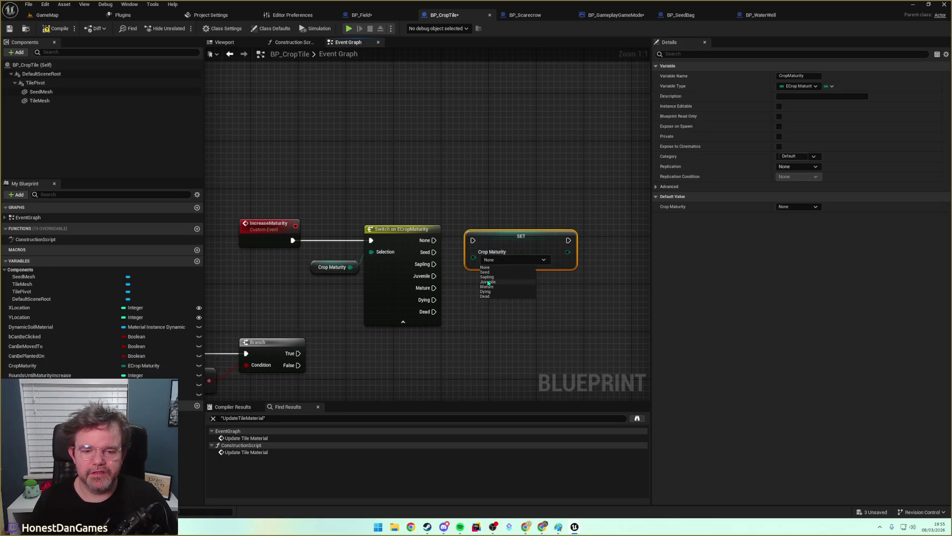
pyautogui.click(487, 277)
pyautogui.moveTo(496, 256); pyautogui.dragTo(514, 243)
pyautogui.moveTo(434, 252)
pyautogui.mouseDown()
pyautogui.moveTo(476, 248)
pyautogui.moveTo(491, 228)
pyautogui.moveTo(501, 245)
pyautogui.moveTo(402, 261)
pyautogui.mouseUp()
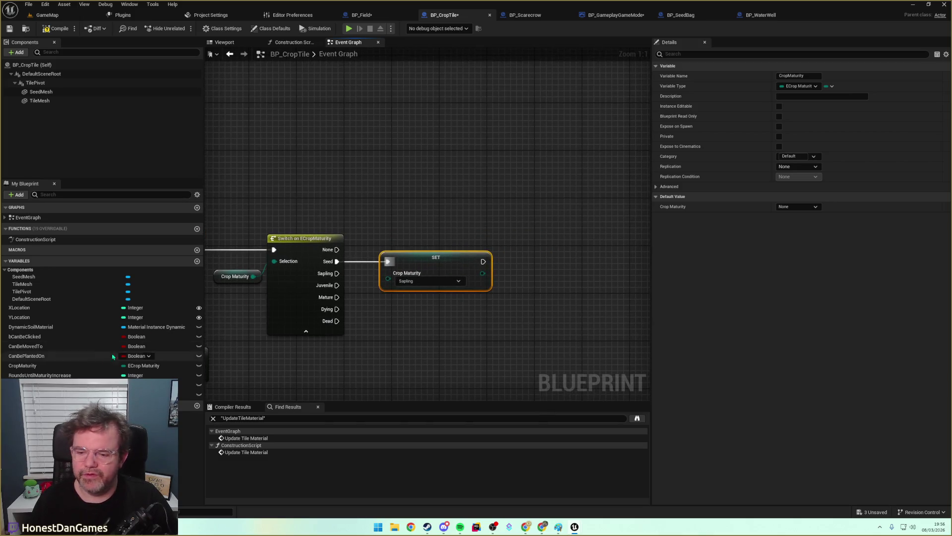
# Add a SET Rounds Until Maturity Increase node next to the Sapling setter.
pyautogui.click(101, 373)
pyautogui.moveTo(100, 373)
pyautogui.mouseDown()
pyautogui.moveTo(518, 273)
pyautogui.moveTo(462, 234)
pyautogui.moveTo(434, 279)
pyautogui.mouseUp()
pyautogui.moveTo(50, 375)
pyautogui.mouseDown()
pyautogui.moveTo(508, 269)
pyautogui.moveTo(438, 245)
pyautogui.moveTo(460, 263)
pyautogui.moveTo(460, 280)
pyautogui.mouseUp()
pyautogui.click(461, 278)
pyautogui.press('Delete')
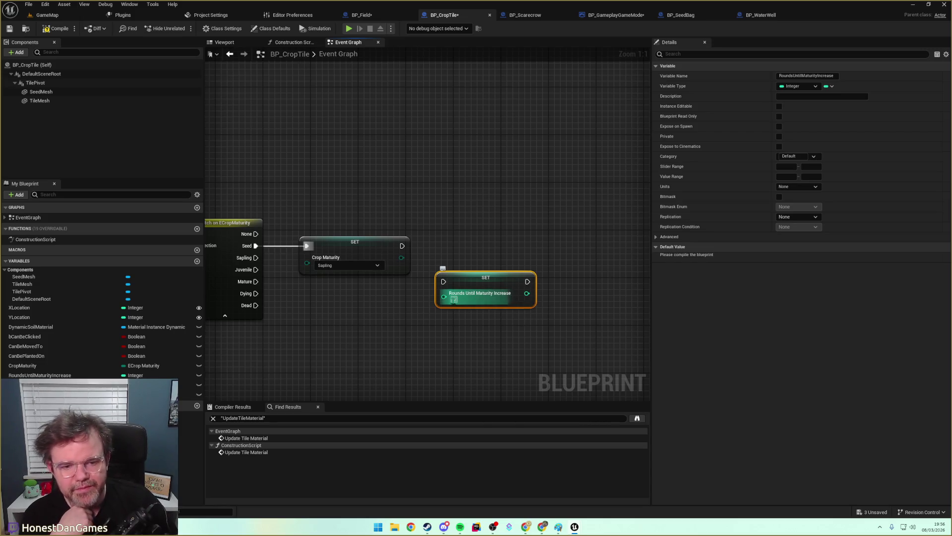
pyautogui.moveTo(461, 286)
pyautogui.mouseDown()
pyautogui.moveTo(467, 257)
pyautogui.moveTo(510, 257)
pyautogui.mouseUp()
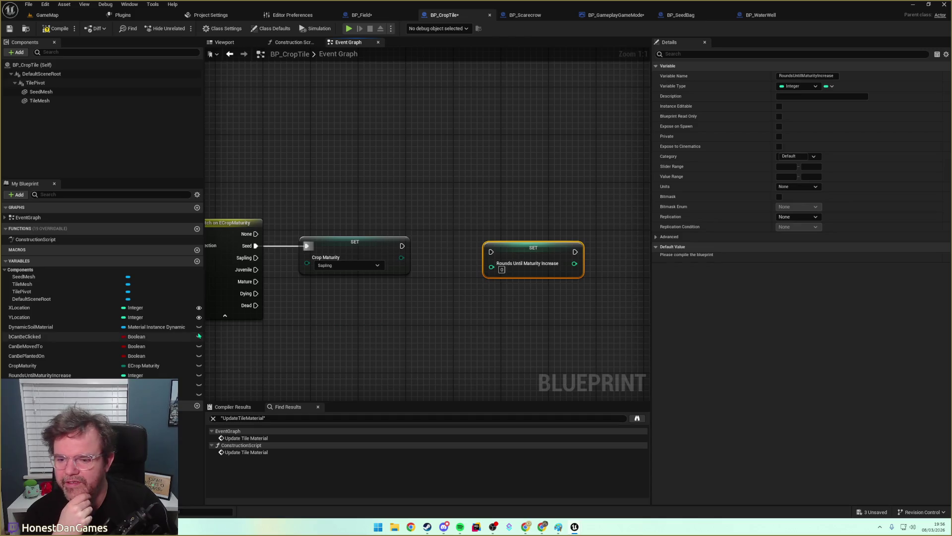
pyautogui.moveTo(385, 316); pyautogui.dragTo(530, 284)
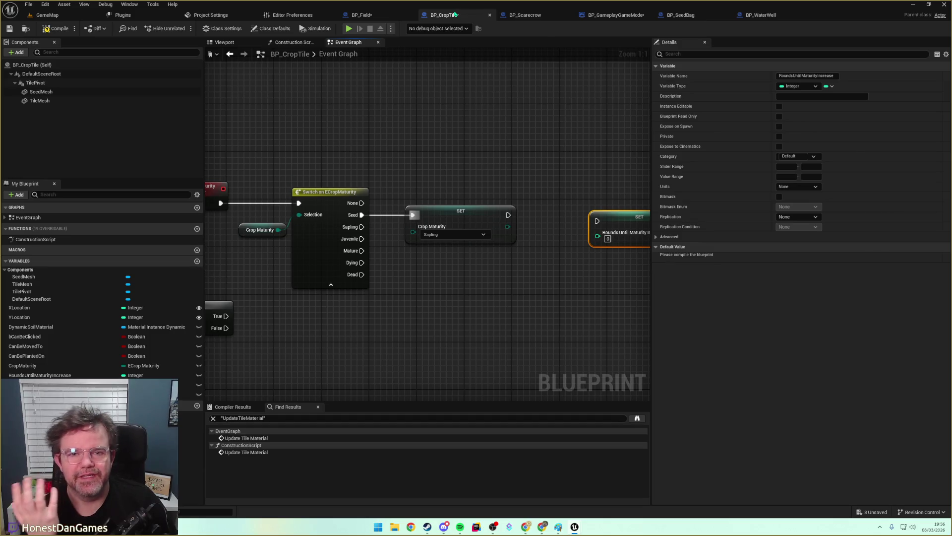
pyautogui.moveTo(266, 238); pyautogui.dragTo(235, 224)
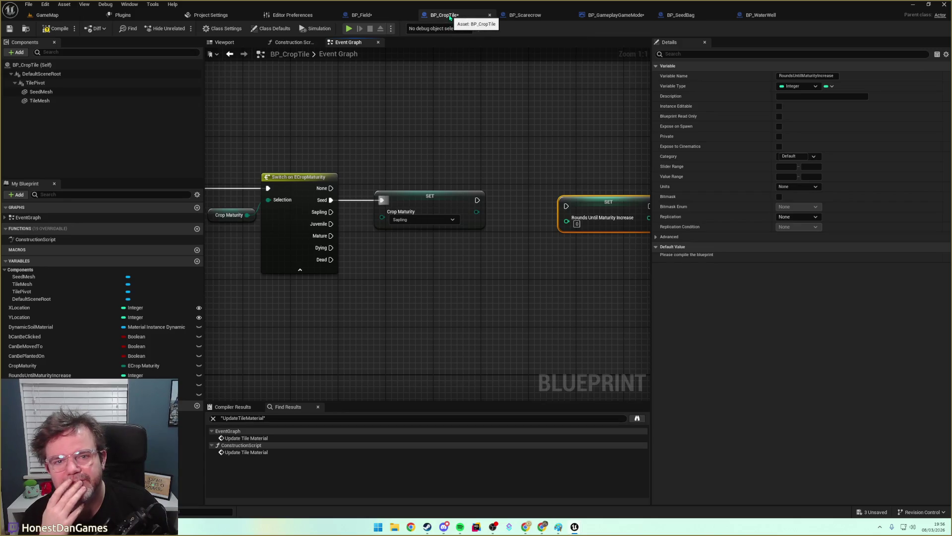
pyautogui.moveTo(499, 124); pyautogui.dragTo(347, 120)
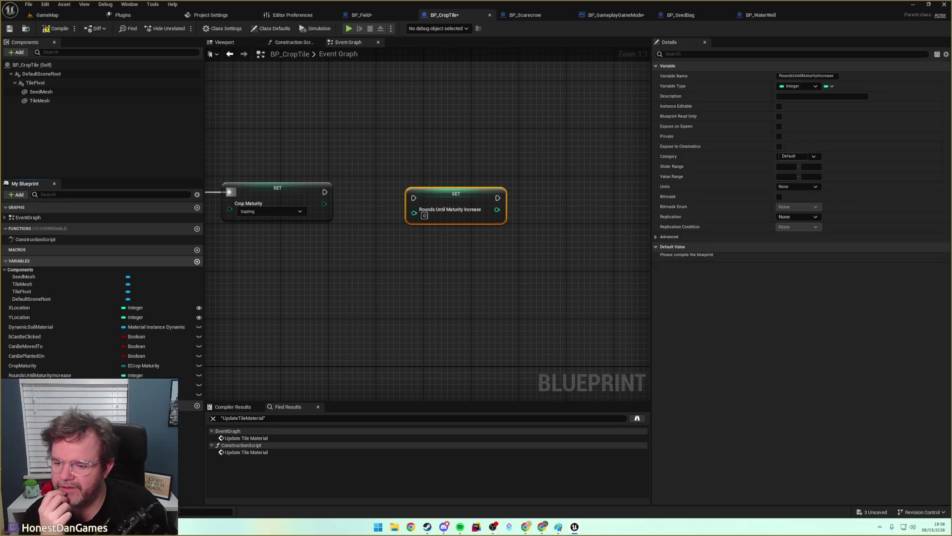
# Add a new variable to BP_CropTile and make it a Map container.
pyautogui.click(197, 261)
pyautogui.click(137, 404)
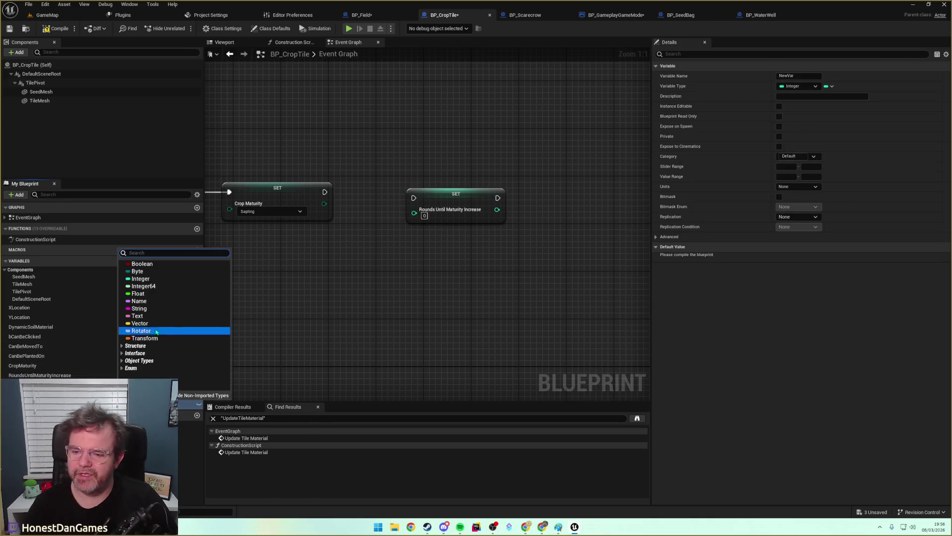
pyautogui.click(144, 272)
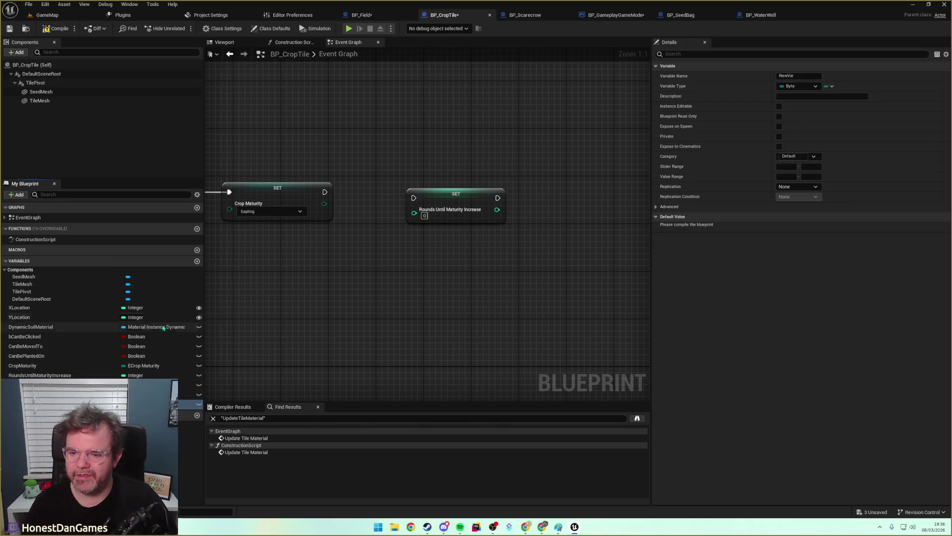
pyautogui.click(798, 86)
pyautogui.click(829, 86)
pyautogui.click(829, 85)
pyautogui.click(823, 125)
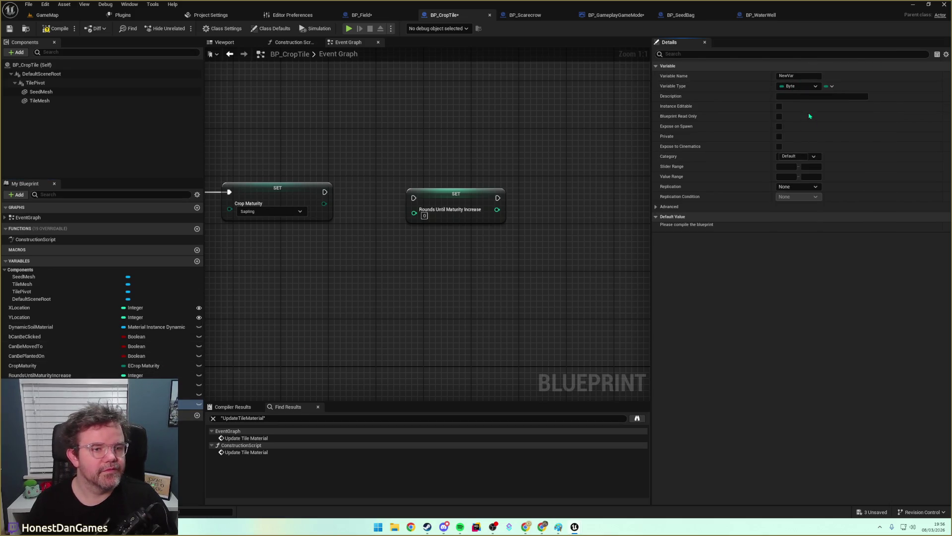
# Use ECrop Maturity as the map key type and name the variable DaysToMature.
pyautogui.click(798, 87)
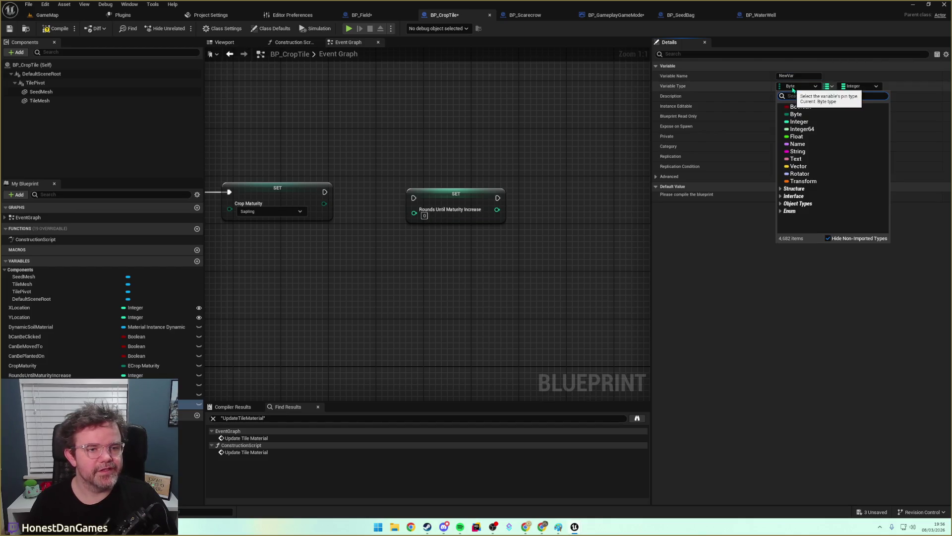
pyautogui.write('e')
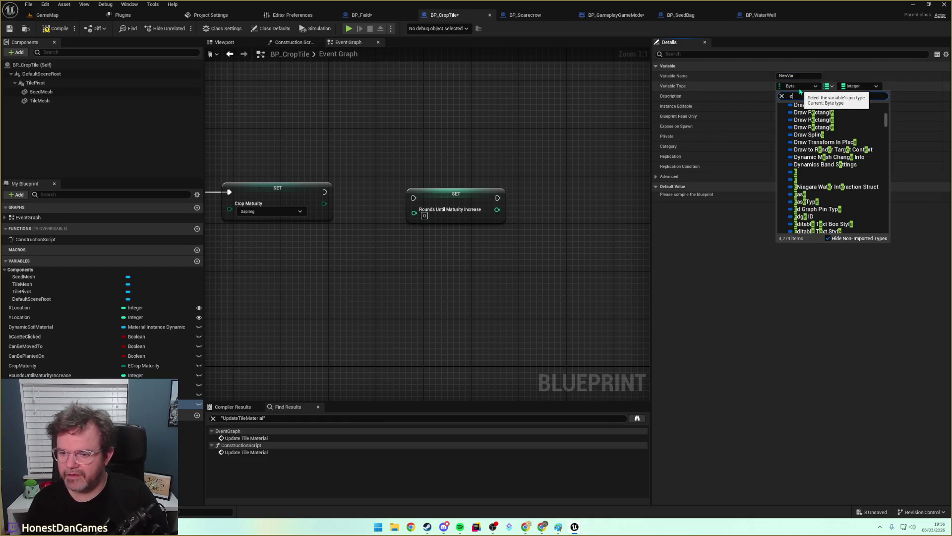
pyautogui.write('m')
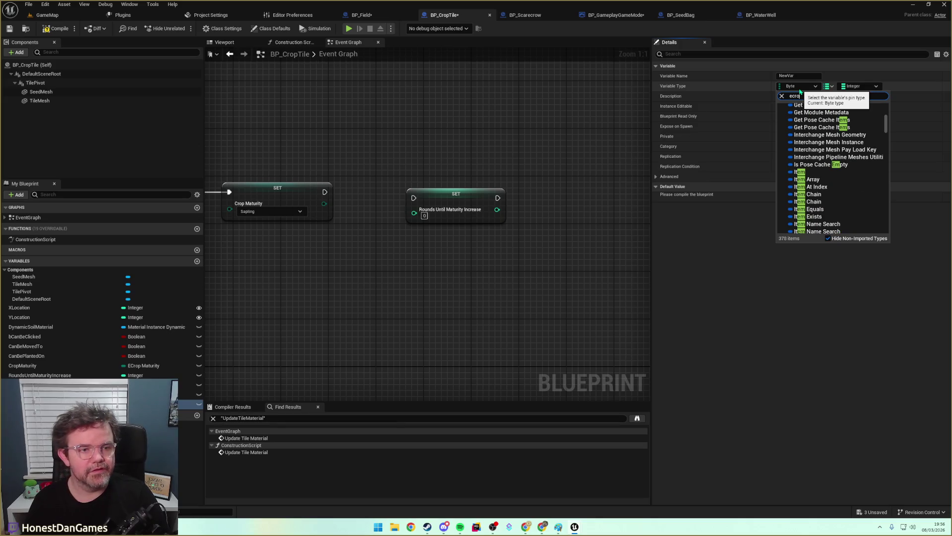
pyautogui.write('p')
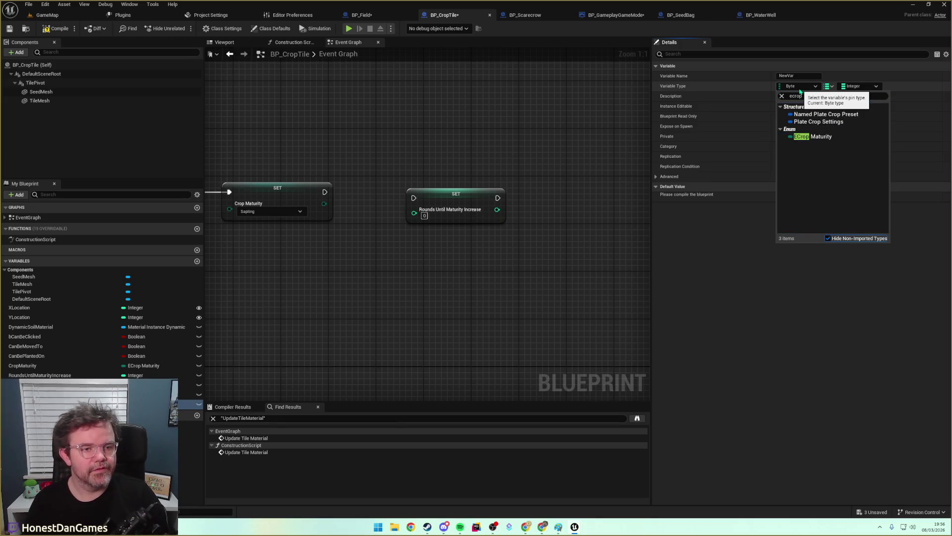
pyautogui.click(816, 137)
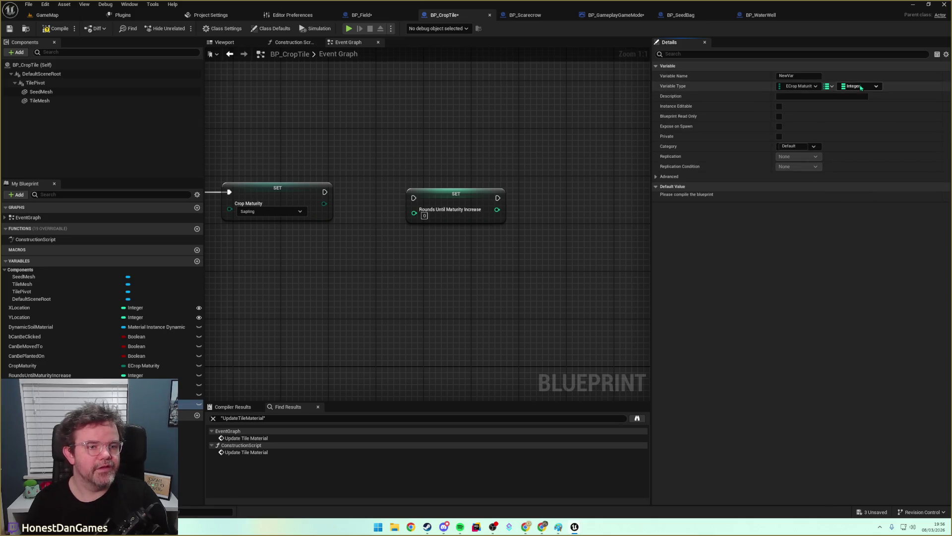
pyautogui.click(788, 76)
pyautogui.write('DaysToMature')
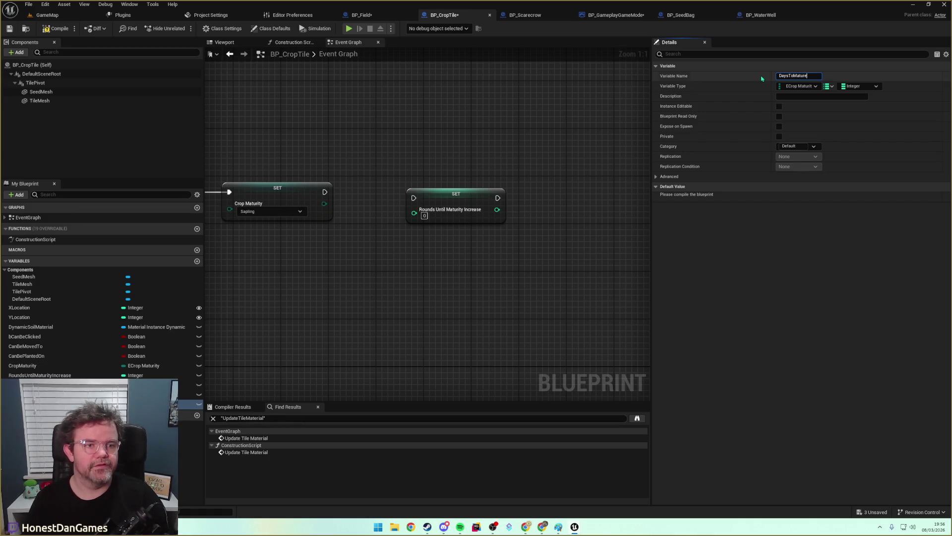
pyautogui.press('Return')
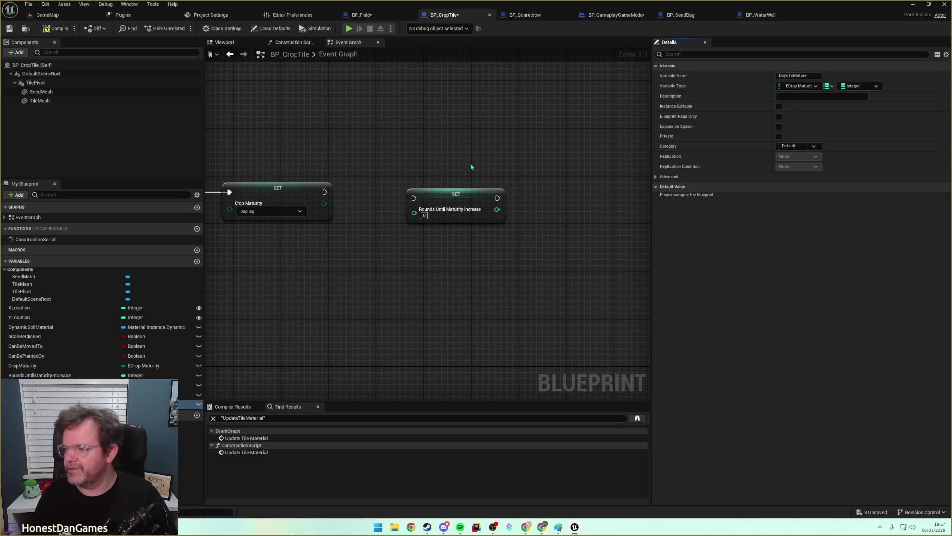
pyautogui.moveTo(398, 261); pyautogui.dragTo(415, 222)
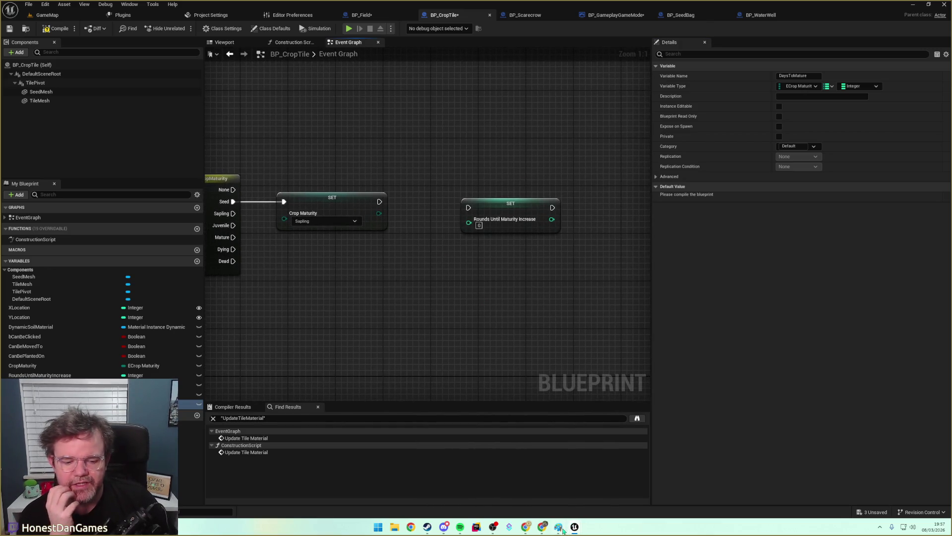
# In the Paint field sketch, move the scarecrow to the top row of cells.
pyautogui.moveTo(563, 531)
pyautogui.click(558, 486)
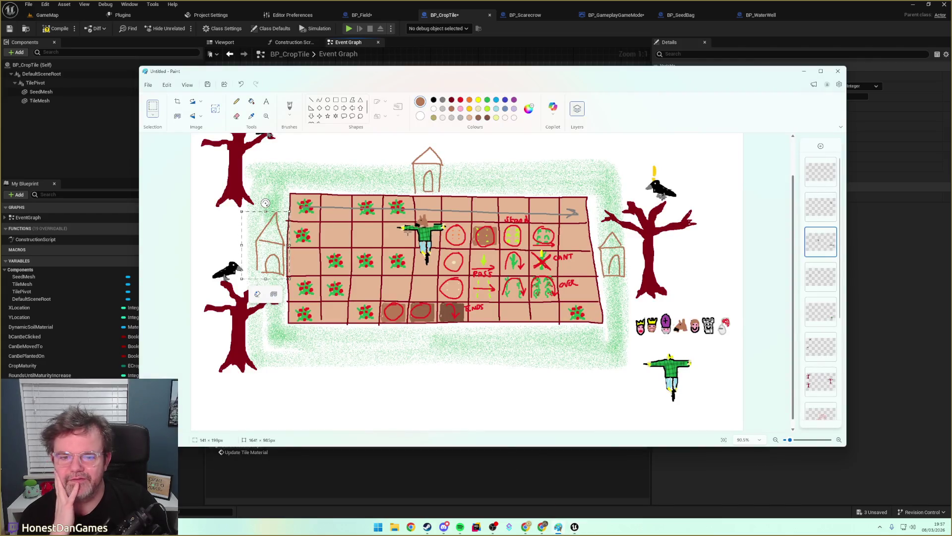
pyautogui.moveTo(390, 201); pyautogui.dragTo(457, 272)
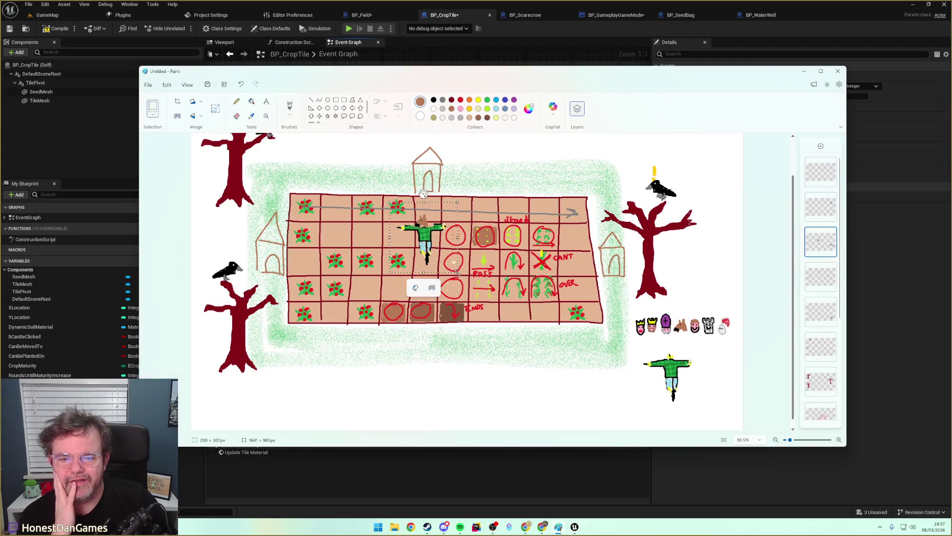
pyautogui.moveTo(430, 237)
pyautogui.mouseDown()
pyautogui.moveTo(392, 214)
pyautogui.moveTo(347, 211)
pyautogui.moveTo(338, 232)
pyautogui.moveTo(370, 313)
pyautogui.moveTo(441, 235)
pyautogui.moveTo(328, 233)
pyautogui.moveTo(333, 212)
pyautogui.moveTo(429, 211)
pyautogui.mouseUp()
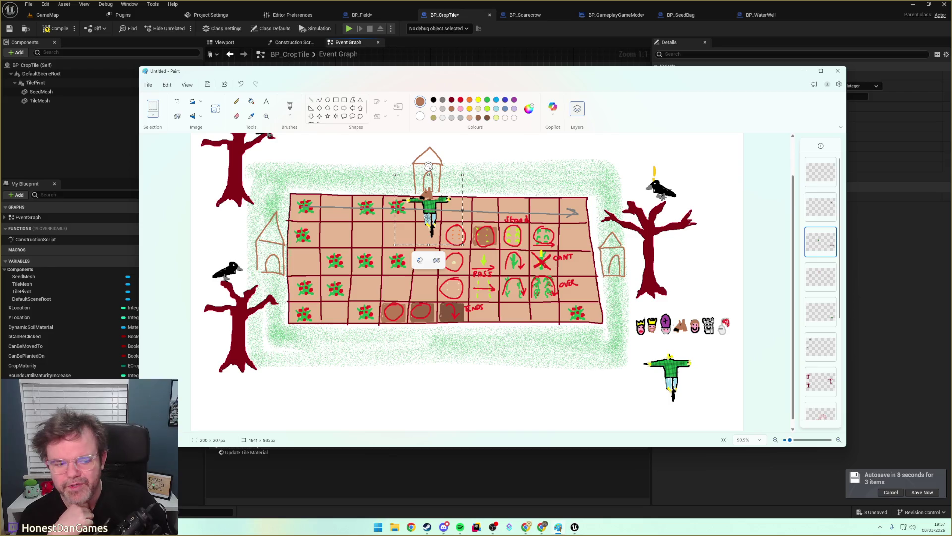
pyautogui.scroll(-1, 636, 298)
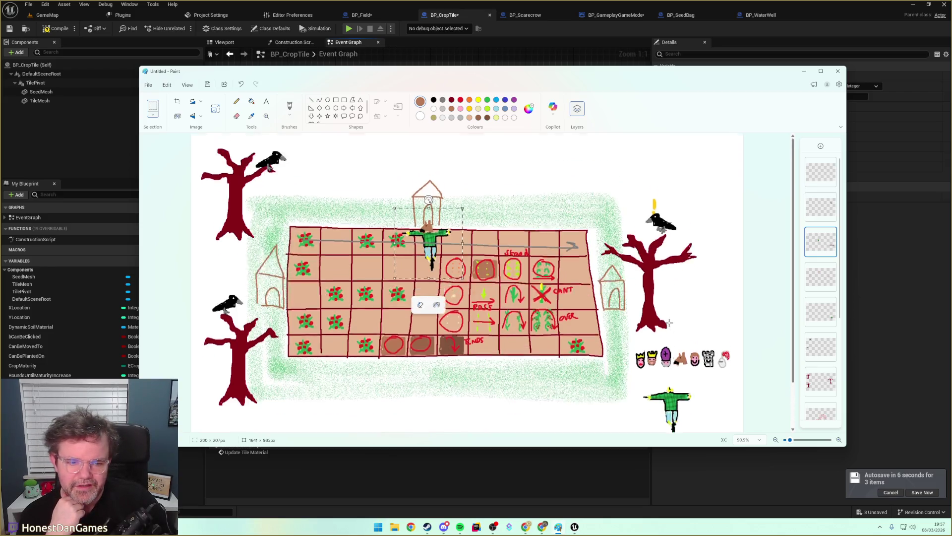
pyautogui.click(636, 301)
pyautogui.click(644, 308)
pyautogui.moveTo(631, 300); pyautogui.dragTo(716, 329)
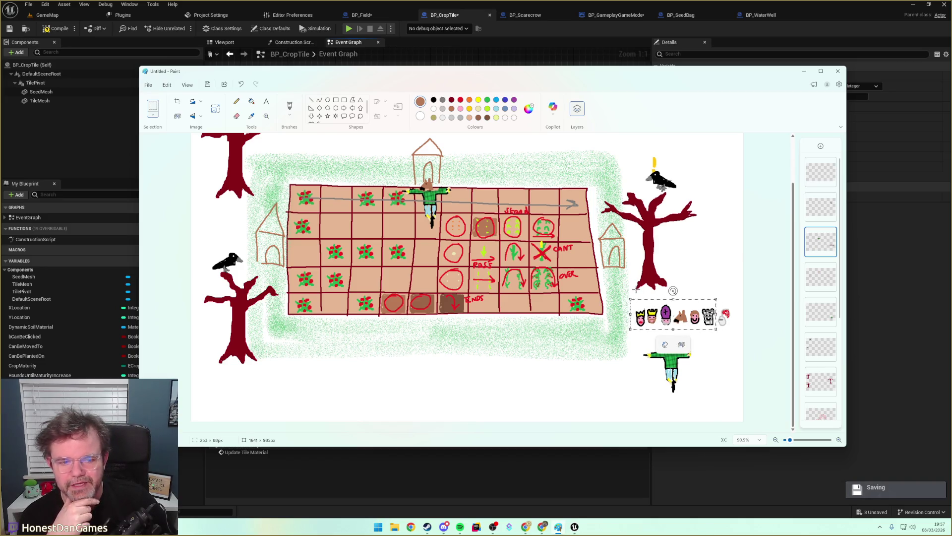
# Try the scarecrow across the right-hand cells, settle it near the house, and minimize Paint.
pyautogui.moveTo(386, 169); pyautogui.dragTo(478, 243)
pyautogui.moveTo(428, 212)
pyautogui.mouseDown()
pyautogui.moveTo(456, 188)
pyautogui.moveTo(430, 203)
pyautogui.moveTo(488, 183)
pyautogui.moveTo(543, 202)
pyautogui.moveTo(573, 244)
pyautogui.mouseUp()
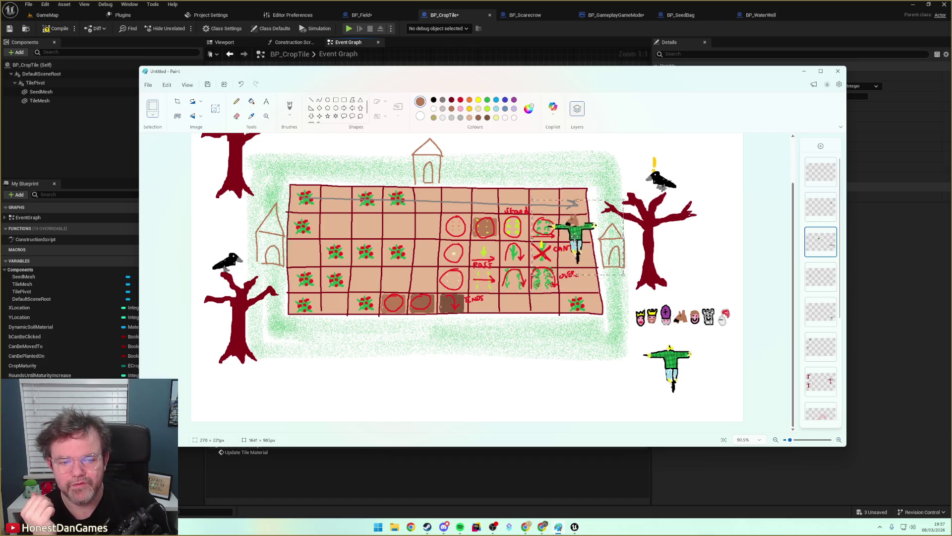
pyautogui.moveTo(578, 257); pyautogui.dragTo(539, 246)
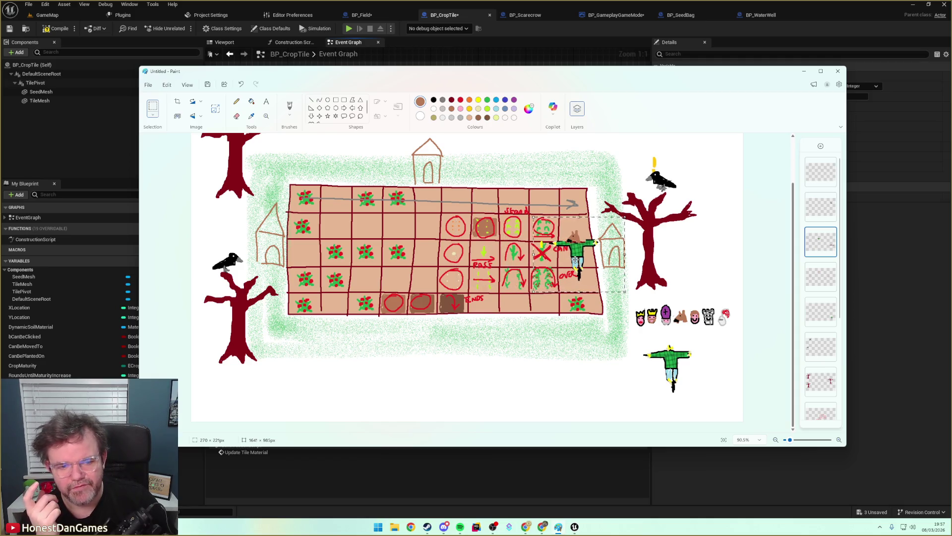
pyautogui.moveTo(544, 257); pyautogui.dragTo(507, 257)
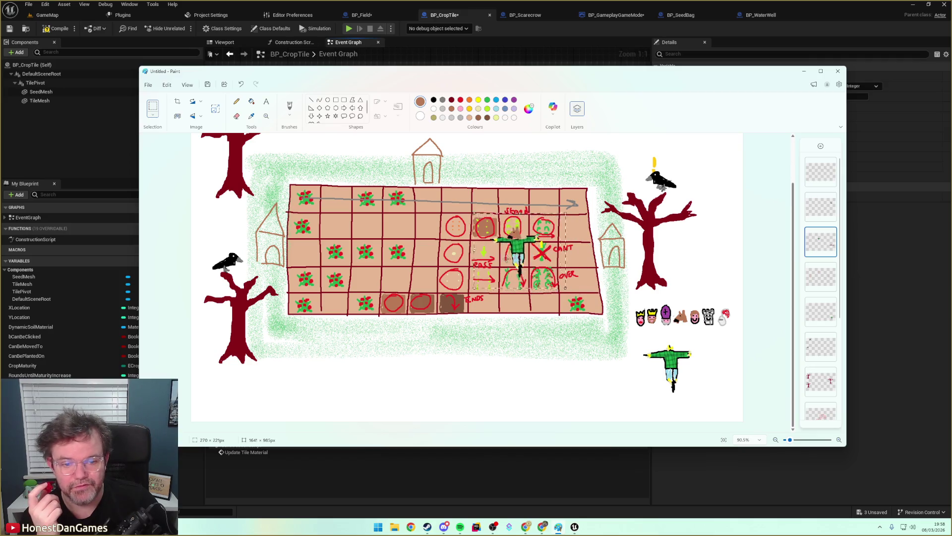
pyautogui.moveTo(570, 257); pyautogui.dragTo(535, 256)
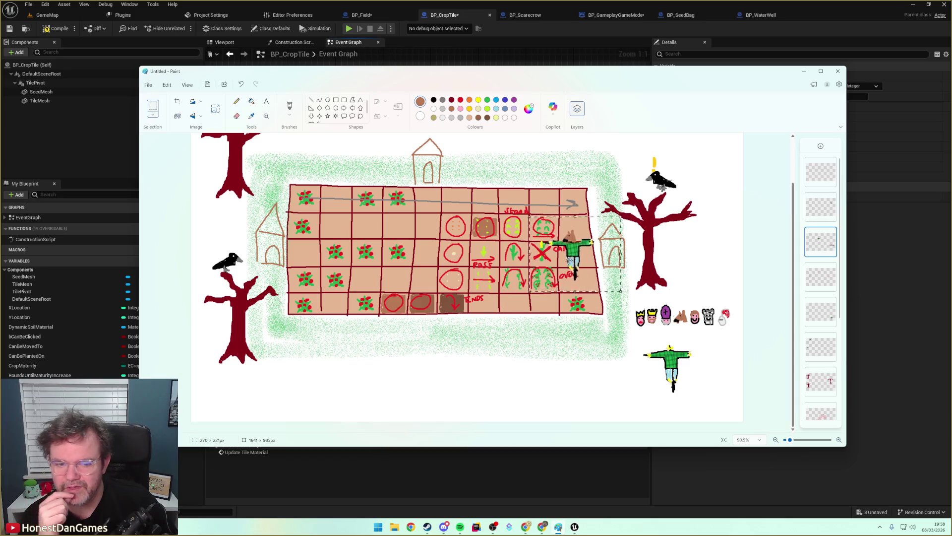
pyautogui.moveTo(530, 281)
pyautogui.mouseDown()
pyautogui.moveTo(478, 255)
pyautogui.moveTo(588, 248)
pyautogui.moveTo(345, 246)
pyautogui.moveTo(600, 262)
pyautogui.moveTo(331, 264)
pyautogui.moveTo(344, 253)
pyautogui.moveTo(335, 263)
pyautogui.moveTo(469, 244)
pyautogui.moveTo(459, 224)
pyautogui.moveTo(421, 225)
pyautogui.moveTo(422, 236)
pyautogui.mouseUp()
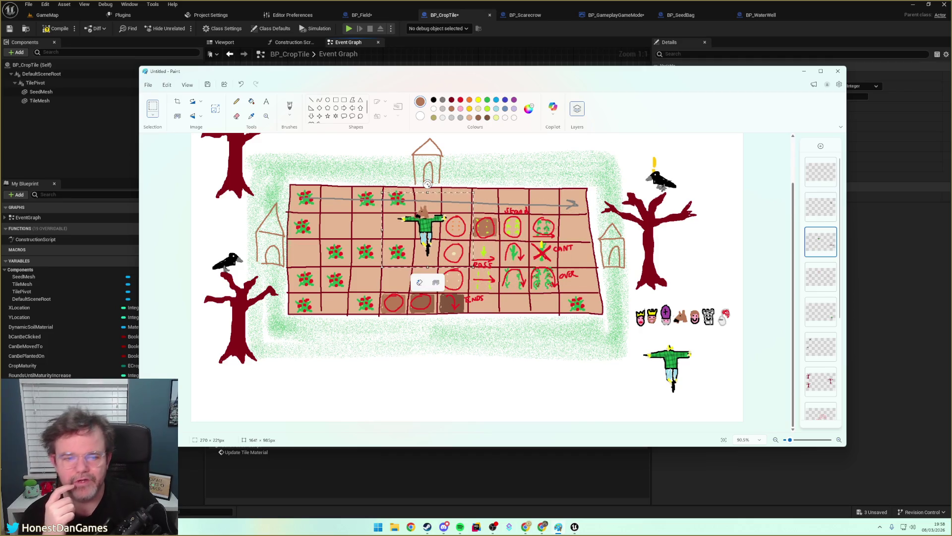
pyautogui.click(804, 71)
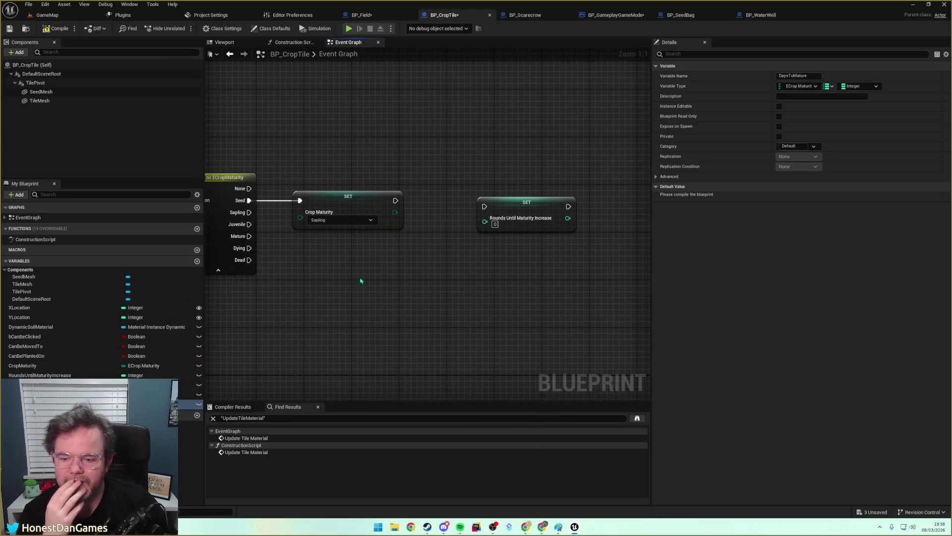
# Compile, then add DaysToMature map entries keyed Seed, Sapling and Juvenile.
pyautogui.click(58, 29)
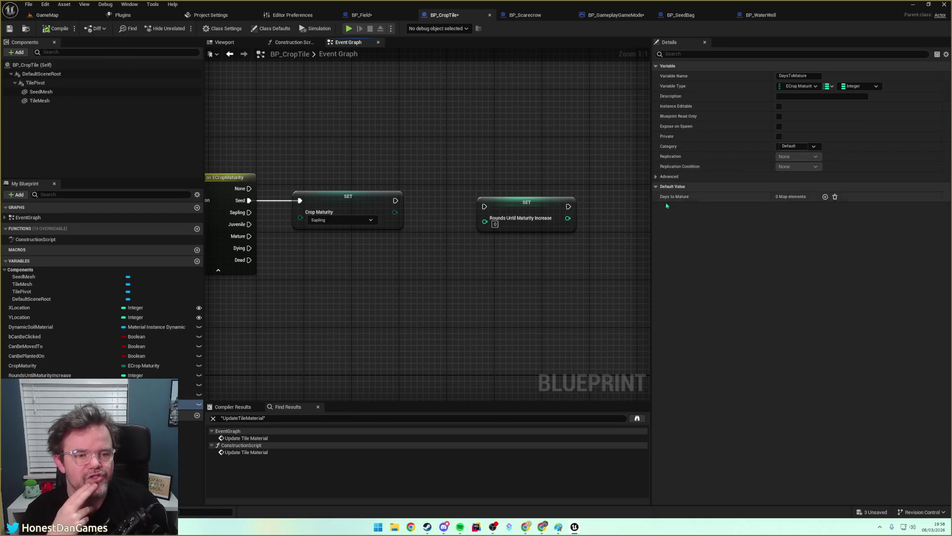
pyautogui.click(826, 197)
pyautogui.click(825, 197)
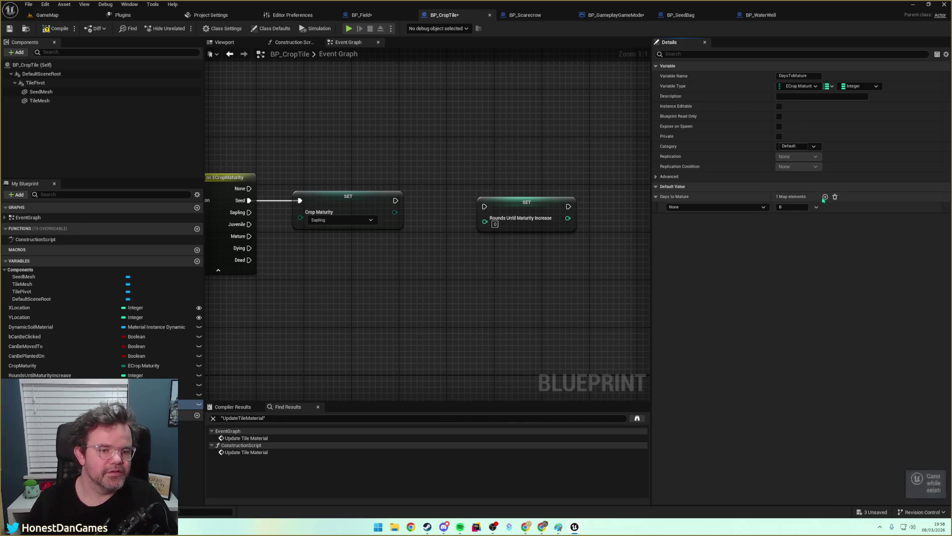
pyautogui.click(708, 207)
pyautogui.click(704, 221)
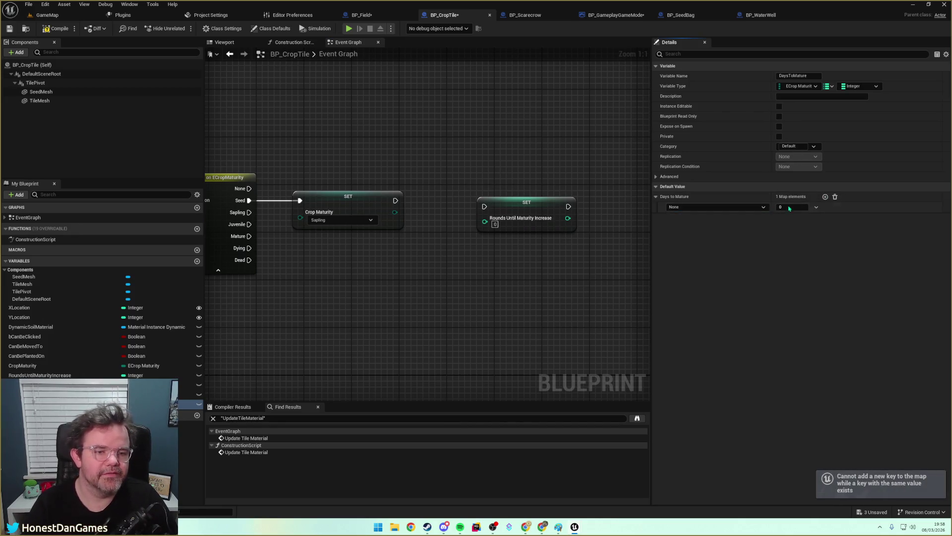
pyautogui.click(715, 218)
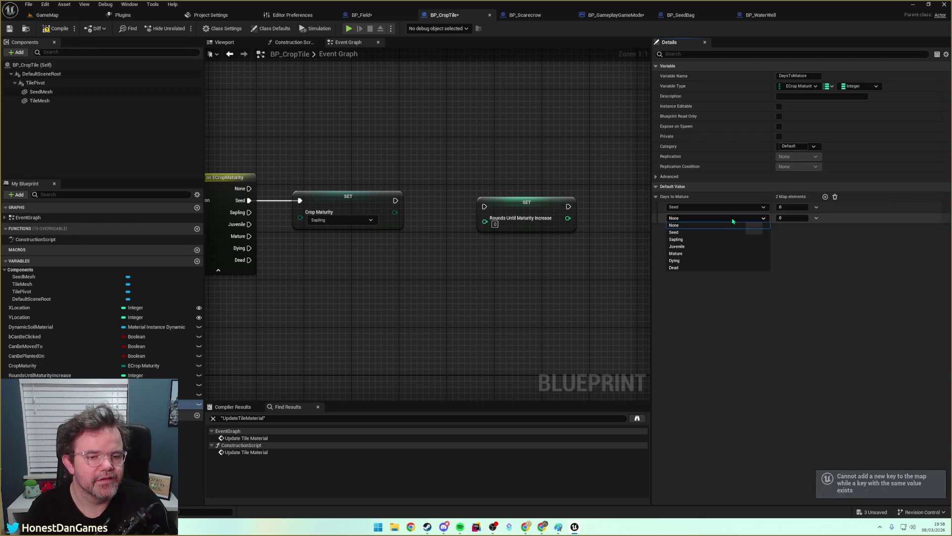
pyautogui.click(683, 240)
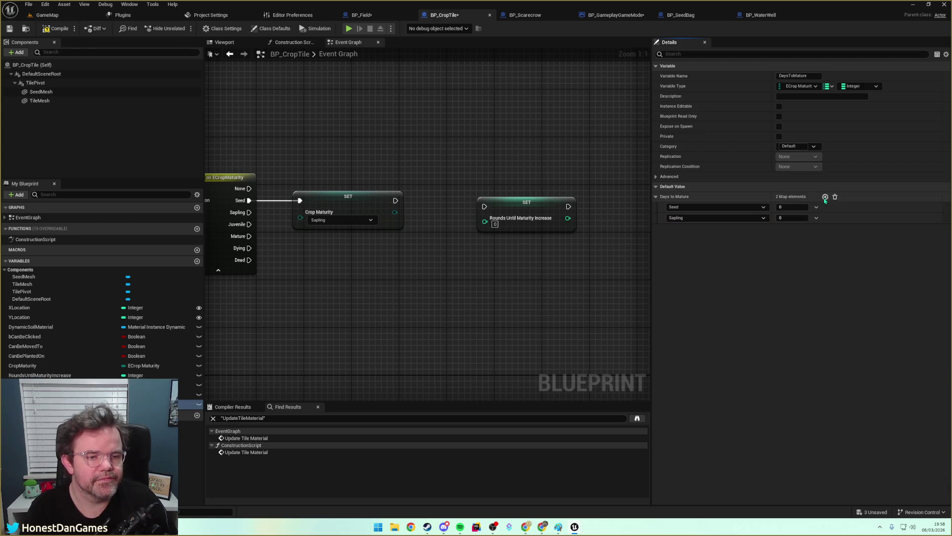
pyautogui.click(826, 197)
pyautogui.click(701, 230)
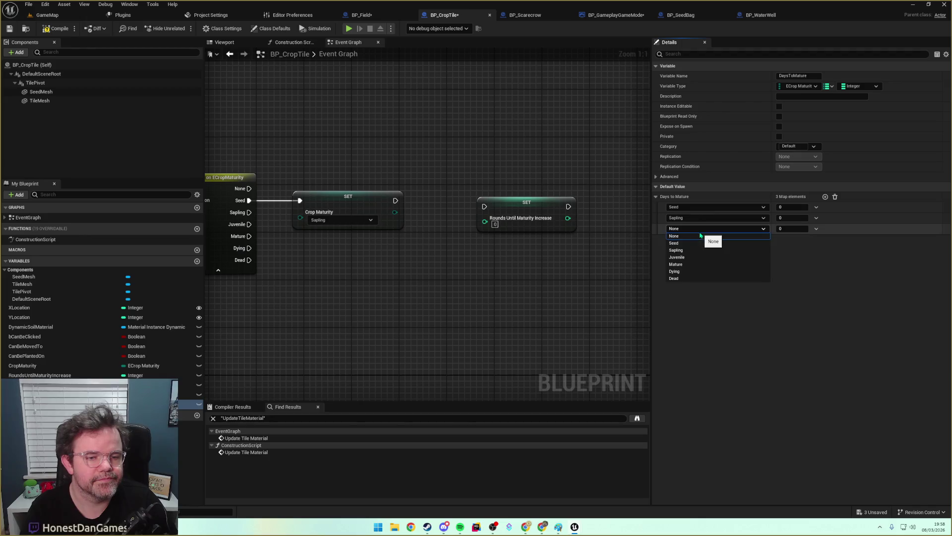
pyautogui.click(682, 258)
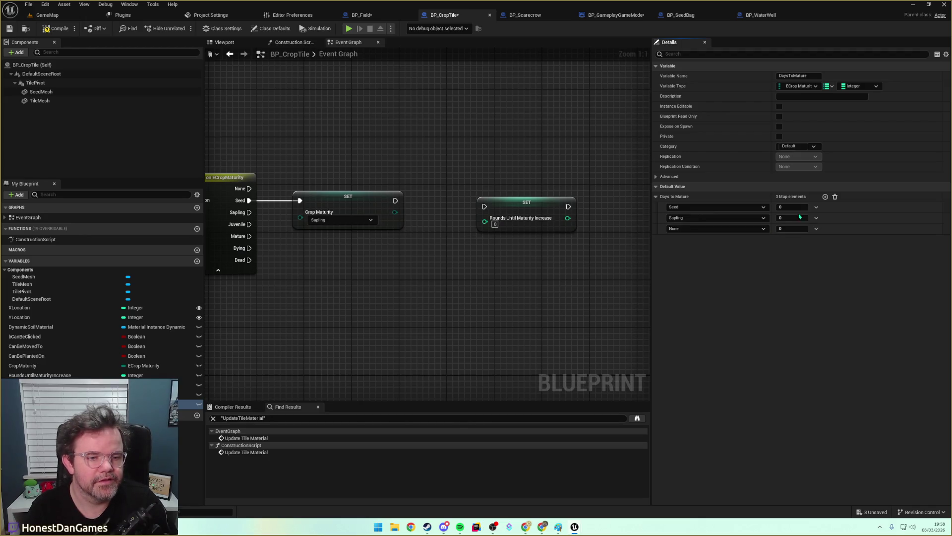
# Add a Mature entry and delete the extra None entry from the map.
pyautogui.click(826, 197)
pyautogui.click(699, 240)
pyautogui.click(684, 275)
pyautogui.click(826, 197)
pyautogui.click(694, 250)
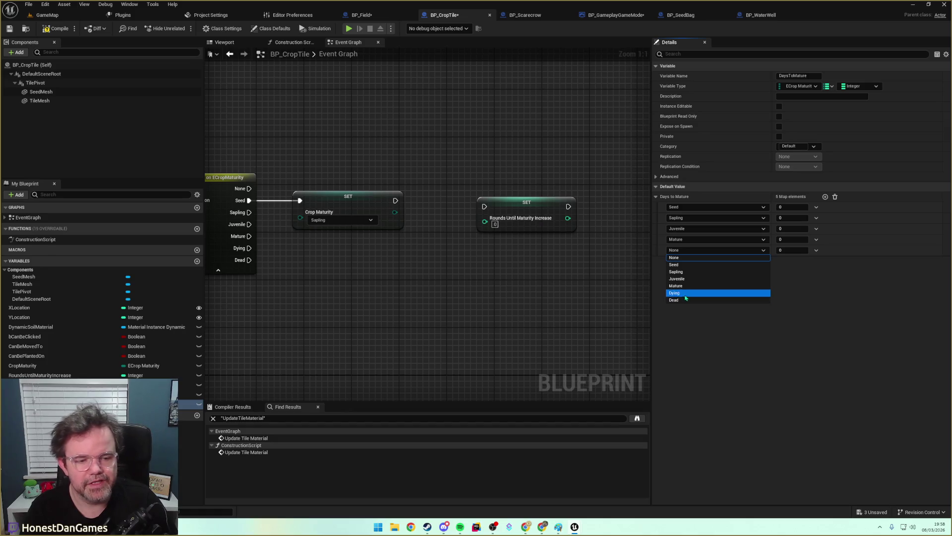
pyautogui.click(719, 313)
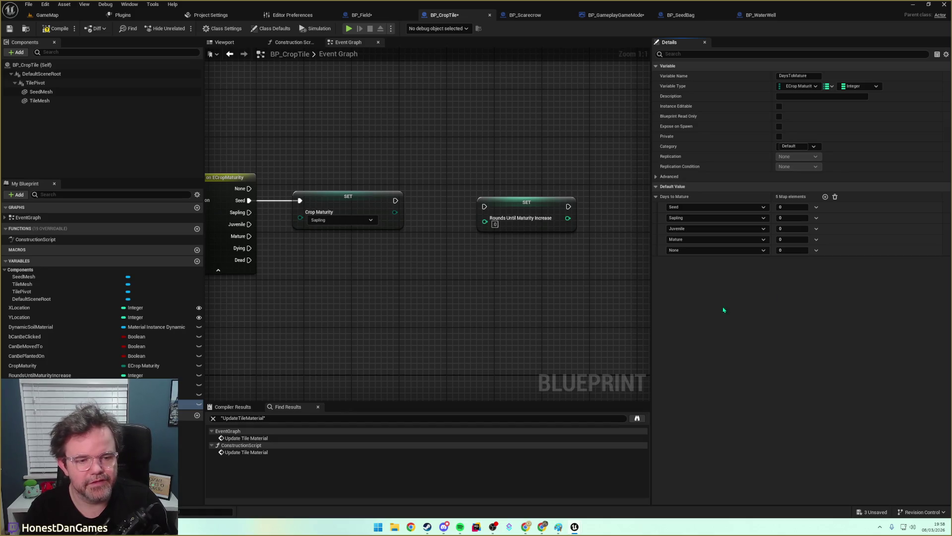
pyautogui.click(817, 251)
pyautogui.click(827, 261)
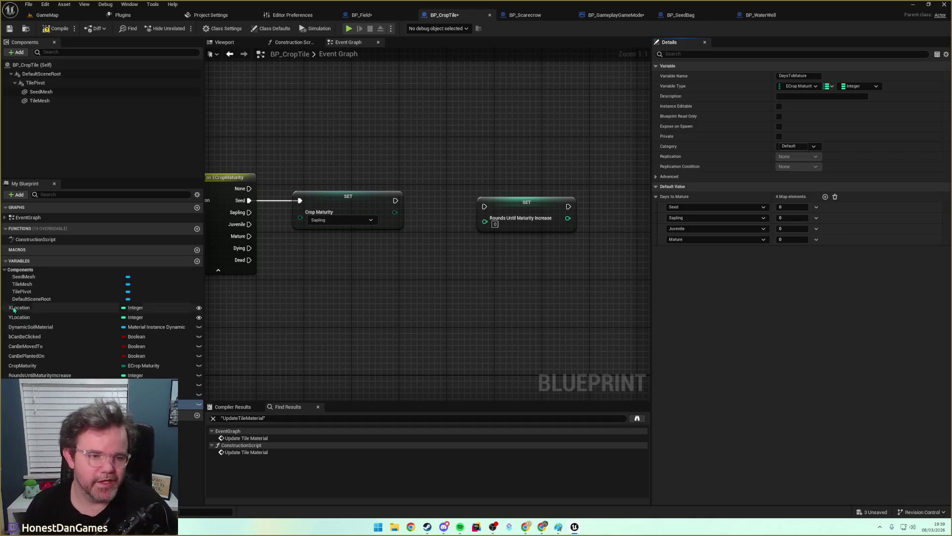
# Give Seed a value of 1 and remove the Mature entry.
pyautogui.click(792, 207)
pyautogui.write('1')
pyautogui.write('2')
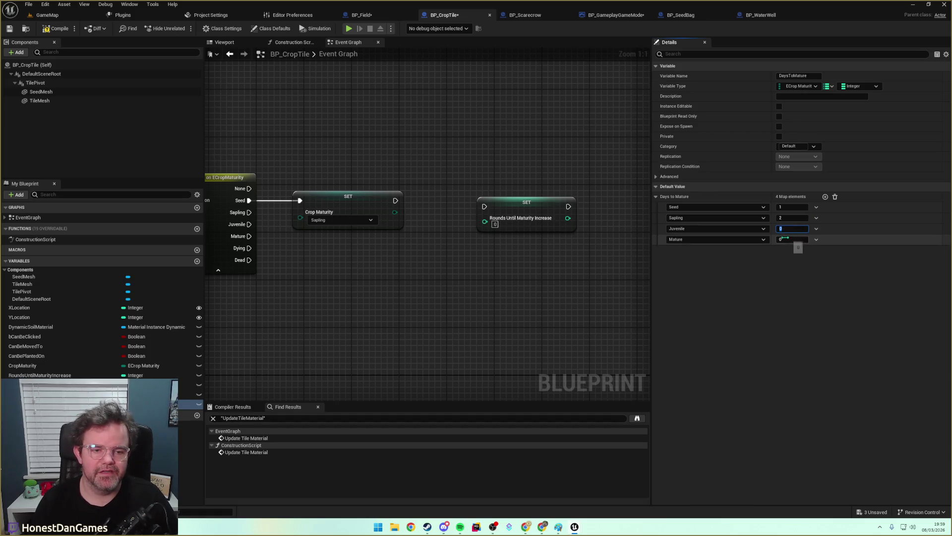
pyautogui.click(794, 230)
pyautogui.write('3')
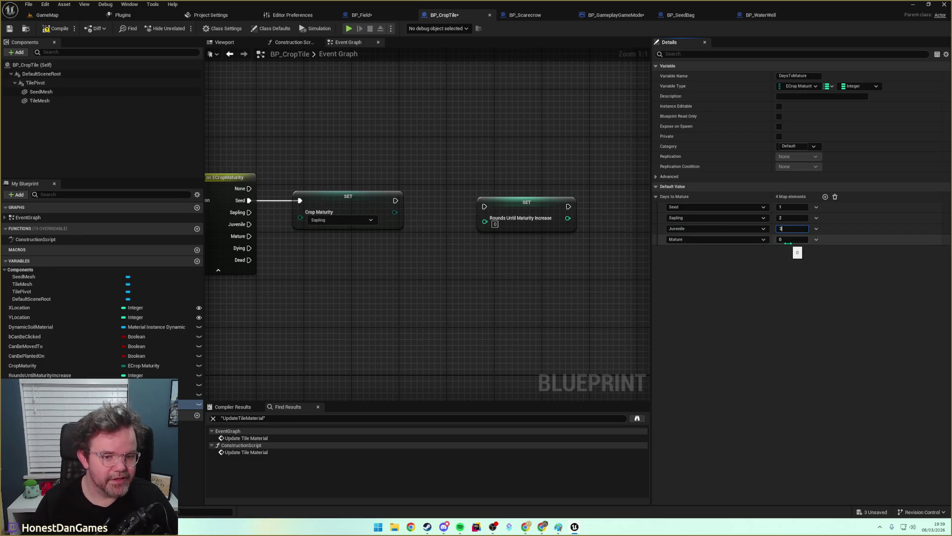
pyautogui.click(689, 240)
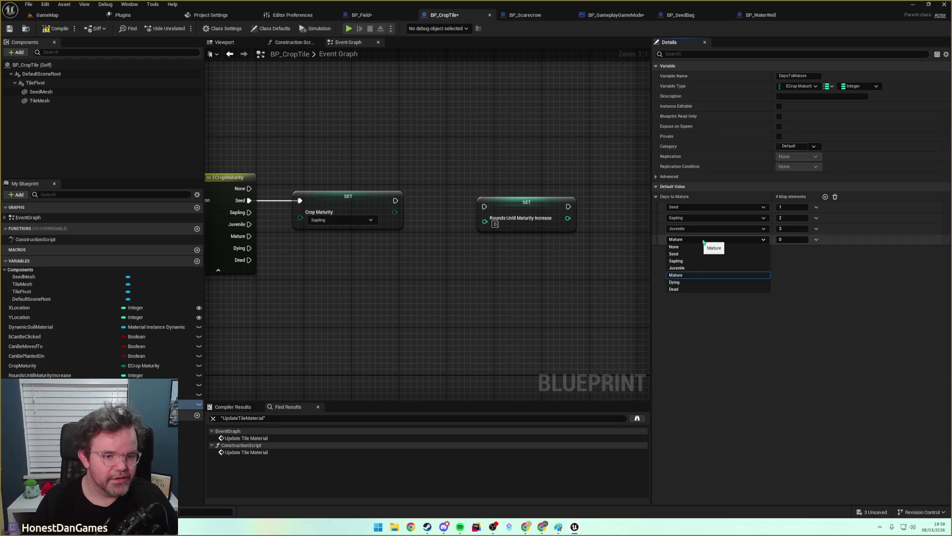
pyautogui.click(682, 240)
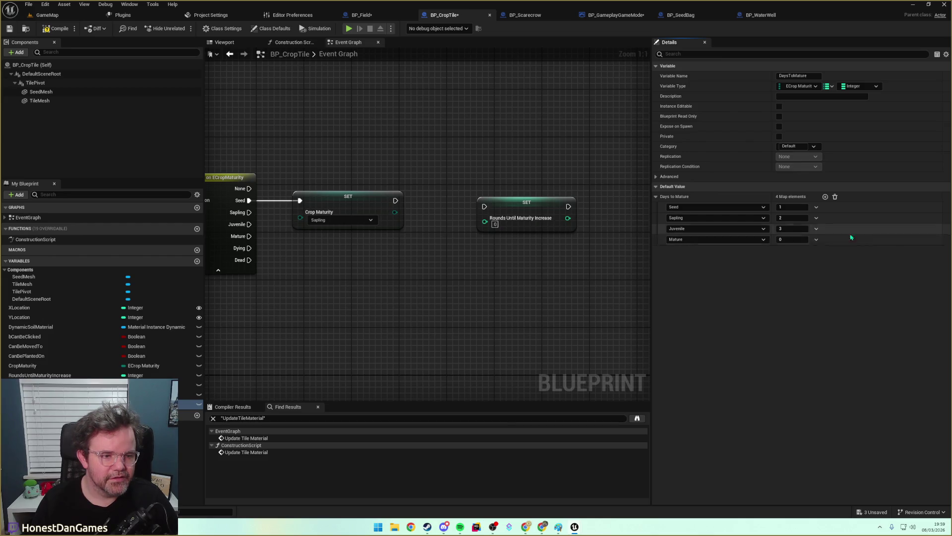
pyautogui.click(816, 239)
pyautogui.click(825, 261)
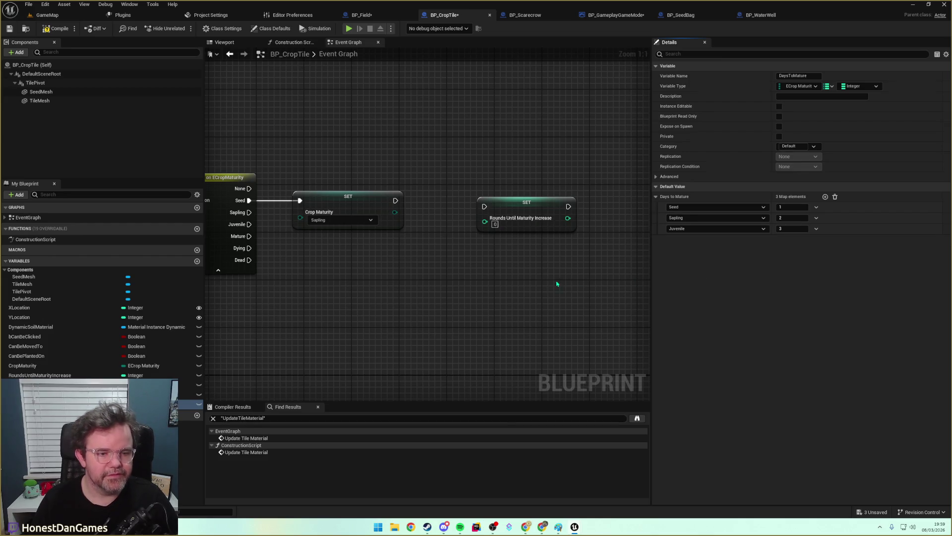
# Commit Sapling at 2 and Juvenile at 4 in the map defaults.
pyautogui.click(793, 218)
pyautogui.press('Return')
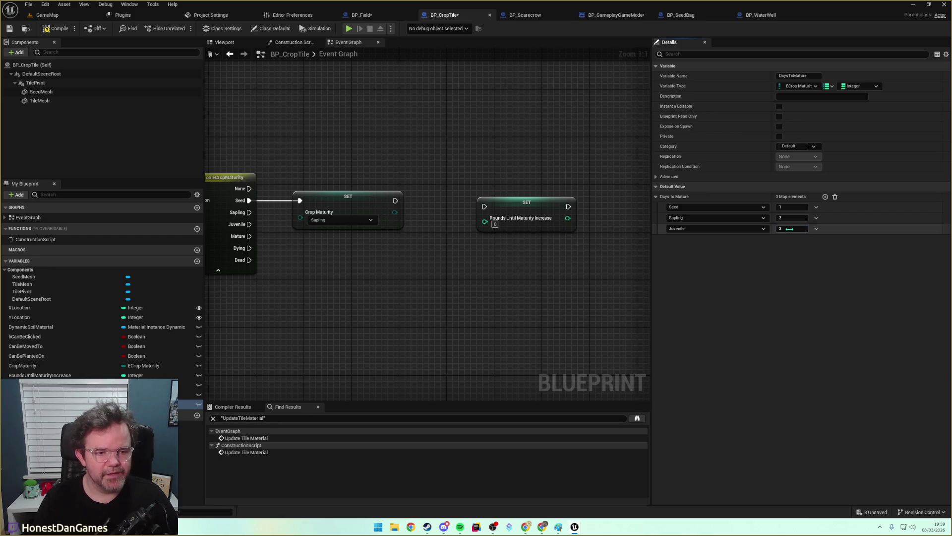
pyautogui.press('Tab')
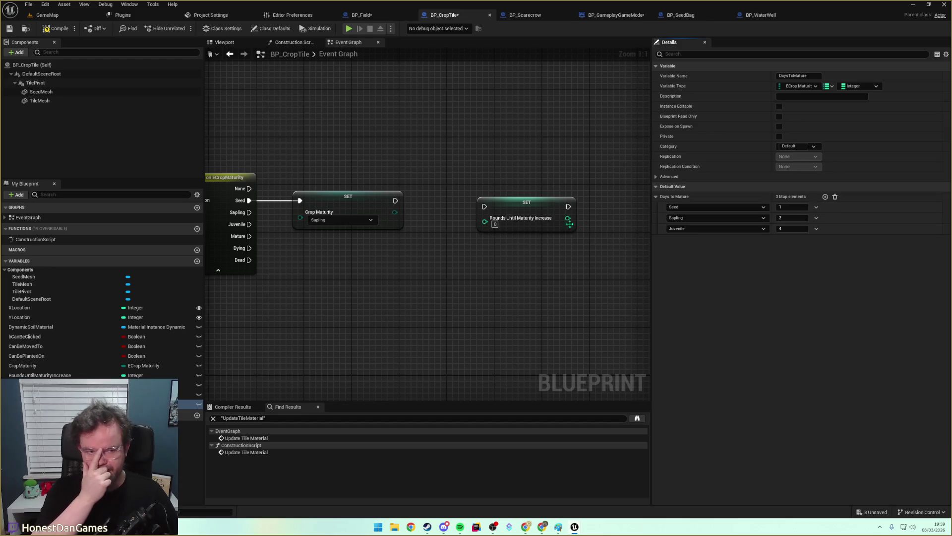
pyautogui.click(459, 301)
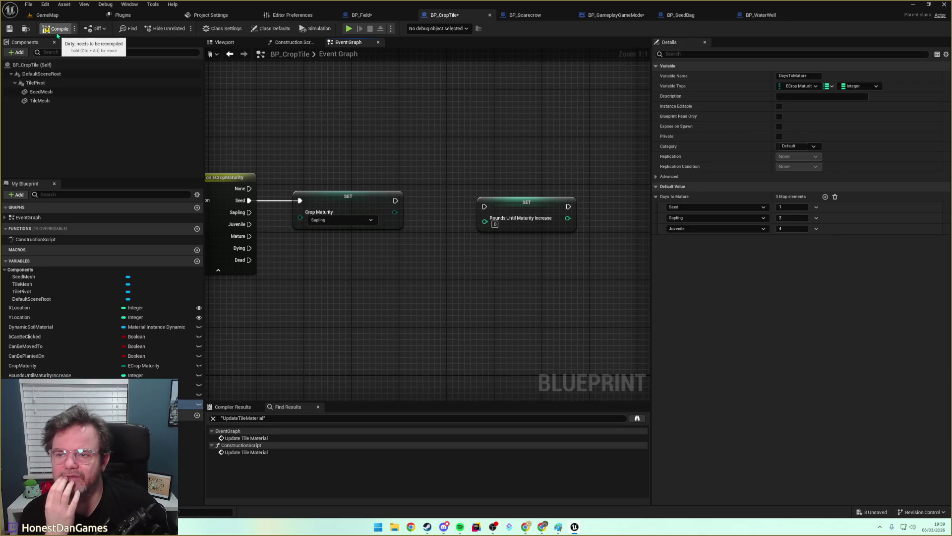
# Add a Days to Mature getter with a map Find node near the SET nodes.
pyautogui.moveTo(373, 274)
pyautogui.mouseDown()
pyautogui.moveTo(519, 276)
pyautogui.moveTo(581, 263)
pyautogui.mouseUp()
pyautogui.moveTo(417, 229); pyautogui.dragTo(323, 228)
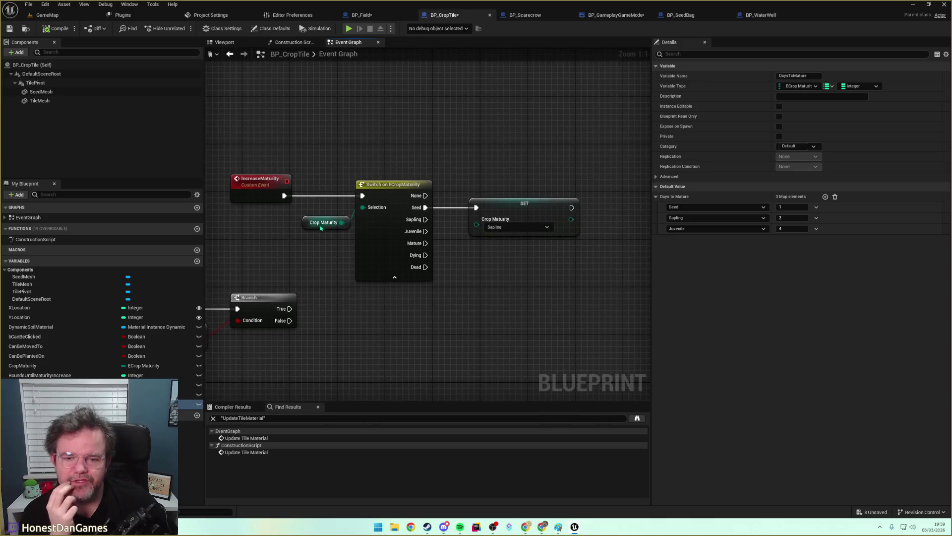
pyautogui.moveTo(496, 259); pyautogui.dragTo(378, 258)
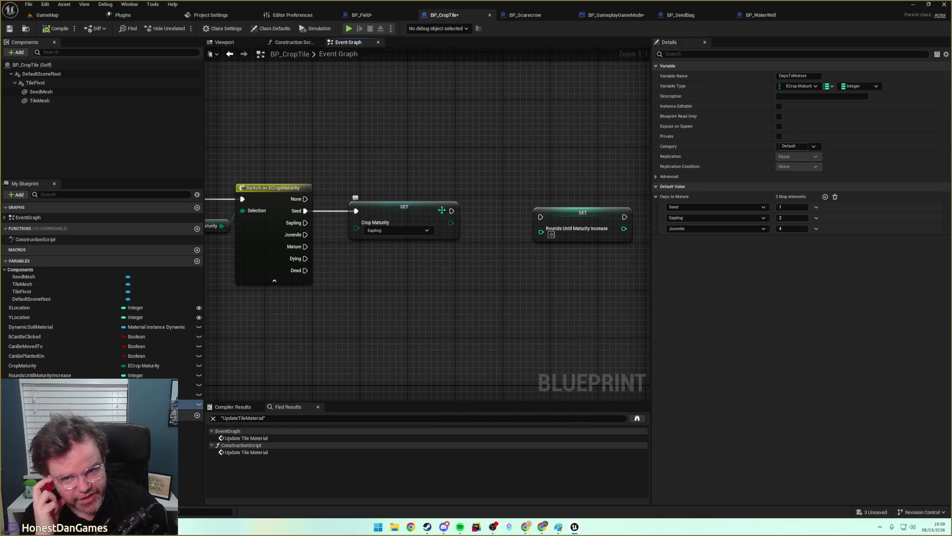
pyautogui.moveTo(425, 195); pyautogui.dragTo(477, 190)
pyautogui.moveTo(523, 216)
pyautogui.mouseDown()
pyautogui.moveTo(408, 214)
pyautogui.moveTo(390, 222)
pyautogui.moveTo(425, 264)
pyautogui.moveTo(407, 256)
pyautogui.mouseUp()
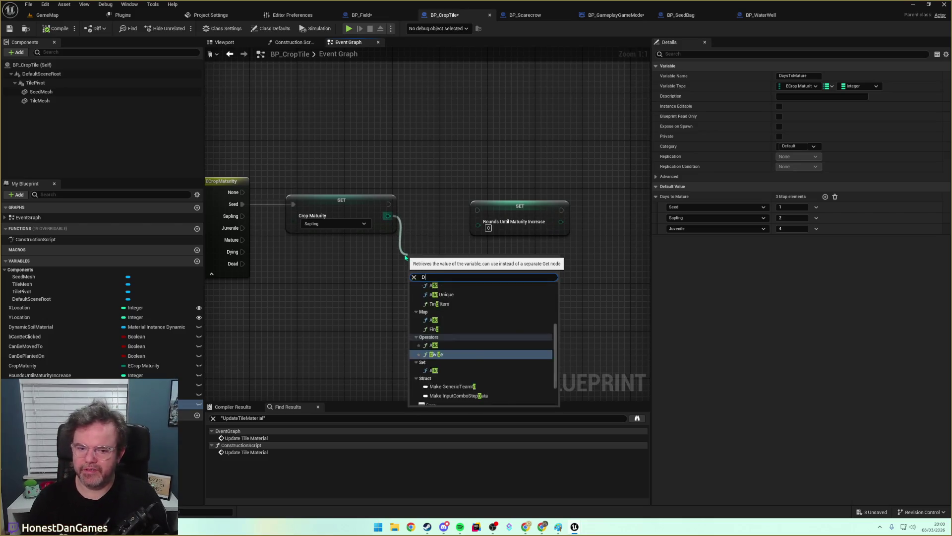
pyautogui.press('Escape')
pyautogui.moveTo(188, 404)
pyautogui.mouseDown()
pyautogui.moveTo(221, 377)
pyautogui.moveTo(385, 300)
pyautogui.moveTo(423, 262)
pyautogui.mouseUp()
pyautogui.write('Get')
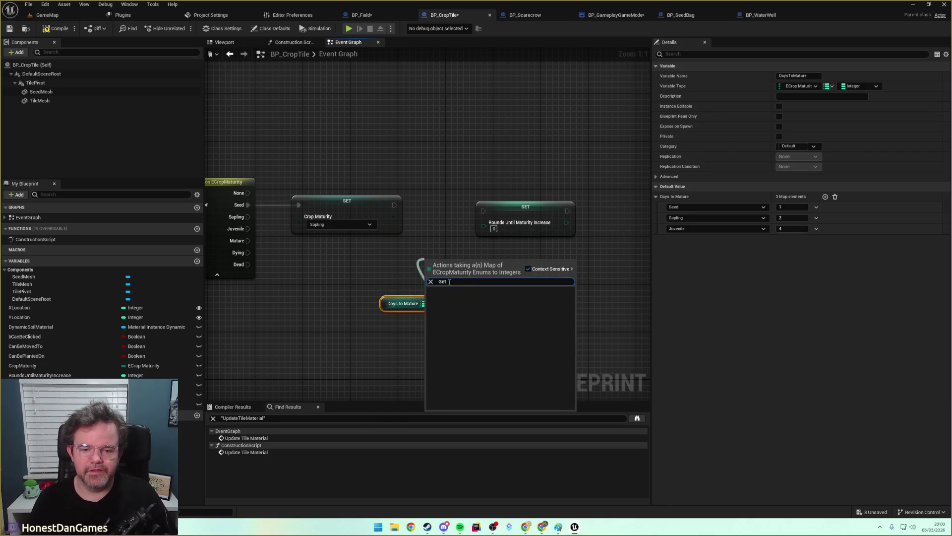
pyautogui.press('BackSpace')
pyautogui.press('BackSpace')
pyautogui.press('BackSpace')
pyautogui.write('fin')
pyautogui.press('Return')
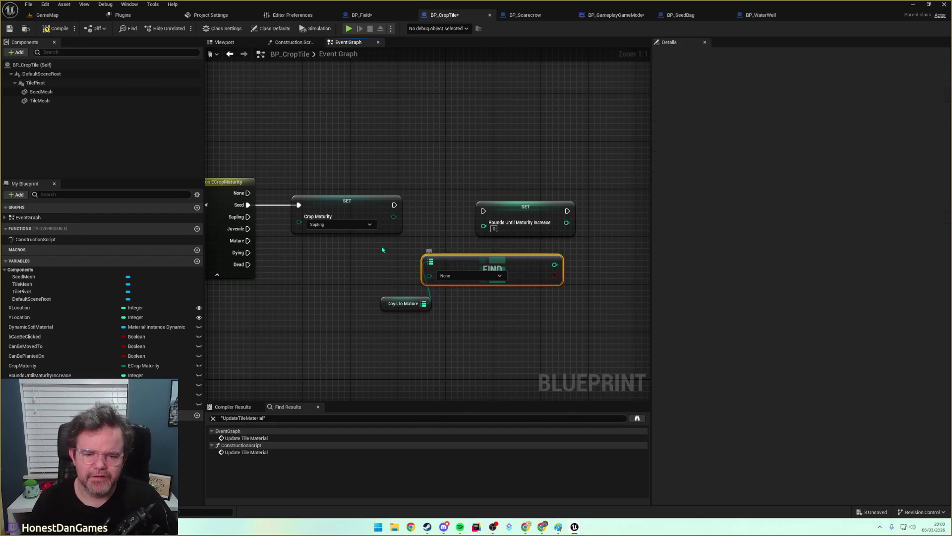
# Plug a Crop Maturity getter into the Find node's key and arrange the nodes.
pyautogui.moveTo(394, 219)
pyautogui.mouseDown()
pyautogui.moveTo(430, 275)
pyautogui.moveTo(495, 255)
pyautogui.mouseUp()
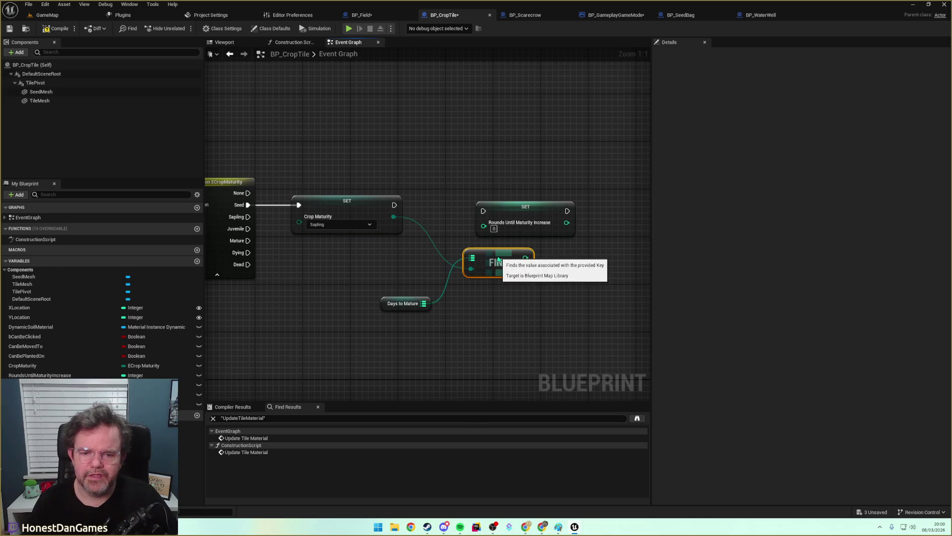
pyautogui.moveTo(428, 222); pyautogui.dragTo(435, 218)
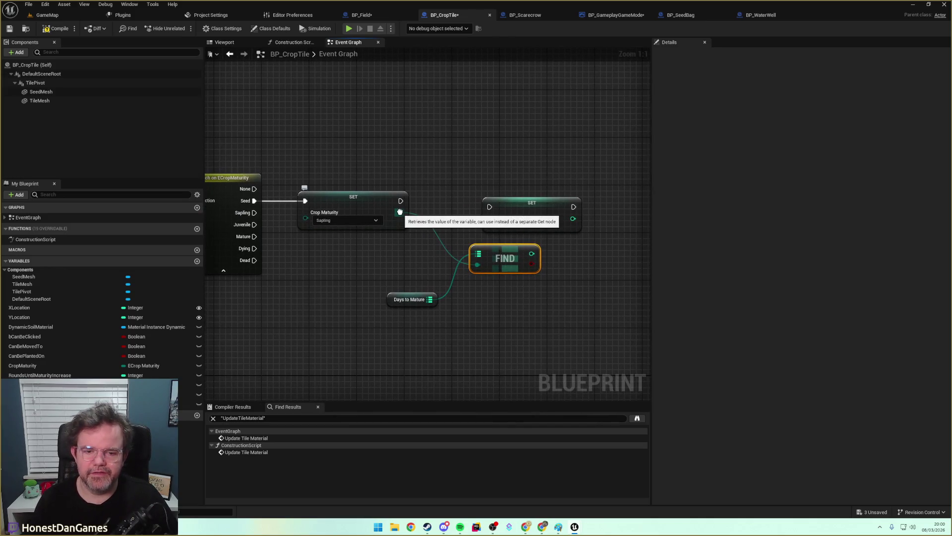
pyautogui.moveTo(321, 259); pyautogui.dragTo(445, 237)
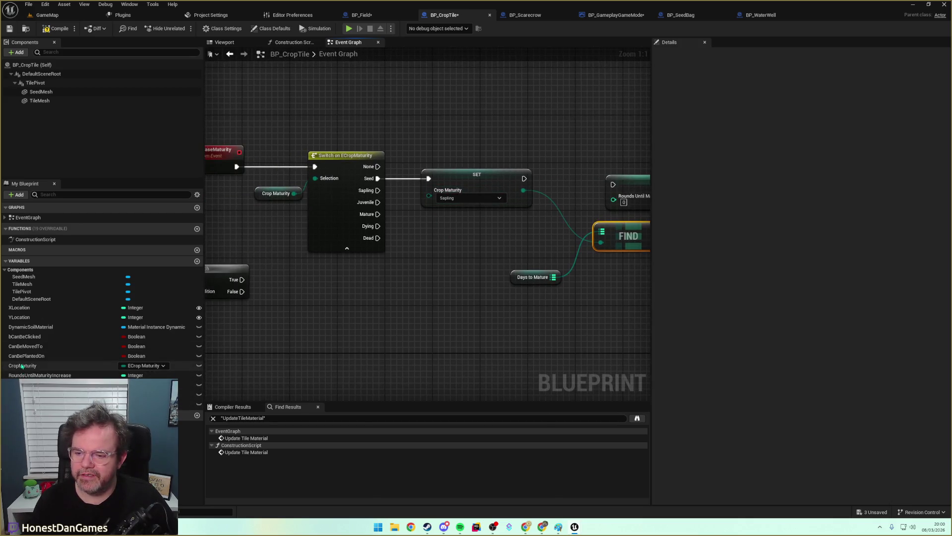
pyautogui.moveTo(22, 367); pyautogui.dragTo(601, 243)
pyautogui.moveTo(540, 251)
pyautogui.mouseDown()
pyautogui.moveTo(406, 256)
pyautogui.moveTo(421, 289)
pyautogui.moveTo(396, 245)
pyautogui.moveTo(569, 217)
pyautogui.mouseUp()
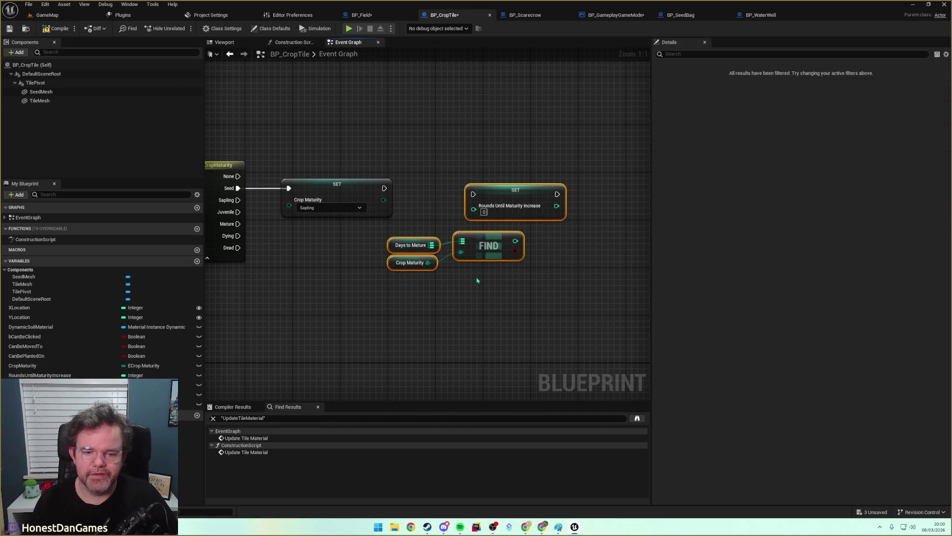
pyautogui.moveTo(496, 201); pyautogui.dragTo(520, 201)
pyautogui.click(342, 184)
pyautogui.click(356, 150)
# Feed the found days into Rounds Until Maturity Increase, chained after the Crop Maturity set.
pyautogui.moveTo(539, 240)
pyautogui.mouseDown()
pyautogui.moveTo(545, 234)
pyautogui.moveTo(498, 206)
pyautogui.mouseUp()
pyautogui.moveTo(385, 188); pyautogui.dragTo(499, 195)
pyautogui.moveTo(513, 245); pyautogui.dragTo(554, 233)
pyautogui.moveTo(397, 231)
pyautogui.mouseDown()
pyautogui.moveTo(431, 257)
pyautogui.moveTo(542, 271)
pyautogui.mouseUp()
pyautogui.moveTo(320, 221); pyautogui.dragTo(467, 255)
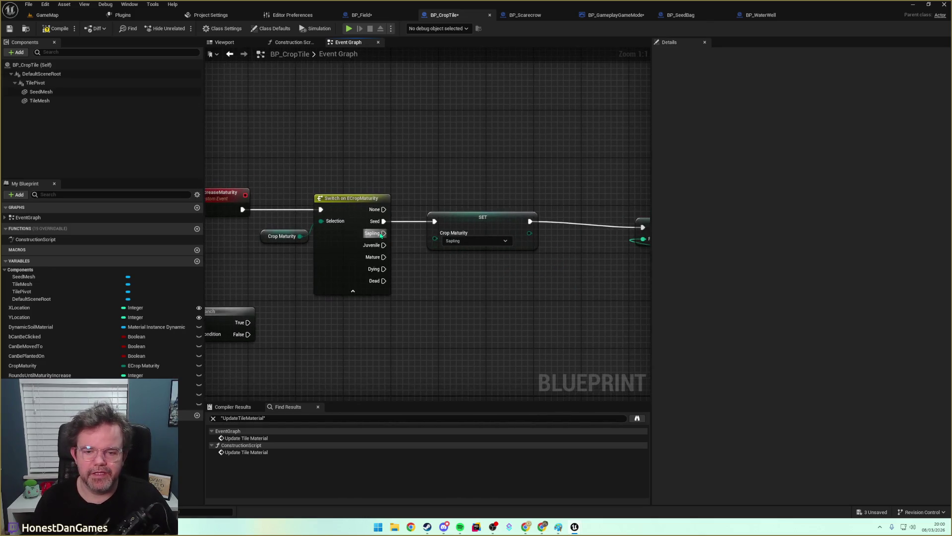
pyautogui.click(476, 225)
pyautogui.hotkey('ctrl', 'c')
pyautogui.hotkey('ctrl', 'v')
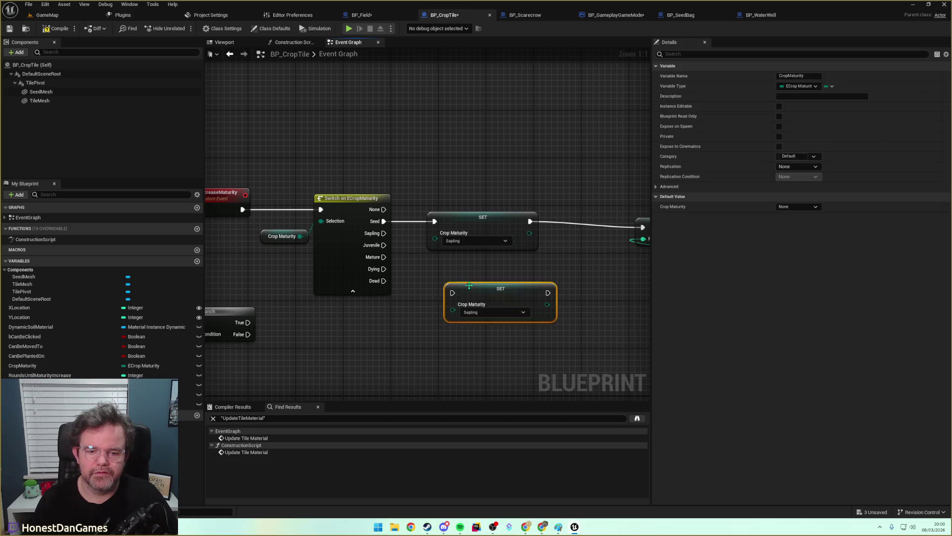
pyautogui.moveTo(468, 285); pyautogui.dragTo(441, 259)
pyautogui.hotkey('ctrl', 'v')
pyautogui.moveTo(518, 280); pyautogui.dragTo(507, 307)
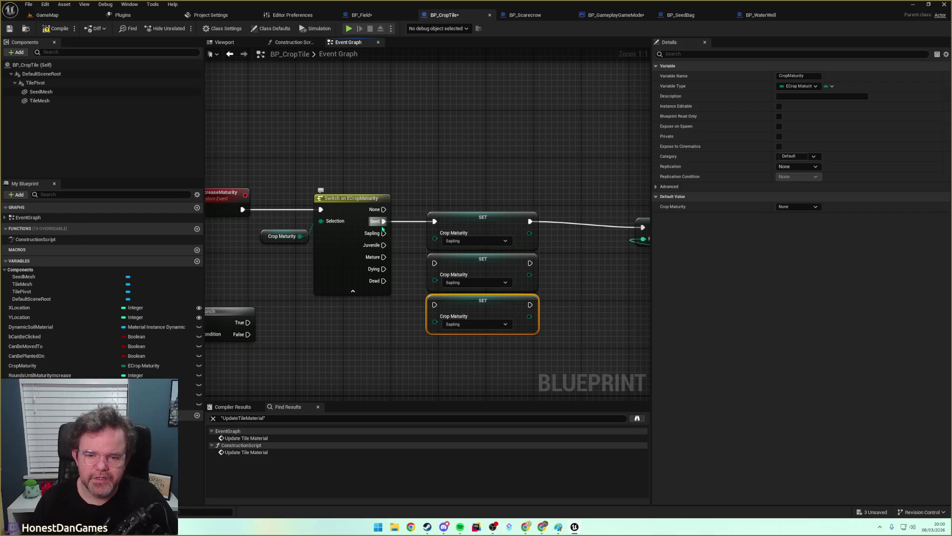
pyautogui.moveTo(384, 233)
pyautogui.mouseDown()
pyautogui.moveTo(421, 248)
pyautogui.moveTo(446, 275)
pyautogui.mouseUp()
pyautogui.click(469, 286)
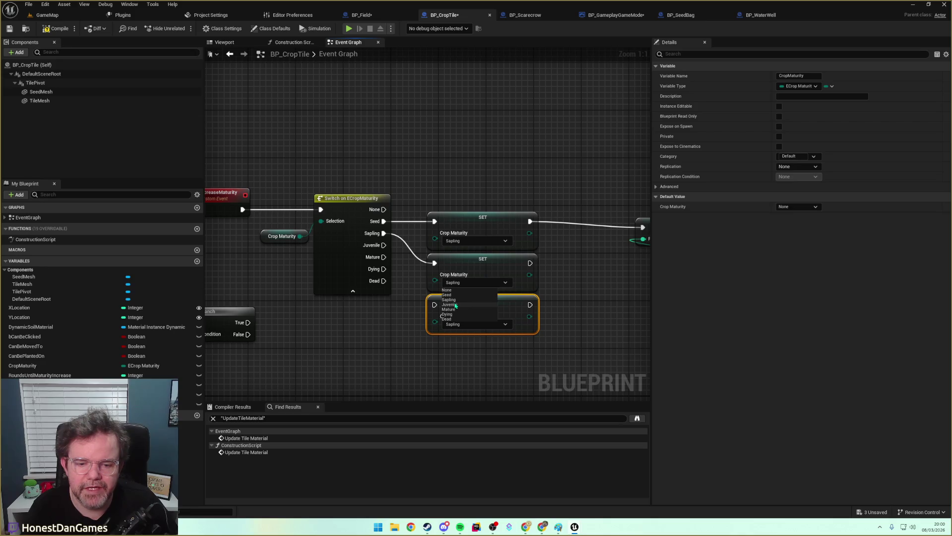
pyautogui.click(455, 305)
pyautogui.click(466, 282)
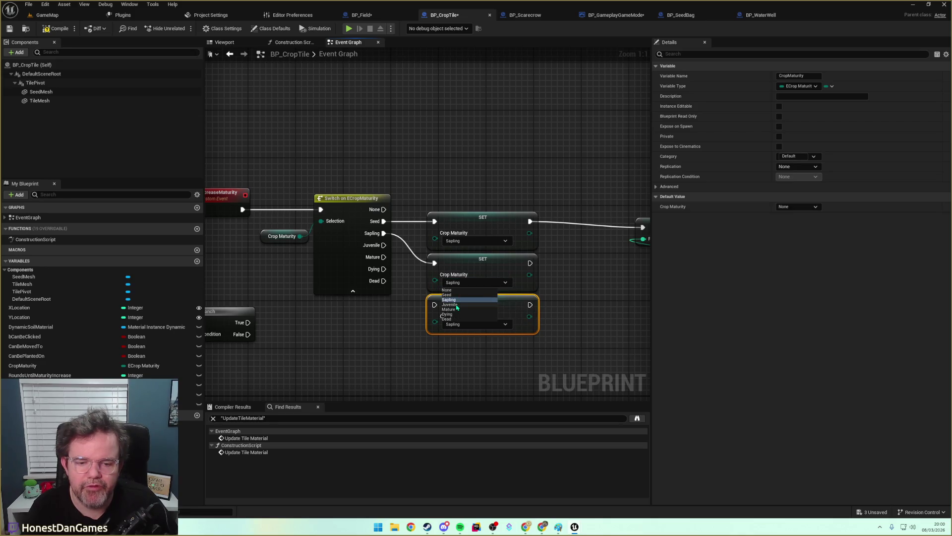
pyautogui.click(456, 305)
pyautogui.moveTo(384, 245); pyautogui.dragTo(435, 304)
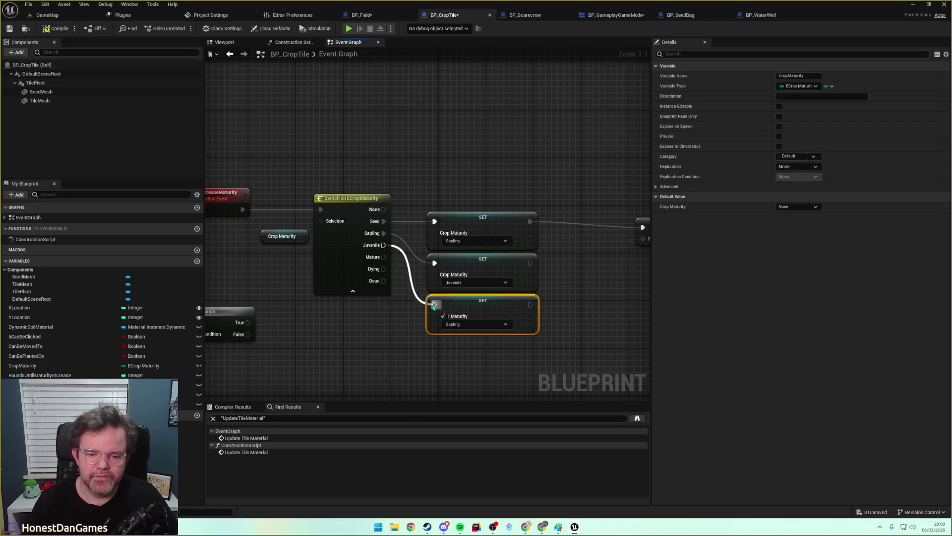
pyautogui.click(463, 324)
pyautogui.click(445, 352)
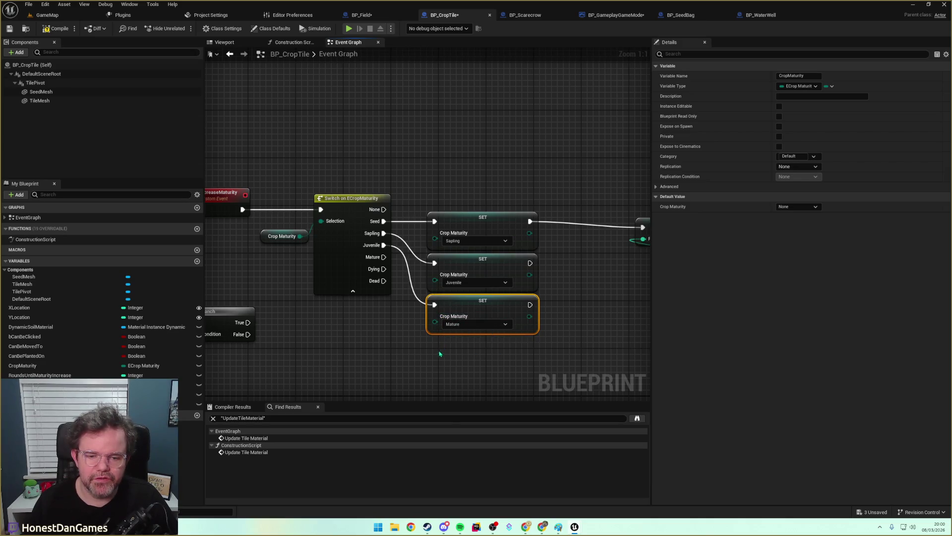
pyautogui.click(378, 332)
pyautogui.moveTo(378, 332); pyautogui.dragTo(513, 335)
pyautogui.moveTo(411, 230)
pyautogui.mouseDown()
pyautogui.moveTo(350, 251)
pyautogui.moveTo(328, 243)
pyautogui.moveTo(304, 250)
pyautogui.moveTo(565, 225)
pyautogui.moveTo(589, 211)
pyautogui.mouseUp()
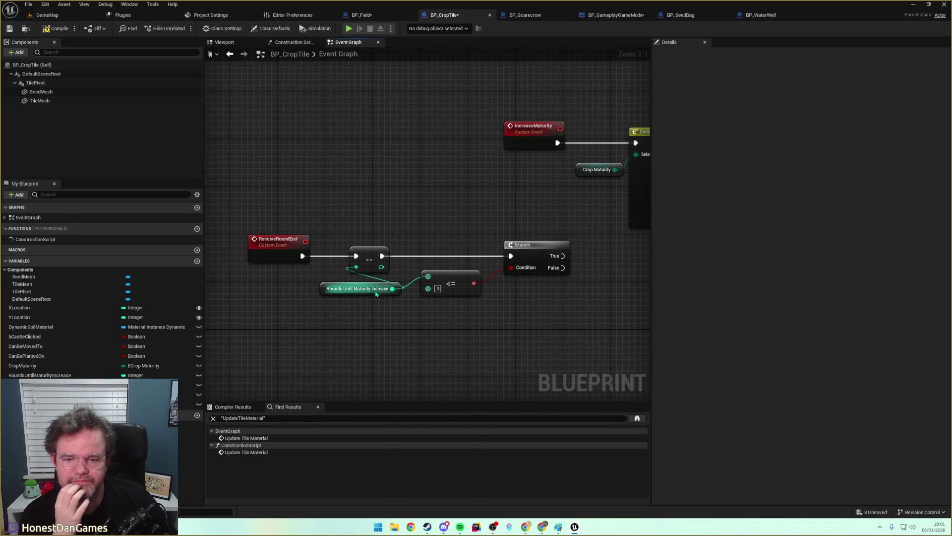
pyautogui.moveTo(549, 314); pyautogui.dragTo(276, 334)
pyautogui.moveTo(476, 331); pyautogui.dragTo(212, 318)
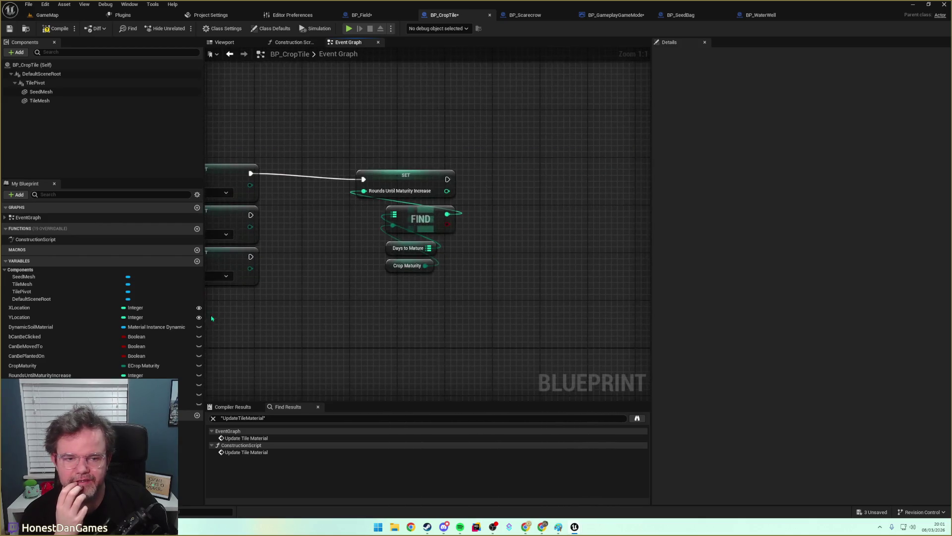
pyautogui.moveTo(324, 296); pyautogui.dragTo(427, 282)
pyautogui.moveTo(438, 132); pyautogui.dragTo(501, 258)
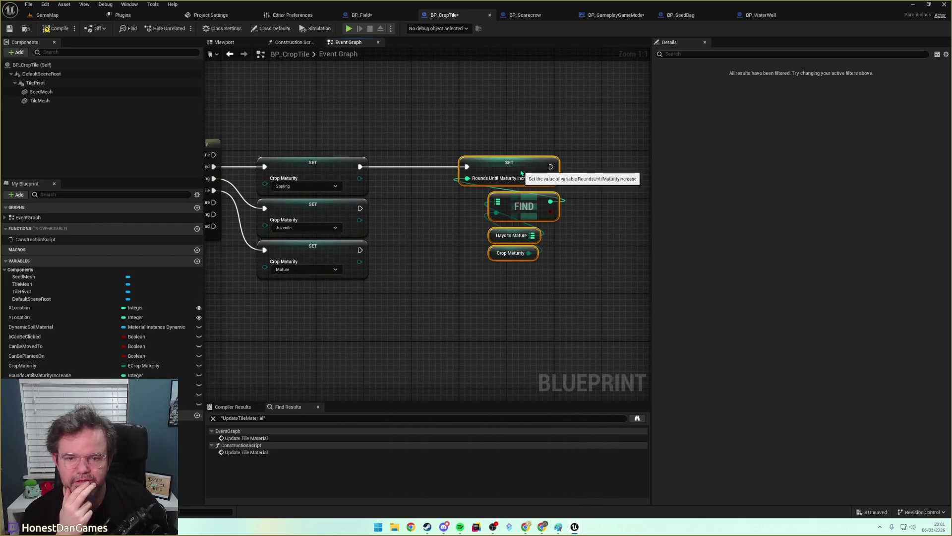
pyautogui.moveTo(288, 271); pyautogui.dragTo(535, 229)
pyautogui.moveTo(268, 233); pyautogui.dragTo(536, 233)
pyautogui.moveTo(325, 232); pyautogui.dragTo(279, 236)
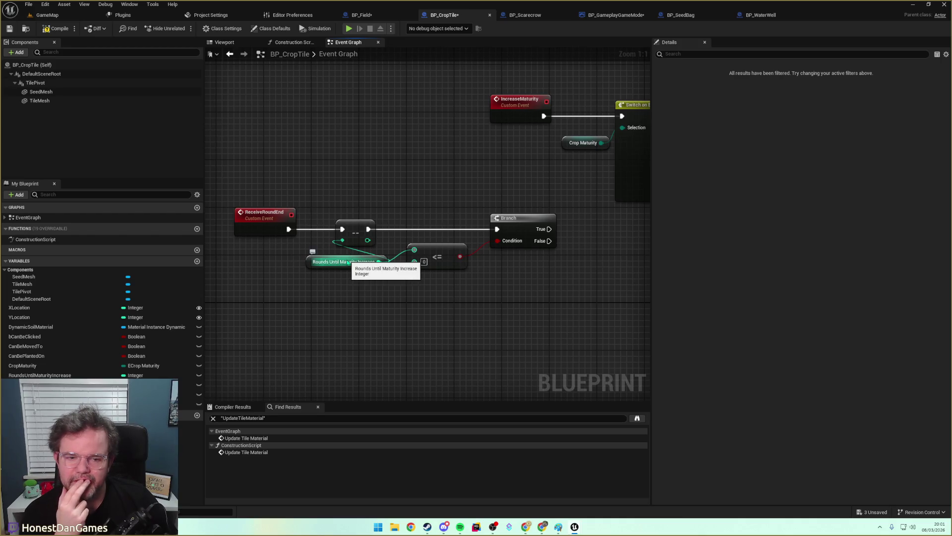
pyautogui.moveTo(531, 283)
pyautogui.mouseDown()
pyautogui.moveTo(246, 274)
pyautogui.moveTo(412, 267)
pyautogui.moveTo(486, 276)
pyautogui.moveTo(205, 294)
pyautogui.moveTo(116, 310)
pyautogui.mouseUp()
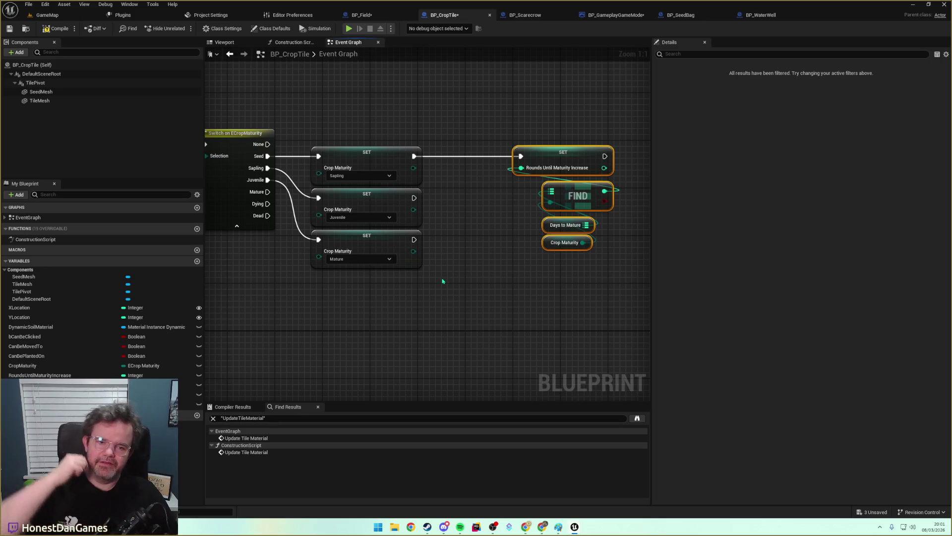
# Add a Mature entry to Days to Mature's defaults, then delete it, leaving Seed 1, Sapling 2, Juvenile 4.
pyautogui.moveTo(459, 285)
pyautogui.mouseDown()
pyautogui.moveTo(493, 253)
pyautogui.moveTo(500, 260)
pyautogui.mouseUp()
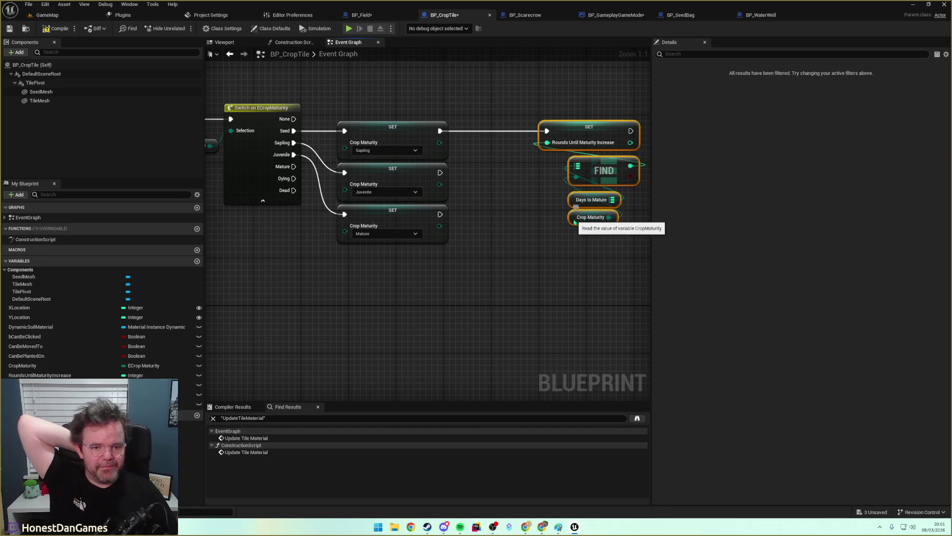
pyautogui.click(589, 221)
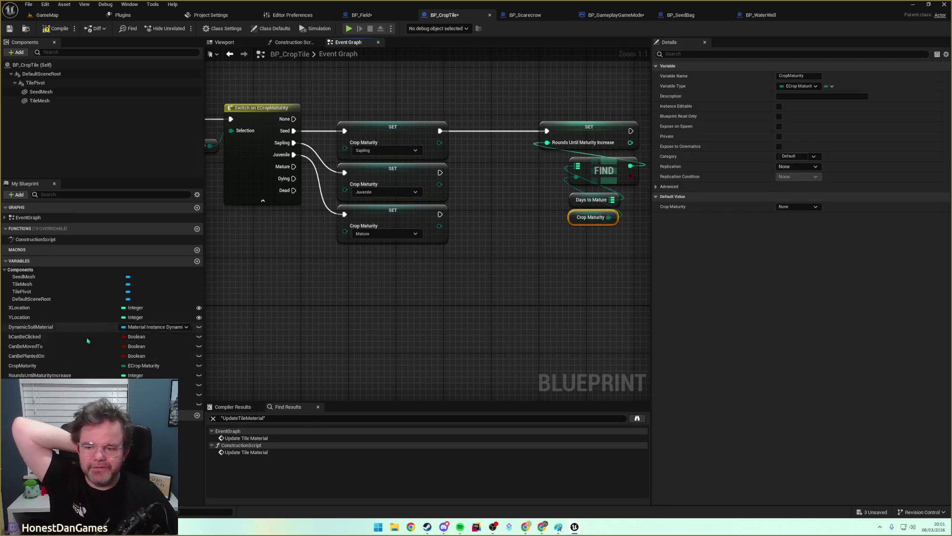
pyautogui.click(591, 200)
pyautogui.click(825, 196)
pyautogui.click(689, 239)
pyautogui.click(685, 275)
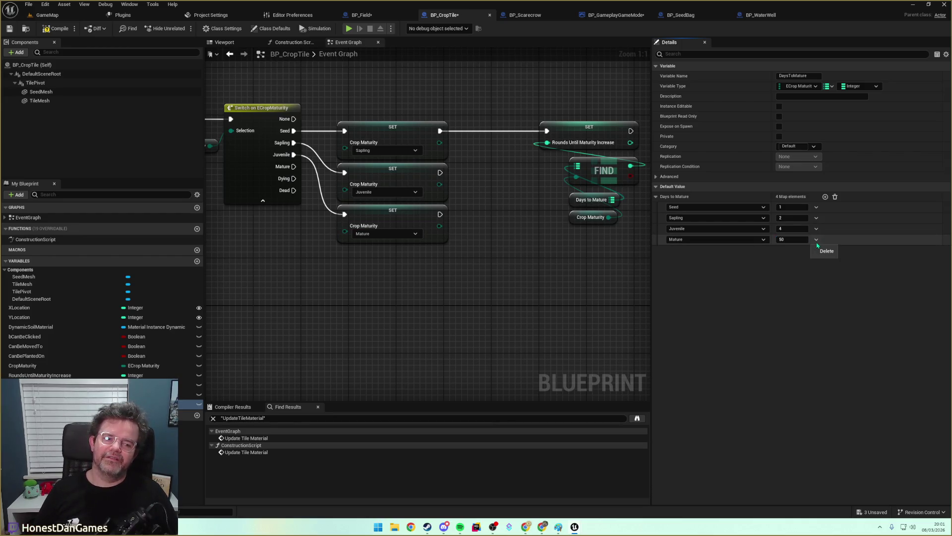
pyautogui.click(827, 250)
pyautogui.moveTo(341, 280)
pyautogui.mouseDown()
pyautogui.moveTo(295, 298)
pyautogui.moveTo(319, 296)
pyautogui.mouseUp()
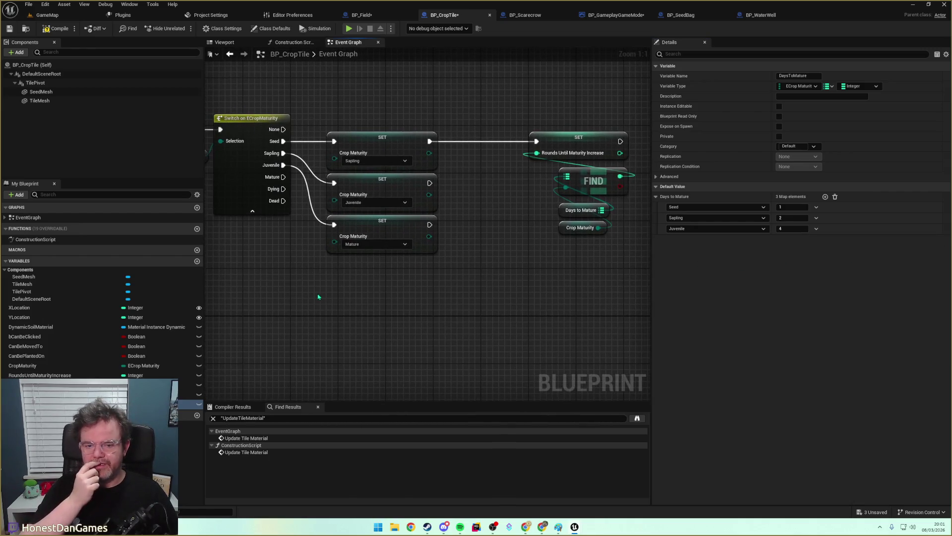
# Connect the Juvenile setter to the Rounds Until Maturity Increase setter.
pyautogui.rightClick(459, 240)
pyautogui.click(510, 187)
pyautogui.moveTo(430, 182); pyautogui.dragTo(536, 141)
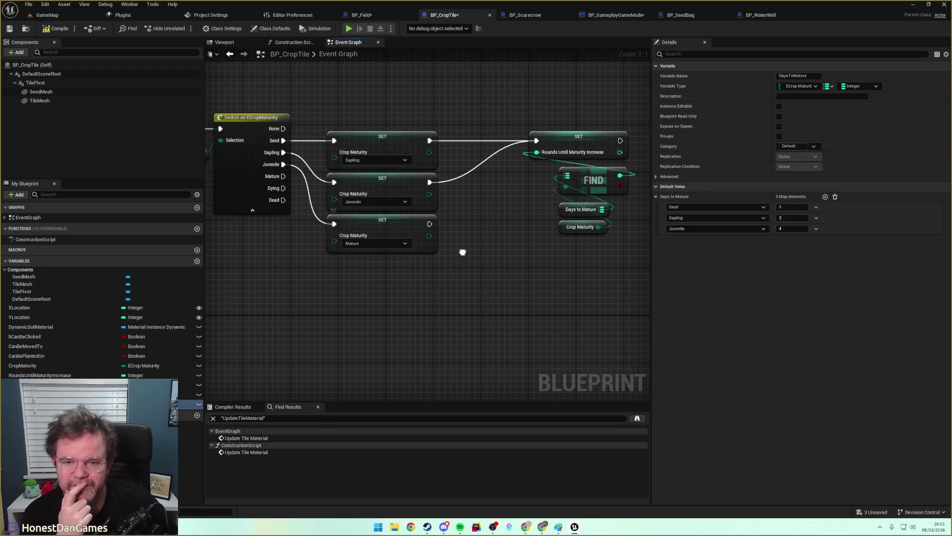
pyautogui.moveTo(461, 251); pyautogui.dragTo(498, 252)
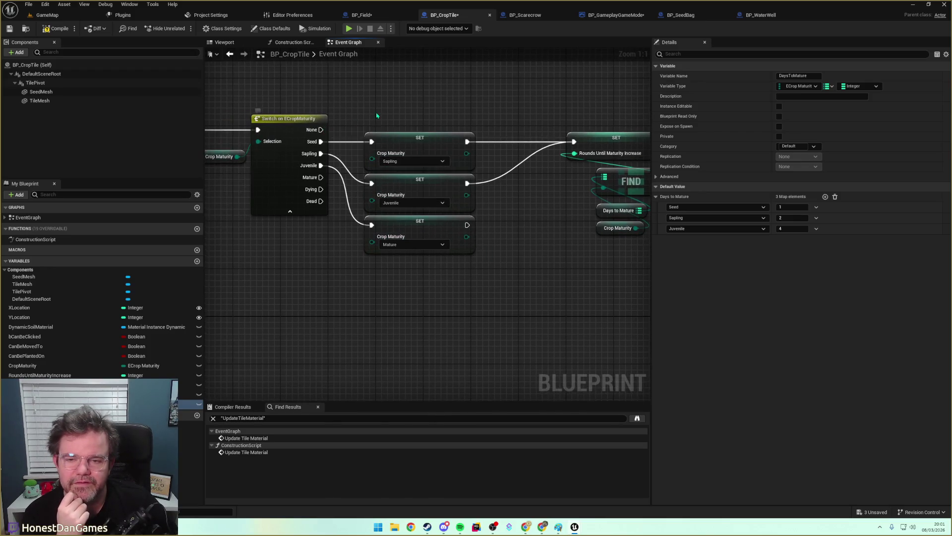
pyautogui.moveTo(377, 112); pyautogui.dragTo(629, 143)
pyautogui.scroll(-1, 437, 169)
pyautogui.moveTo(395, 184)
pyautogui.mouseDown()
pyautogui.moveTo(461, 171)
pyautogui.moveTo(149, 170)
pyautogui.moveTo(403, 160)
pyautogui.moveTo(415, 144)
pyautogui.mouseUp()
# Move the IncreaseMaturity event further left, clear of the maturity setters.
pyautogui.moveTo(375, 166); pyautogui.dragTo(461, 165)
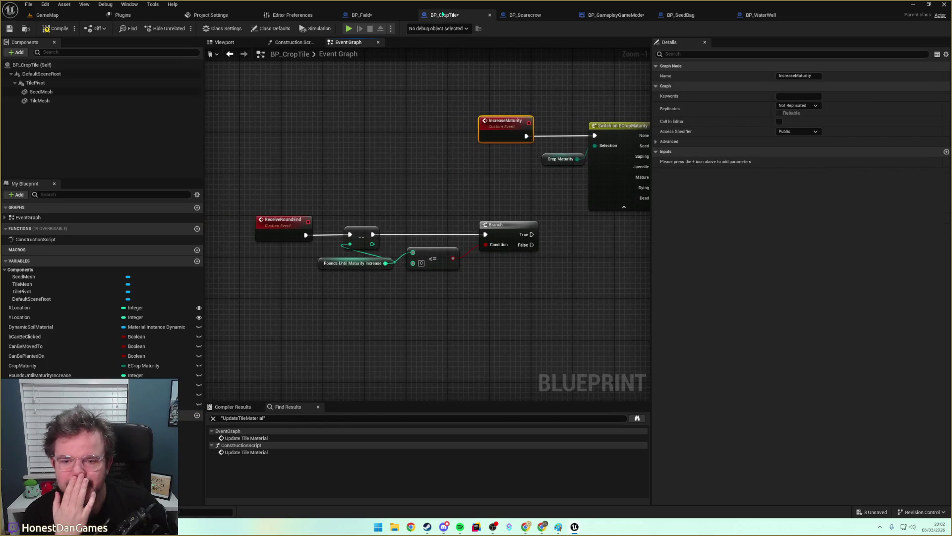
pyautogui.moveTo(431, 123); pyautogui.dragTo(363, 129)
pyautogui.moveTo(437, 122); pyautogui.dragTo(383, 122)
pyautogui.moveTo(509, 113); pyautogui.dragTo(468, 156)
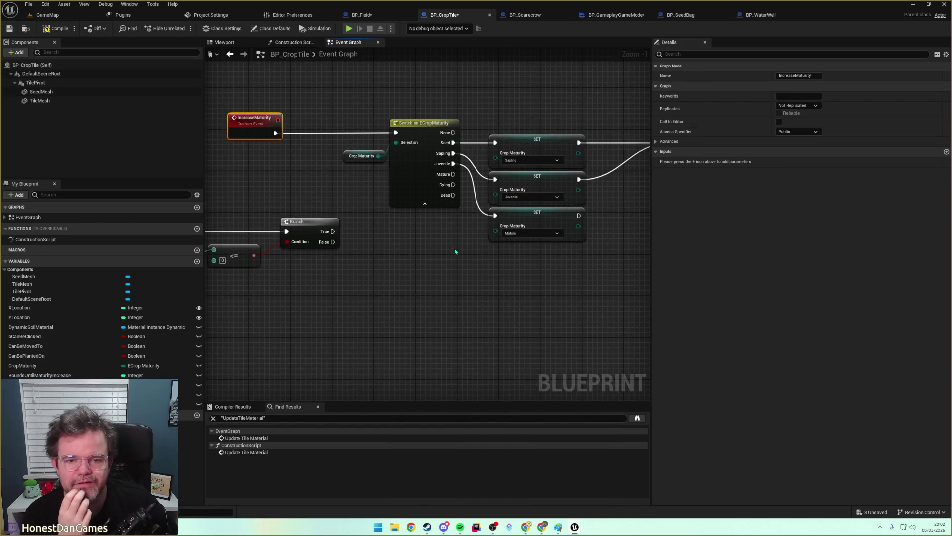
pyautogui.moveTo(455, 251); pyautogui.dragTo(382, 211)
pyautogui.moveTo(447, 126); pyautogui.dragTo(393, 124)
pyautogui.moveTo(333, 130)
pyautogui.mouseDown()
pyautogui.moveTo(461, 147)
pyautogui.moveTo(388, 171)
pyautogui.moveTo(429, 177)
pyautogui.moveTo(410, 177)
pyautogui.moveTo(409, 163)
pyautogui.mouseUp()
# Duplicate the Sapling setter for the None case, set it to Seed, and chain it into the Rounds setter.
pyautogui.click(449, 196)
pyautogui.hotkey('ctrl', 'c')
pyautogui.hotkey('ctrl', 'v')
pyautogui.moveTo(460, 183); pyautogui.dragTo(361, 186)
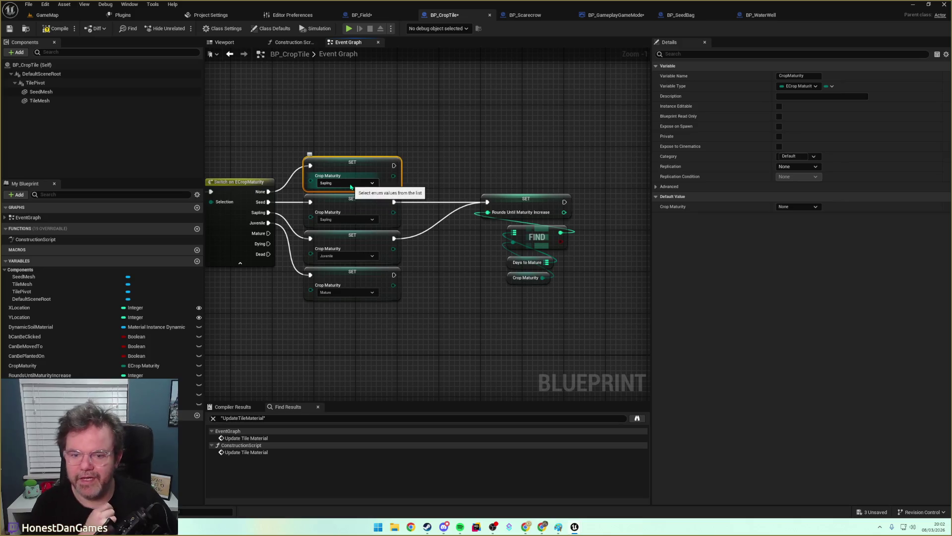
pyautogui.click(355, 185)
pyautogui.click(327, 195)
pyautogui.moveTo(398, 173); pyautogui.dragTo(486, 201)
pyautogui.click(423, 256)
pyautogui.moveTo(423, 255)
pyautogui.mouseDown()
pyautogui.moveTo(525, 246)
pyautogui.moveTo(636, 218)
pyautogui.mouseUp()
pyautogui.moveTo(378, 169); pyautogui.dragTo(445, 215)
pyautogui.moveTo(333, 121)
pyautogui.mouseDown()
pyautogui.moveTo(368, 163)
pyautogui.moveTo(226, 192)
pyautogui.moveTo(359, 189)
pyautogui.mouseUp()
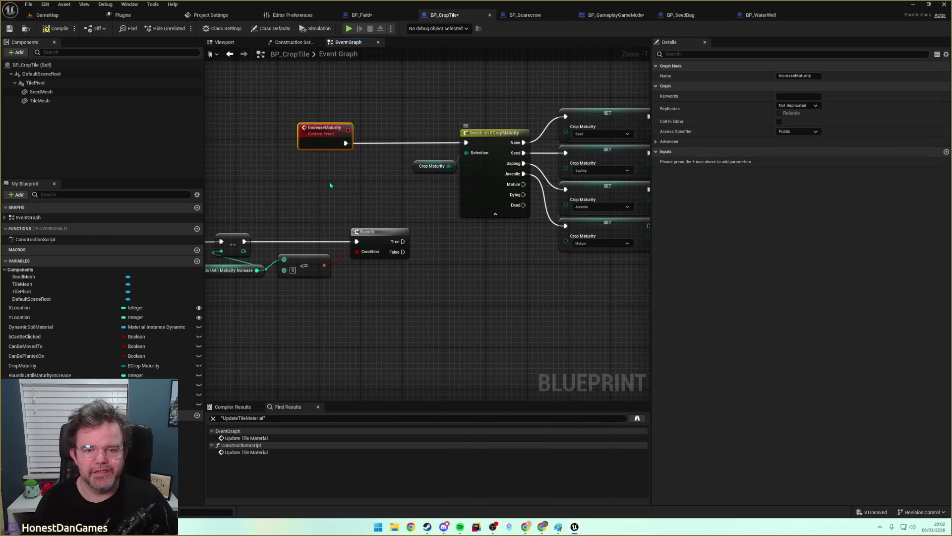
pyautogui.scroll(-4, 446, 164)
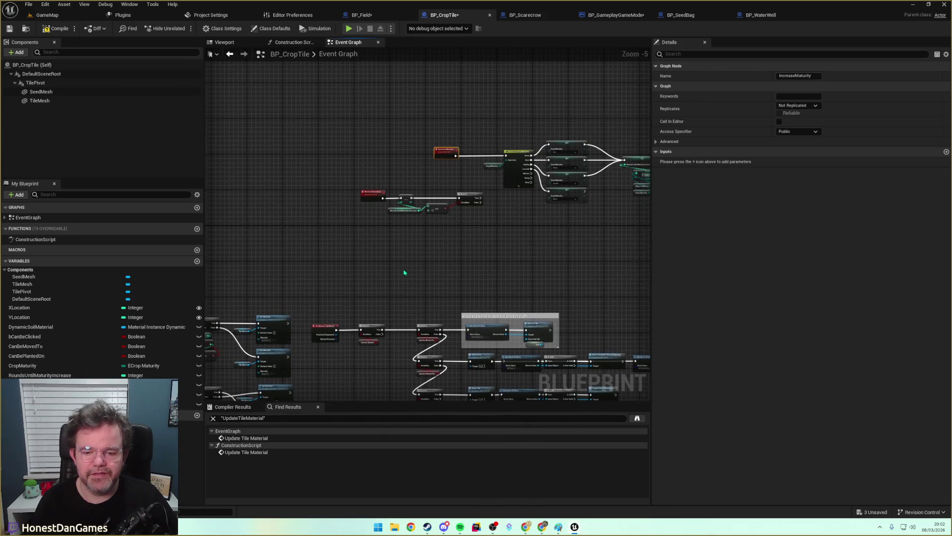
# Search the blueprint for Crop Maturity and jump to PlantSeed's Set CropMaturity node.
pyautogui.hotkey('ctrl', 'f')
pyautogui.write('cropmatu')
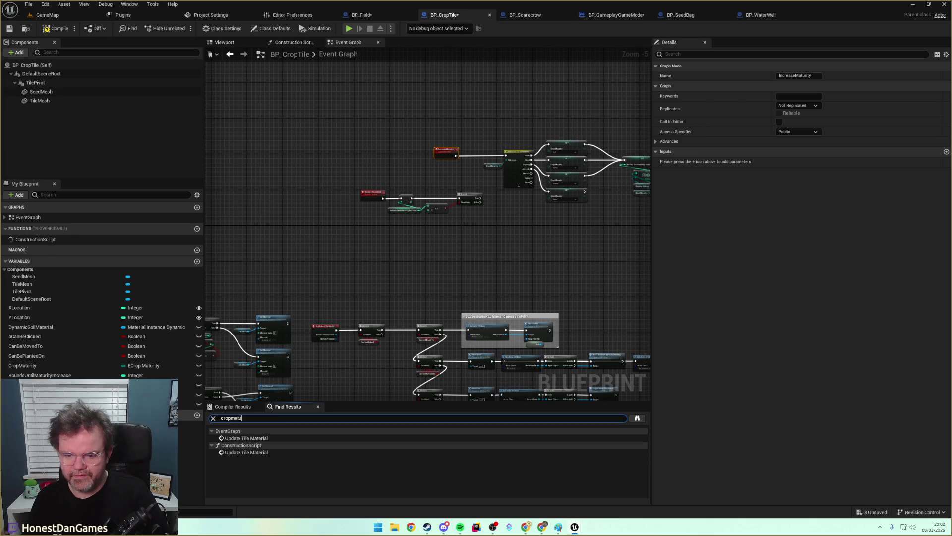
pyautogui.press('Return')
pyautogui.click(240, 445)
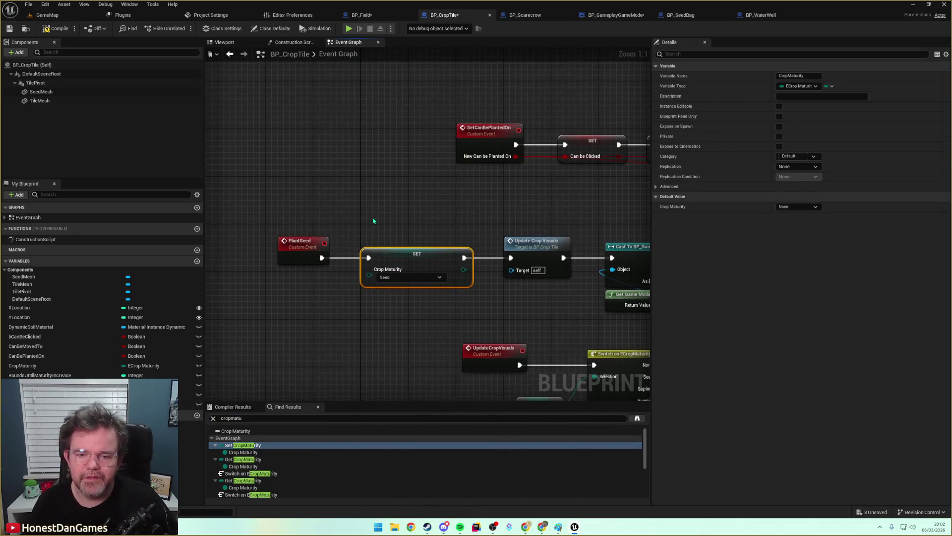
pyautogui.click(355, 209)
pyautogui.hotkey('ctrl', 'v')
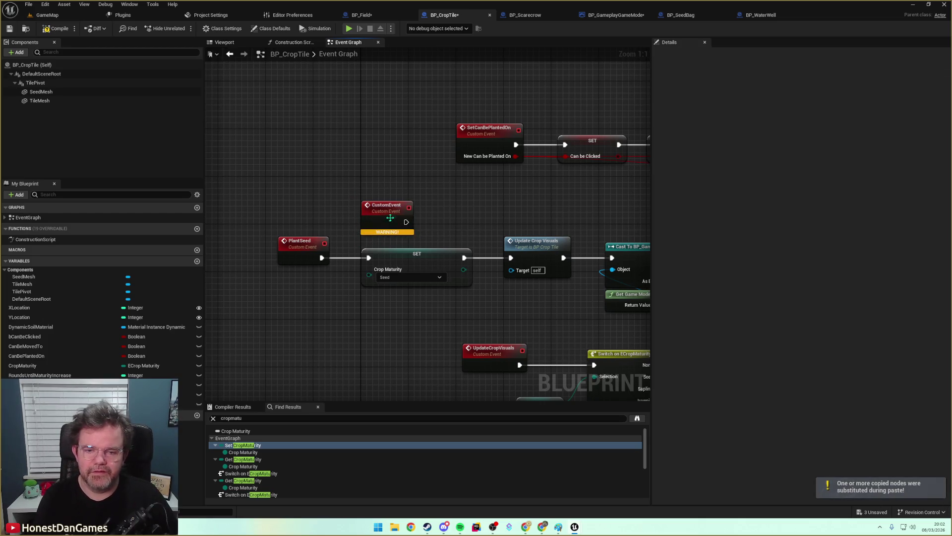
pyautogui.press('Delete')
# Add an Increase Maturity call from PlantSeed and delete the old SET Crop Maturity node.
pyautogui.moveTo(322, 257); pyautogui.dragTo(369, 215)
pyautogui.write('increa')
pyautogui.press('Return')
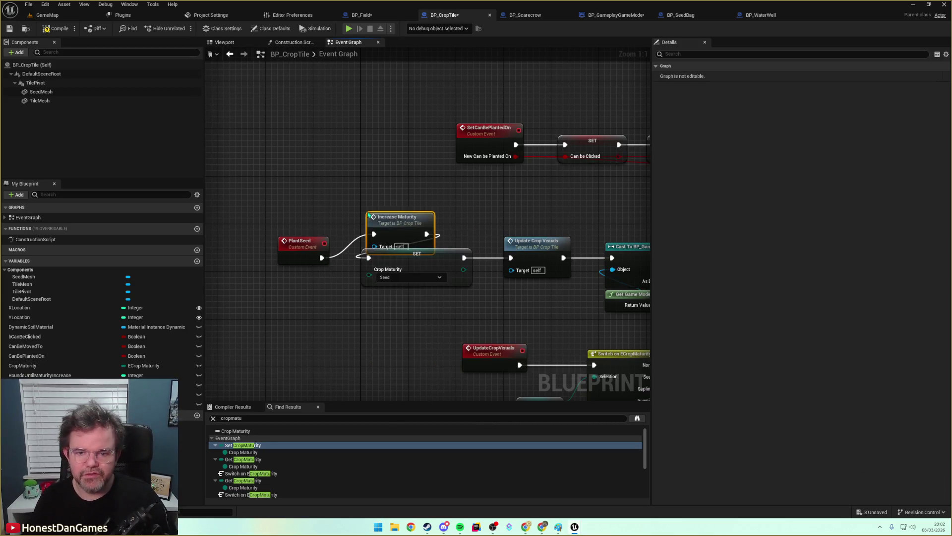
pyautogui.moveTo(378, 223)
pyautogui.mouseDown()
pyautogui.moveTo(378, 205)
pyautogui.moveTo(414, 248)
pyautogui.moveTo(511, 257)
pyautogui.mouseUp()
pyautogui.click(427, 249)
pyautogui.press('Delete')
# Wire Increase Maturity into Update Crop Visuals and save BP_CropTile.
pyautogui.click(457, 301)
pyautogui.moveTo(457, 301); pyautogui.dragTo(397, 299)
pyautogui.click(342, 243)
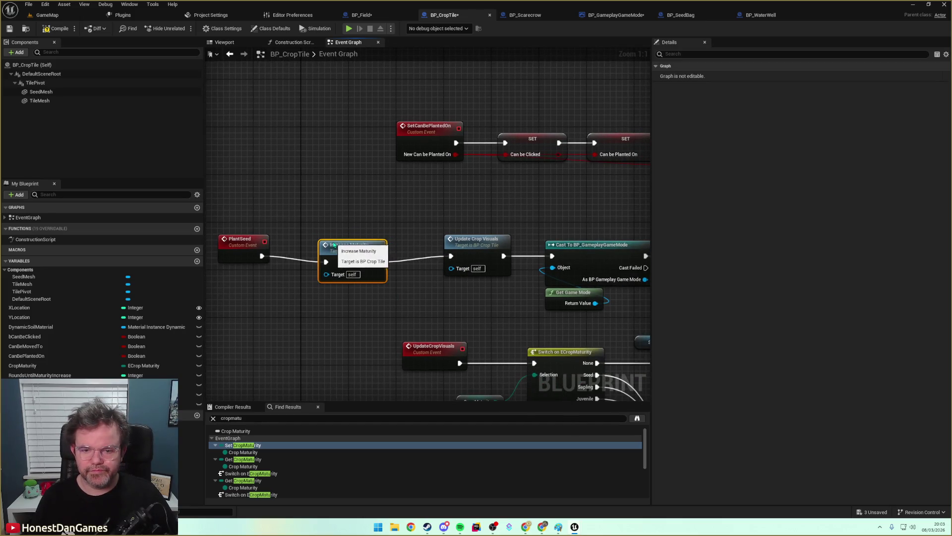
pyautogui.click(305, 217)
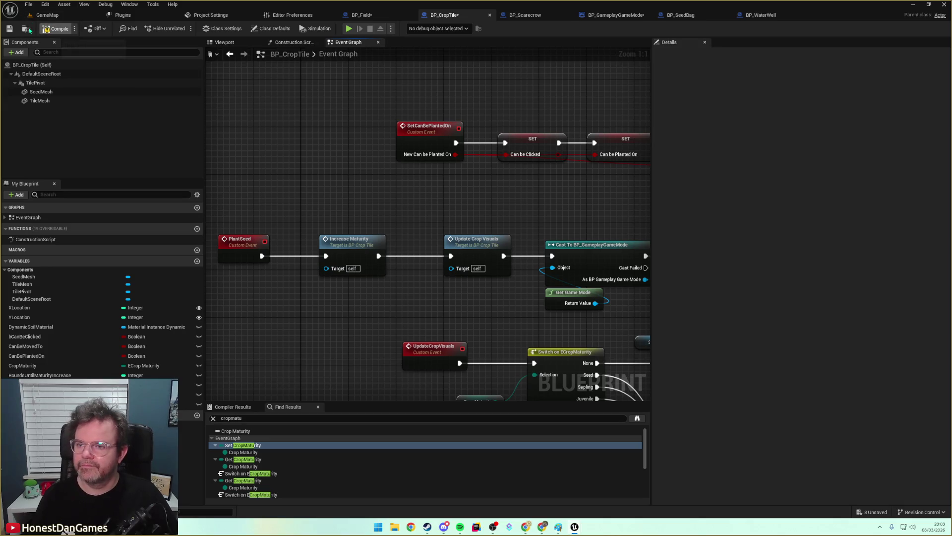
pyautogui.click(9, 29)
pyautogui.scroll(-5, 388, 163)
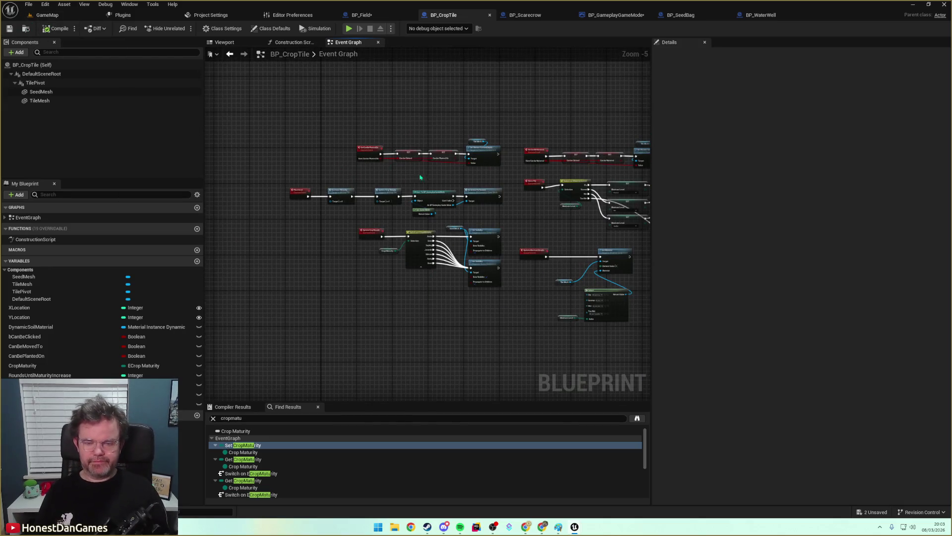
# Nudge the Mature setter slightly down among the maturity setters.
pyautogui.scroll(2, 420, 177)
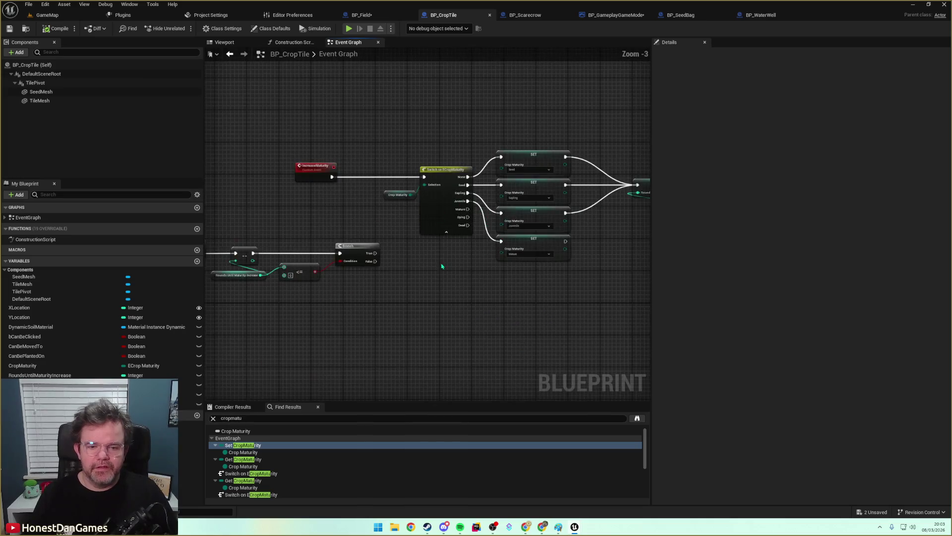
pyautogui.moveTo(442, 266); pyautogui.dragTo(295, 283)
pyautogui.moveTo(396, 251); pyautogui.dragTo(549, 241)
pyautogui.moveTo(398, 261); pyautogui.dragTo(550, 250)
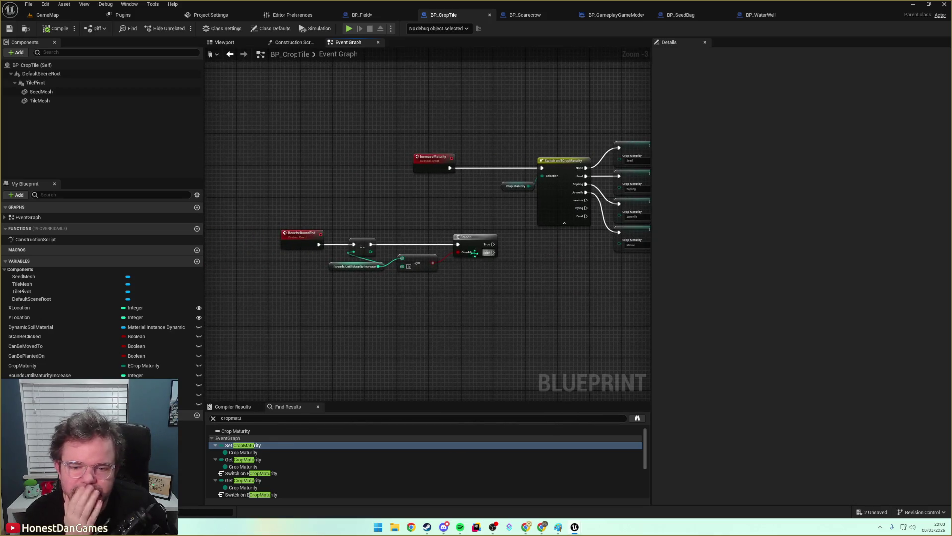
pyautogui.moveTo(523, 282)
pyautogui.mouseDown()
pyautogui.moveTo(481, 291)
pyautogui.moveTo(373, 265)
pyautogui.mouseUp()
pyautogui.moveTo(550, 254)
pyautogui.mouseDown()
pyautogui.moveTo(391, 244)
pyautogui.moveTo(340, 277)
pyautogui.moveTo(286, 196)
pyautogui.mouseUp()
pyautogui.click(365, 245)
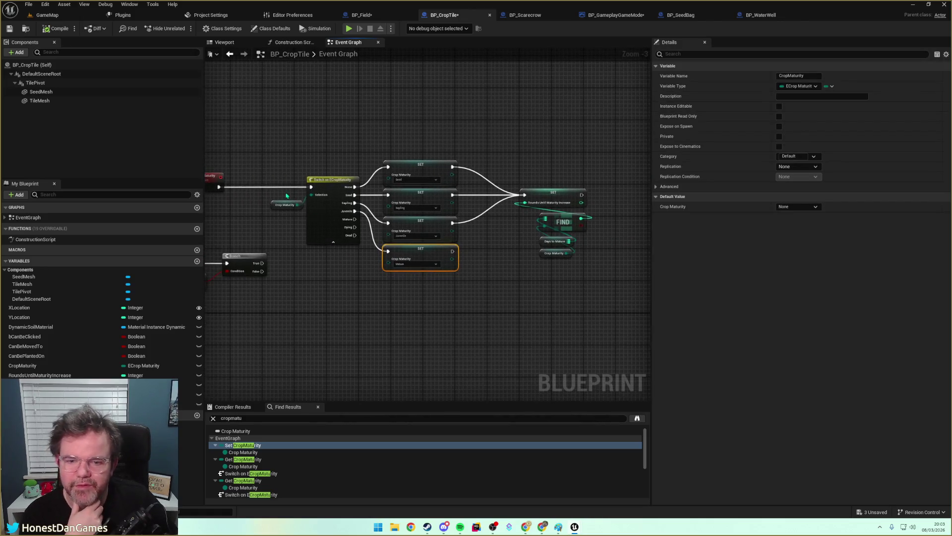
pyautogui.moveTo(422, 254)
pyautogui.mouseDown()
pyautogui.moveTo(476, 279)
pyautogui.moveTo(529, 279)
pyautogui.moveTo(516, 280)
pyautogui.mouseUp()
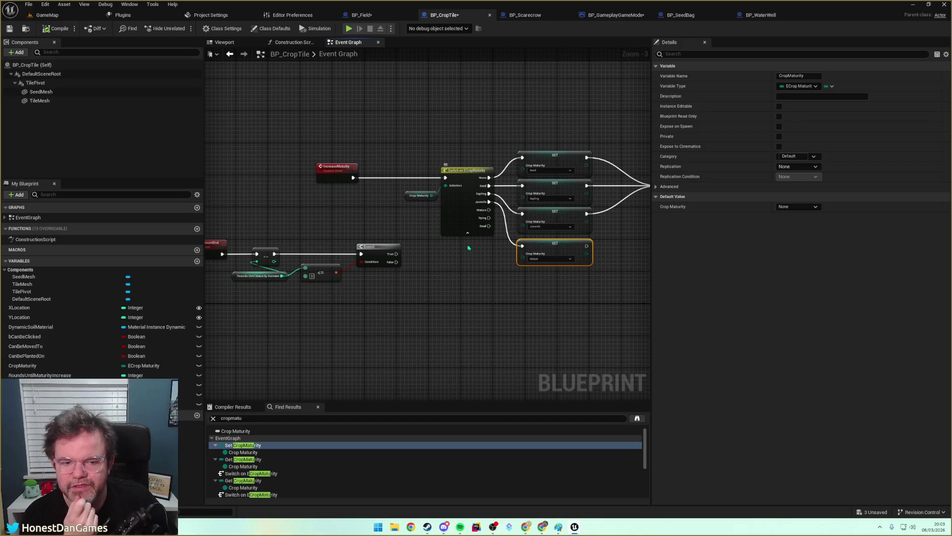
pyautogui.moveTo(468, 248); pyautogui.dragTo(478, 259)
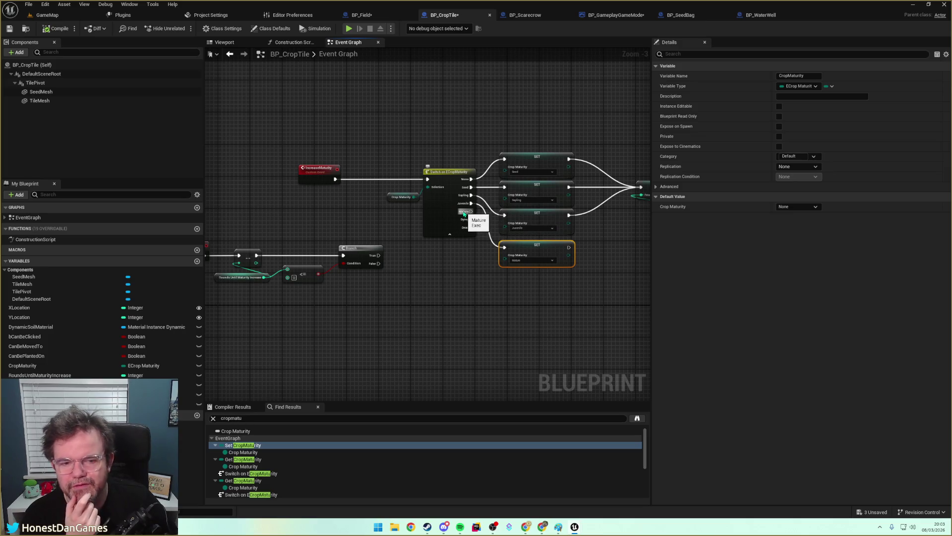
pyautogui.moveTo(463, 212)
pyautogui.mouseDown()
pyautogui.moveTo(451, 251)
pyautogui.moveTo(429, 237)
pyautogui.mouseUp()
pyautogui.moveTo(479, 261)
pyautogui.mouseDown()
pyautogui.moveTo(431, 272)
pyautogui.moveTo(433, 255)
pyautogui.moveTo(460, 266)
pyautogui.mouseUp()
pyautogui.moveTo(569, 275)
pyautogui.mouseDown()
pyautogui.moveTo(550, 272)
pyautogui.moveTo(643, 260)
pyautogui.mouseUp()
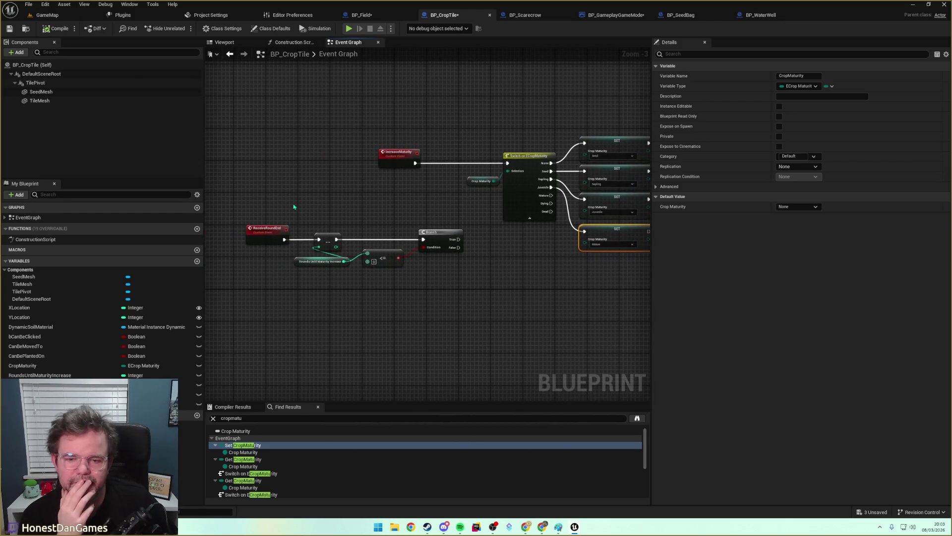
# Move ReceiveRoundEnd left and copy-paste a second Crop Maturity getter beside it.
pyautogui.moveTo(269, 216)
pyautogui.mouseDown()
pyautogui.moveTo(329, 193)
pyautogui.moveTo(262, 226)
pyautogui.moveTo(221, 222)
pyautogui.mouseUp()
pyautogui.click(377, 193)
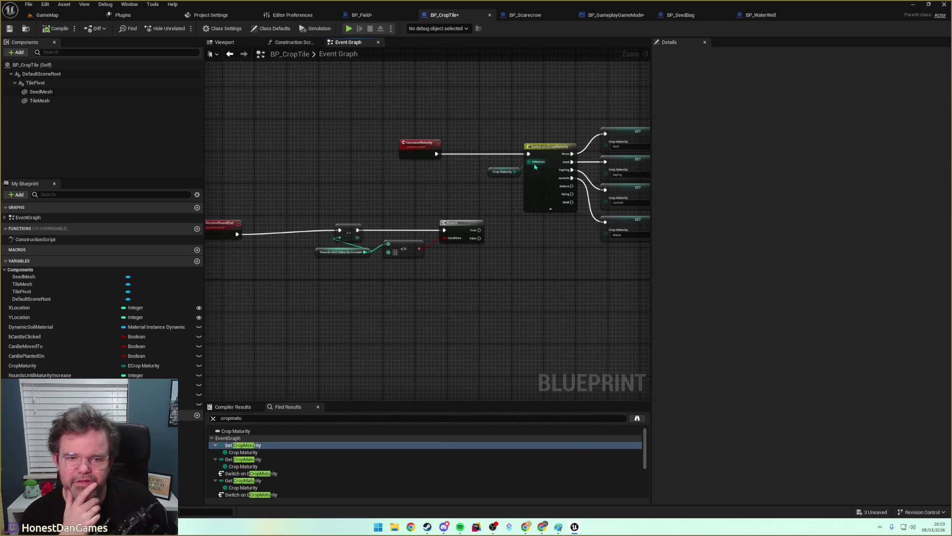
pyautogui.moveTo(279, 193); pyautogui.dragTo(361, 182)
pyautogui.click(304, 212)
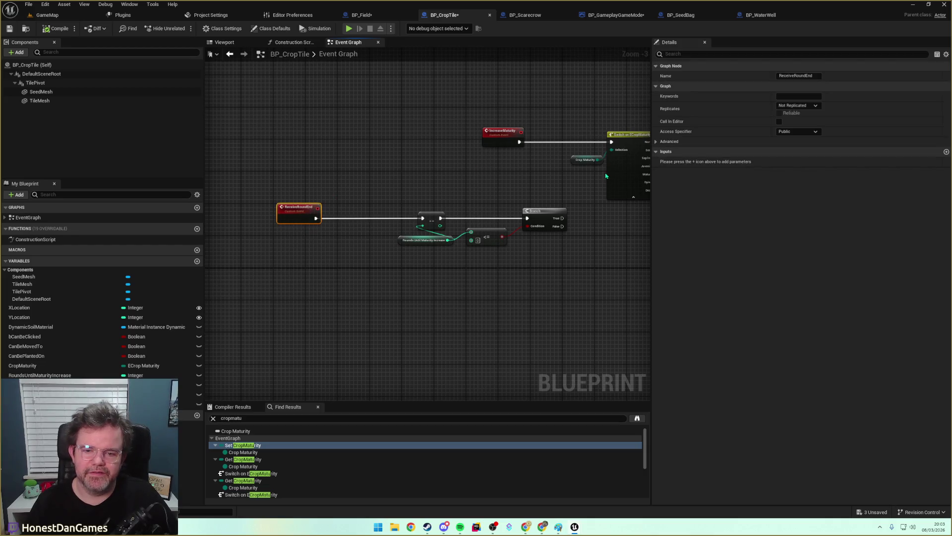
pyautogui.click(586, 160)
pyautogui.hotkey('ctrl', 'c')
pyautogui.hotkey('ctrl', 'v')
pyautogui.moveTo(444, 226)
pyautogui.mouseDown()
pyautogui.moveTo(347, 183)
pyautogui.moveTo(380, 191)
pyautogui.mouseUp()
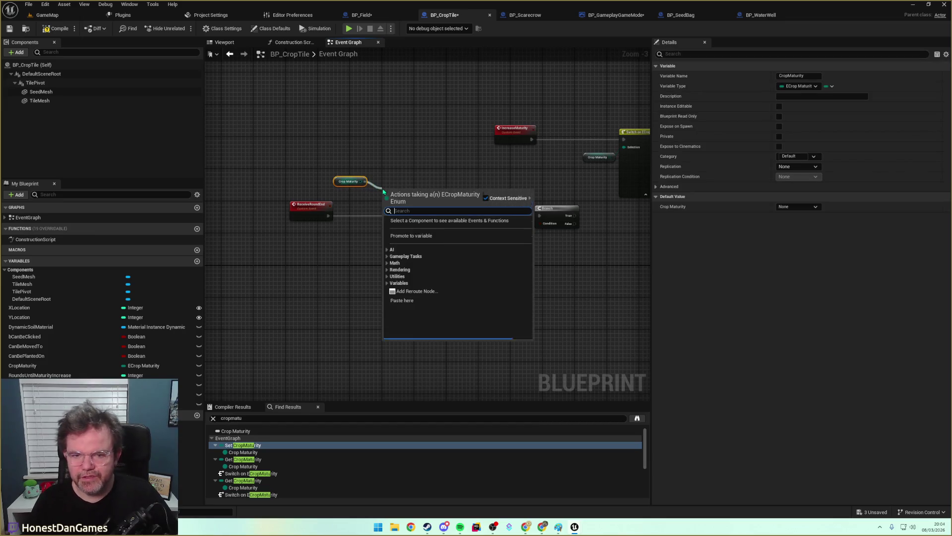
pyautogui.write('<')
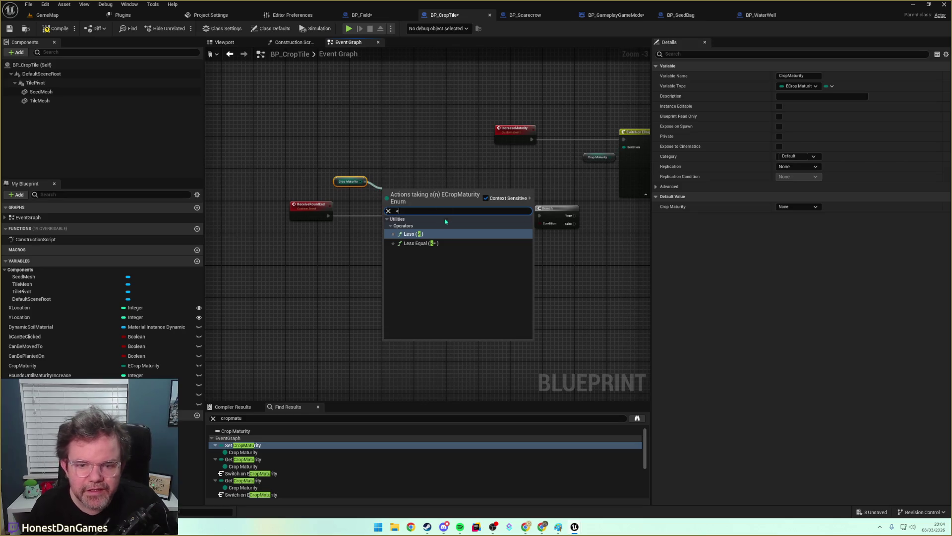
pyautogui.click(415, 234)
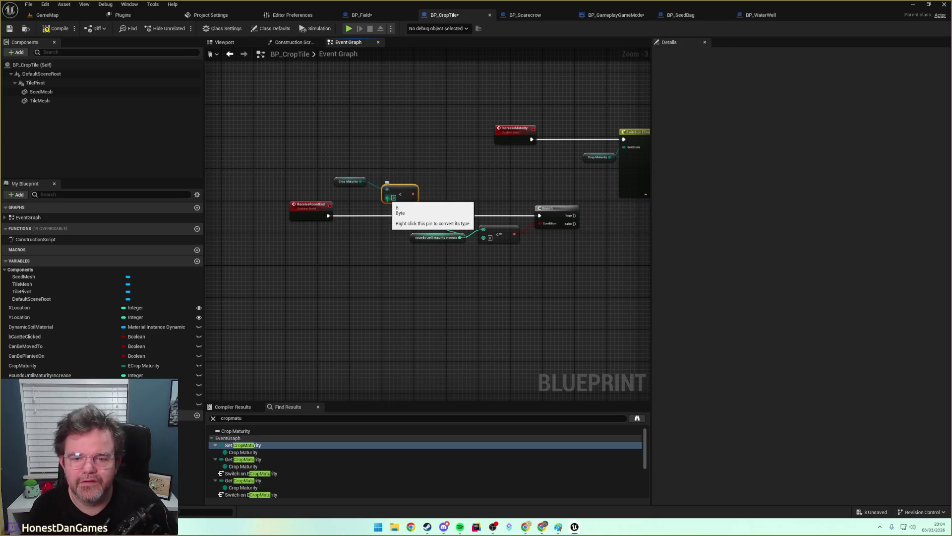
pyautogui.rightClick(354, 200)
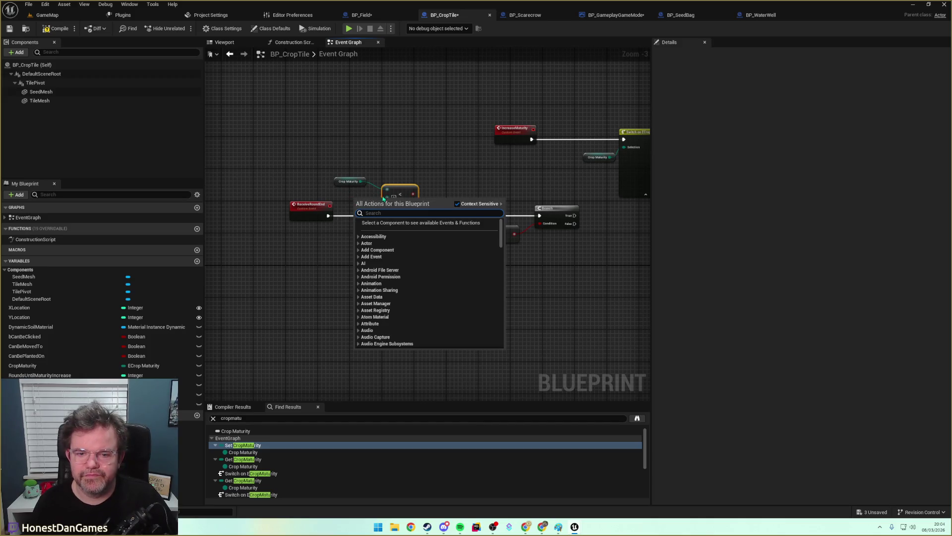
pyautogui.write('create enum')
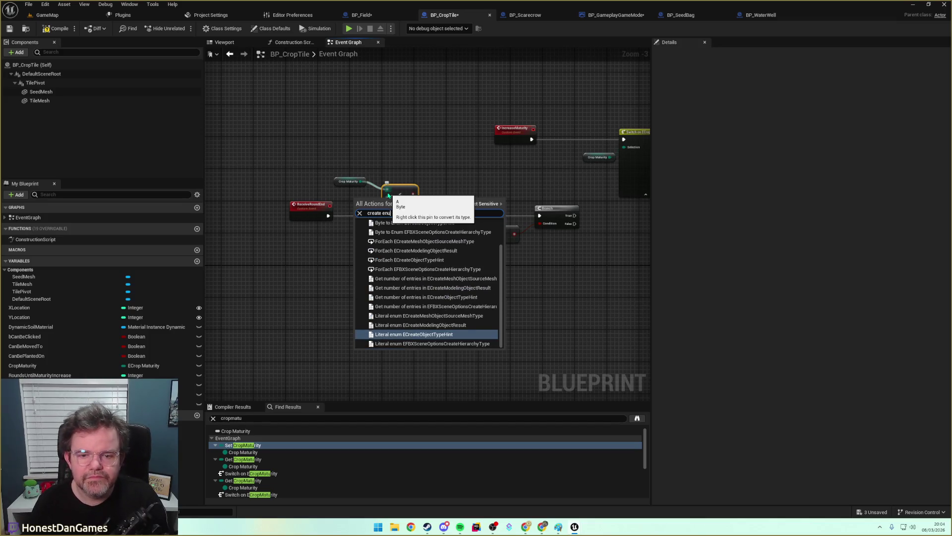
pyautogui.press('BackSpace')
pyautogui.press('BackSpace')
pyautogui.write('cro')
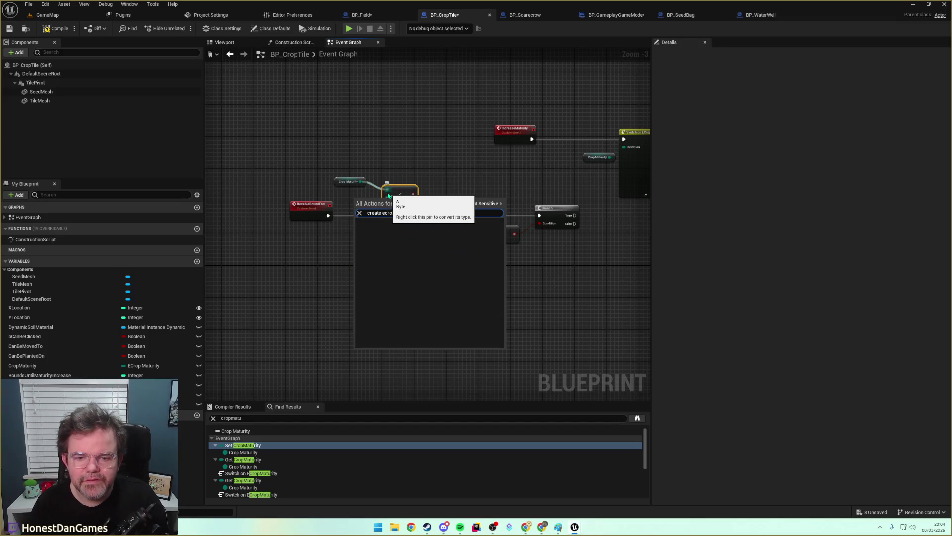
pyautogui.write('p')
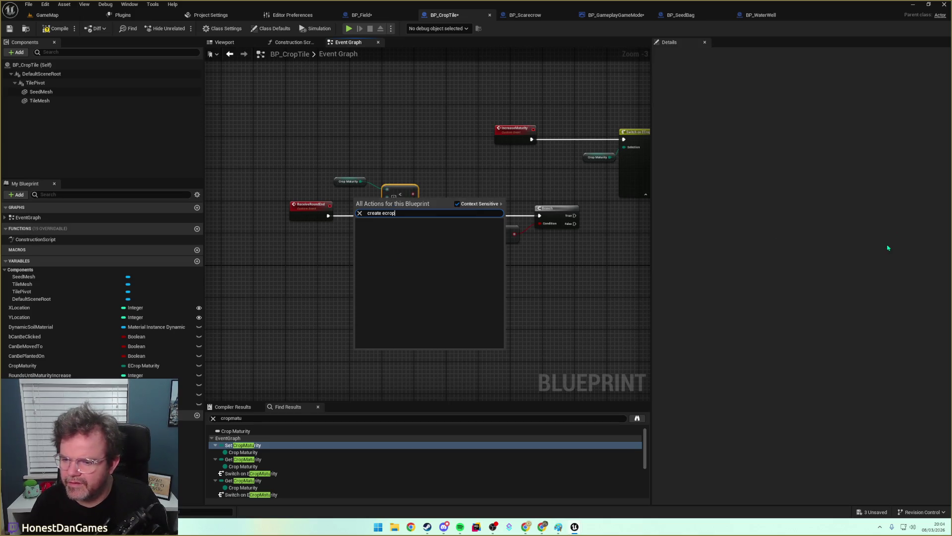
pyautogui.hotkey('ctrl', 'a')
pyautogui.write('cropmat')
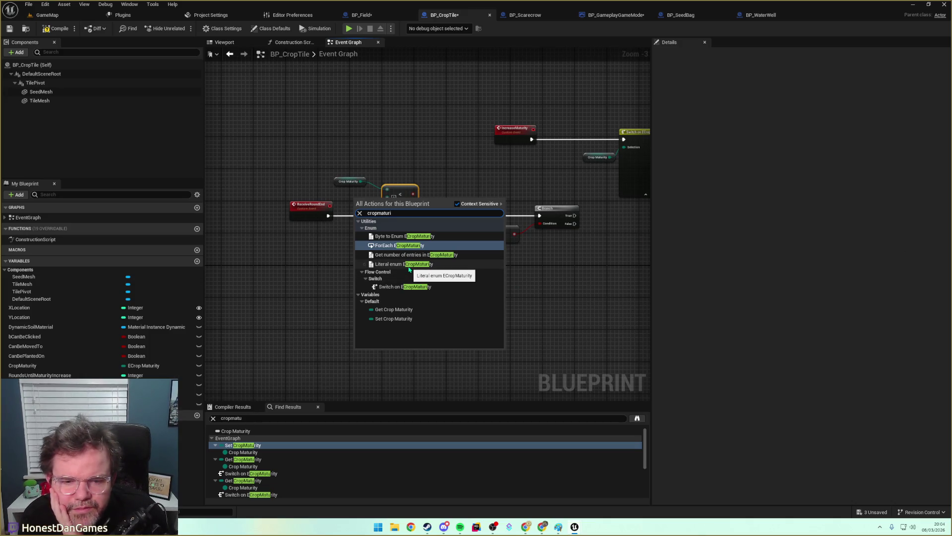
pyautogui.click(409, 265)
pyautogui.moveTo(376, 201); pyautogui.dragTo(328, 242)
pyautogui.click(333, 253)
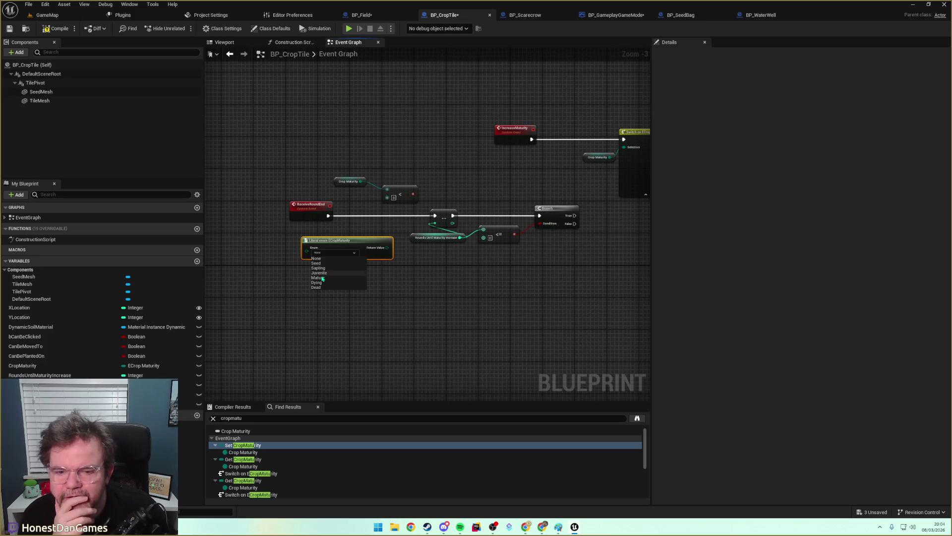
pyautogui.click(318, 277)
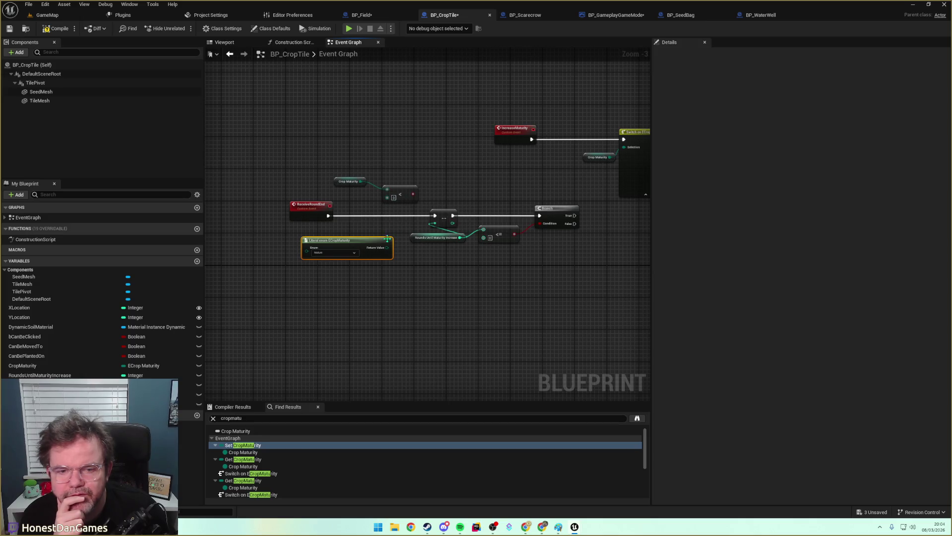
pyautogui.moveTo(387, 248); pyautogui.dragTo(416, 269)
pyautogui.write('<')
pyautogui.press('Return')
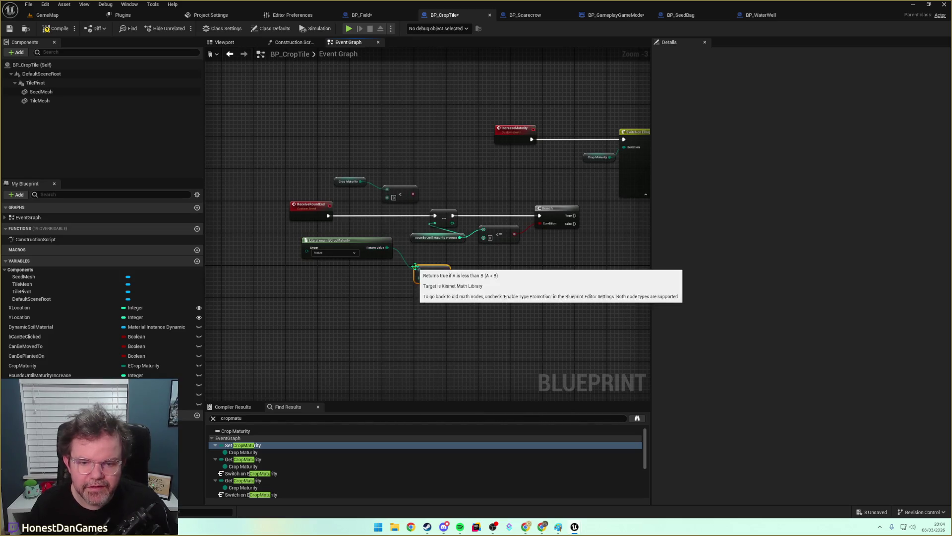
pyautogui.moveTo(420, 270); pyautogui.dragTo(420, 278)
pyautogui.moveTo(357, 242); pyautogui.dragTo(357, 295)
pyautogui.moveTo(362, 181)
pyautogui.mouseDown()
pyautogui.moveTo(387, 196)
pyautogui.moveTo(420, 273)
pyautogui.mouseUp()
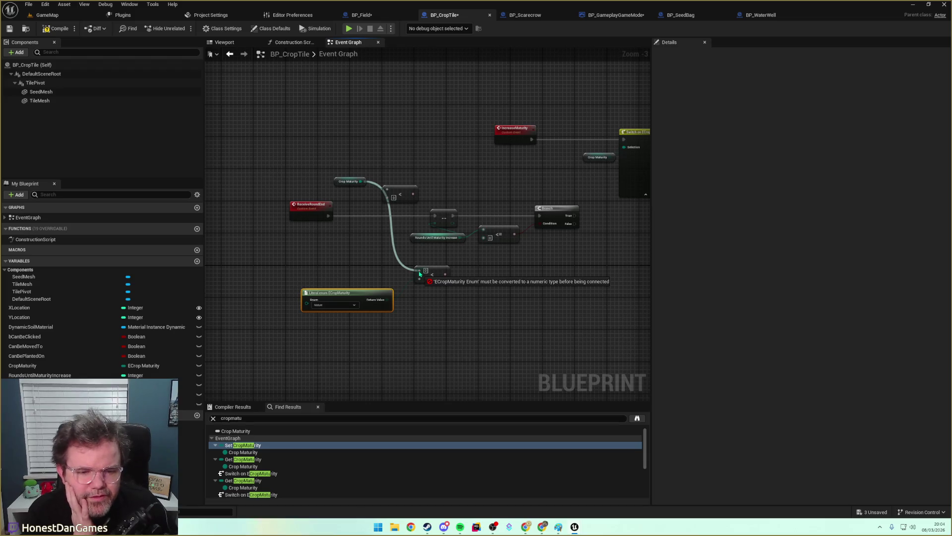
pyautogui.moveTo(419, 273); pyautogui.dragTo(420, 273)
pyautogui.moveTo(324, 263); pyautogui.dragTo(450, 314)
pyautogui.press('Delete')
pyautogui.press('Delete')
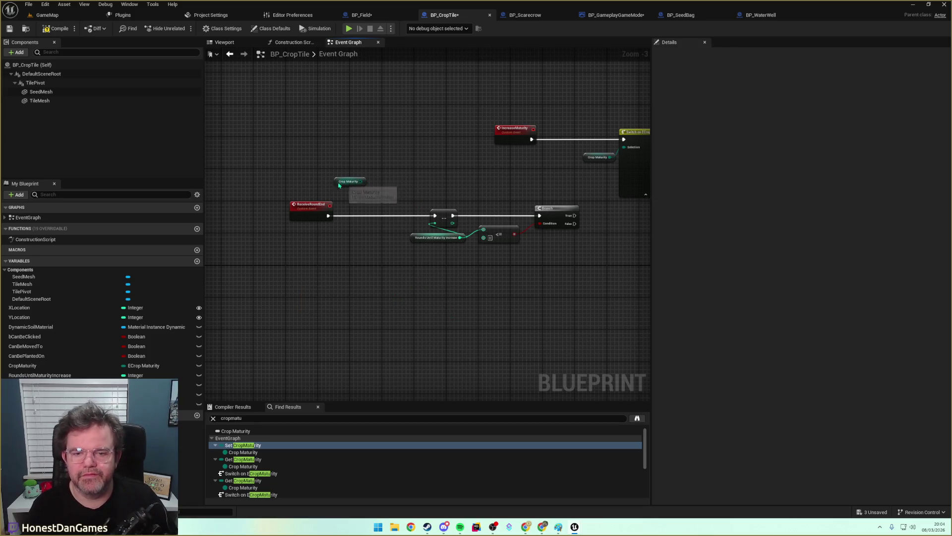
# Add a Switch on ECropMaturity fed by ReceiveRoundEnd, route Juvenile into the rounds check, and save.
pyautogui.moveTo(361, 181); pyautogui.dragTo(378, 160)
pyautogui.write('swi')
pyautogui.press('Return')
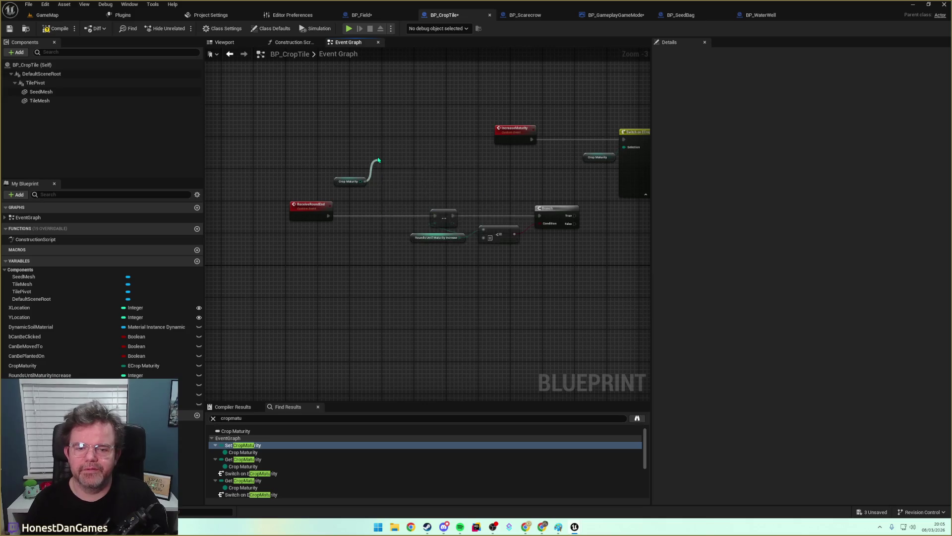
pyautogui.click(356, 183)
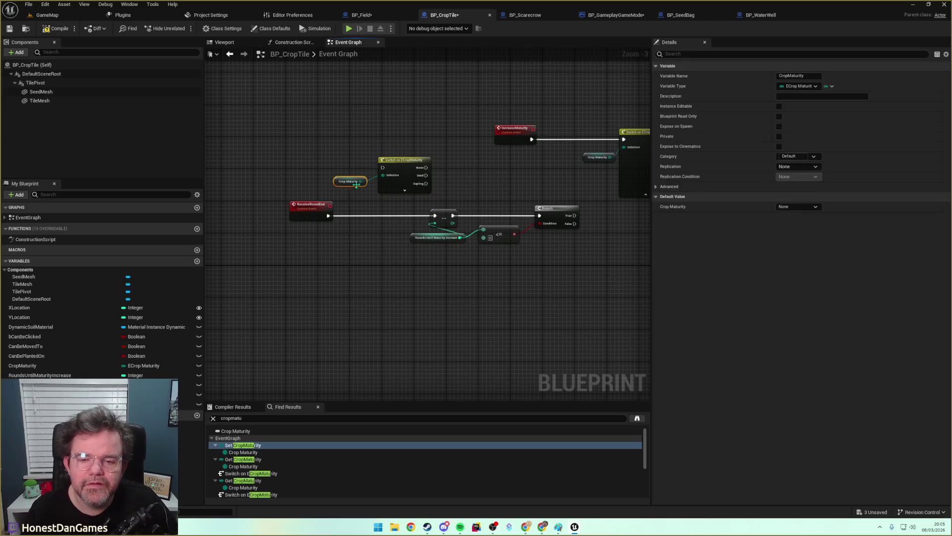
pyautogui.moveTo(327, 220)
pyautogui.mouseDown()
pyautogui.moveTo(377, 174)
pyautogui.moveTo(309, 211)
pyautogui.moveTo(311, 219)
pyautogui.moveTo(383, 168)
pyautogui.moveTo(382, 153)
pyautogui.moveTo(405, 146)
pyautogui.moveTo(439, 161)
pyautogui.moveTo(435, 217)
pyautogui.moveTo(422, 143)
pyautogui.moveTo(457, 179)
pyautogui.moveTo(436, 217)
pyautogui.mouseUp()
pyautogui.click(405, 190)
pyautogui.moveTo(422, 168)
pyautogui.mouseDown()
pyautogui.moveTo(446, 197)
pyautogui.moveTo(435, 217)
pyautogui.mouseUp()
pyautogui.moveTo(401, 246); pyautogui.dragTo(288, 251)
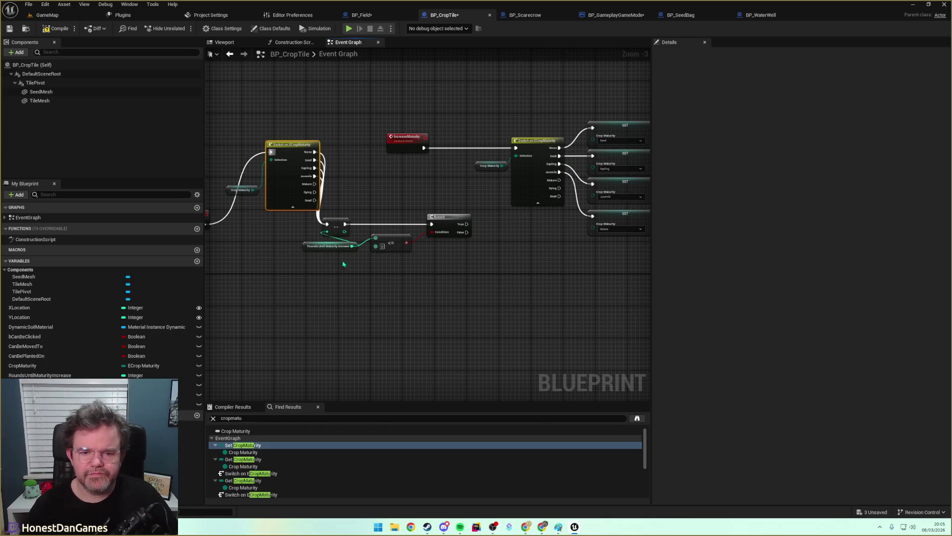
pyautogui.moveTo(343, 264); pyautogui.dragTo(281, 274)
pyautogui.moveTo(427, 297); pyautogui.dragTo(518, 283)
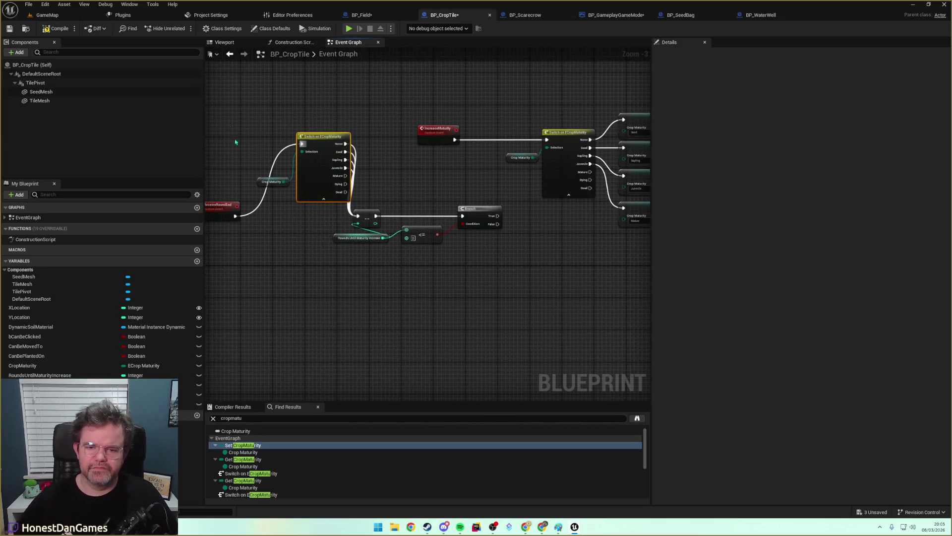
pyautogui.click(9, 28)
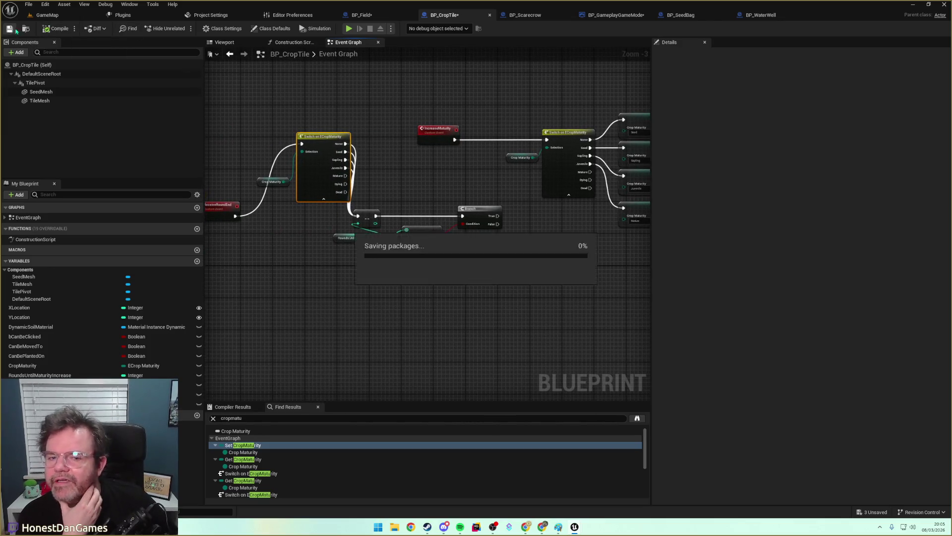
# Navigate past UpdateCropVisuals to the IncreaseMaturity Switch, Branch and SET Crop Maturity nodes.
pyautogui.moveTo(512, 298); pyautogui.dragTo(334, 318)
pyautogui.moveTo(537, 244)
pyautogui.mouseDown()
pyautogui.moveTo(446, 321)
pyautogui.moveTo(430, 317)
pyautogui.moveTo(484, 321)
pyautogui.moveTo(568, 305)
pyautogui.moveTo(358, 270)
pyautogui.mouseUp()
pyautogui.scroll(-3, 551, 303)
pyautogui.scroll(5, 357, 270)
pyautogui.moveTo(436, 319)
pyautogui.mouseDown()
pyautogui.moveTo(389, 253)
pyautogui.moveTo(317, 187)
pyautogui.moveTo(341, 275)
pyautogui.moveTo(448, 244)
pyautogui.moveTo(499, 308)
pyautogui.mouseUp()
pyautogui.moveTo(292, 238); pyautogui.dragTo(370, 254)
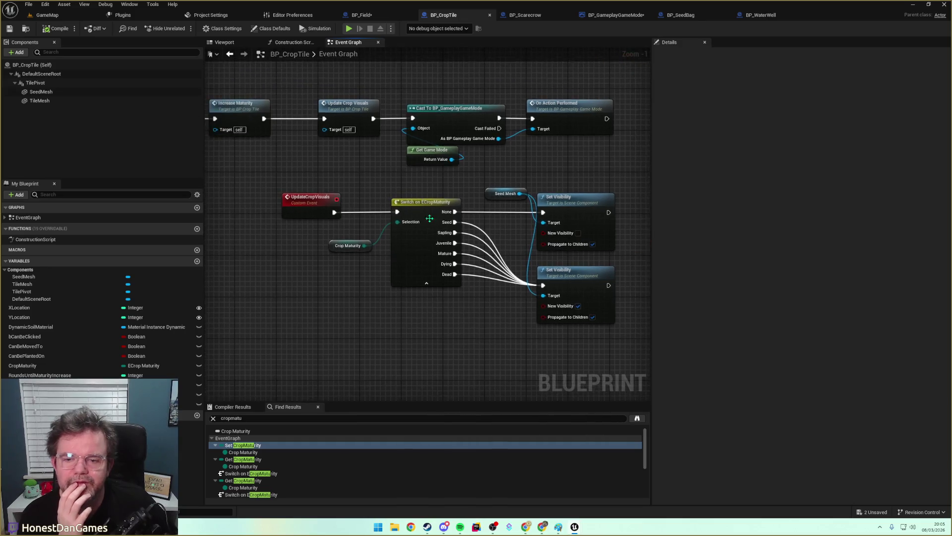
pyautogui.scroll(-4, 370, 254)
pyautogui.scroll(3, 472, 217)
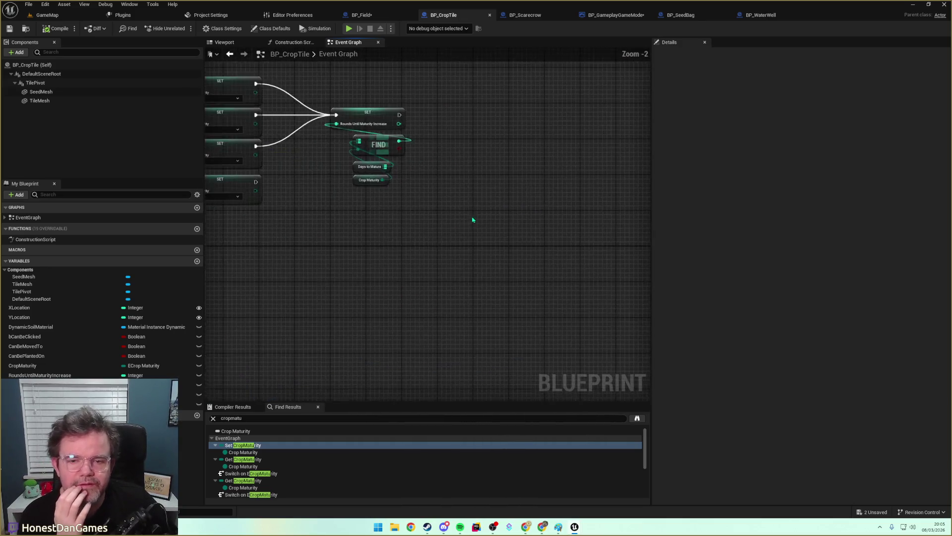
pyautogui.moveTo(472, 217); pyautogui.dragTo(604, 323)
pyautogui.moveTo(526, 263)
pyautogui.mouseDown()
pyautogui.moveTo(500, 248)
pyautogui.moveTo(499, 228)
pyautogui.moveTo(683, 241)
pyautogui.moveTo(784, 191)
pyautogui.moveTo(527, 193)
pyautogui.mouseUp()
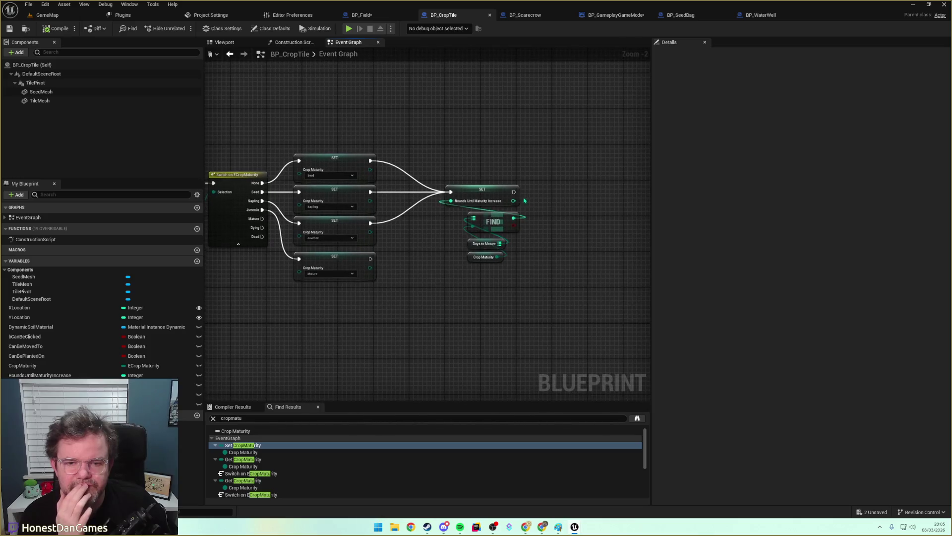
pyautogui.moveTo(410, 255)
pyautogui.mouseDown()
pyautogui.moveTo(521, 240)
pyautogui.moveTo(368, 241)
pyautogui.mouseUp()
pyautogui.moveTo(460, 154); pyautogui.dragTo(529, 154)
# Call Update Crop Visuals after the Rounds Until Maturity Increase setter and wire the Mature setter in.
pyautogui.write('updatec')
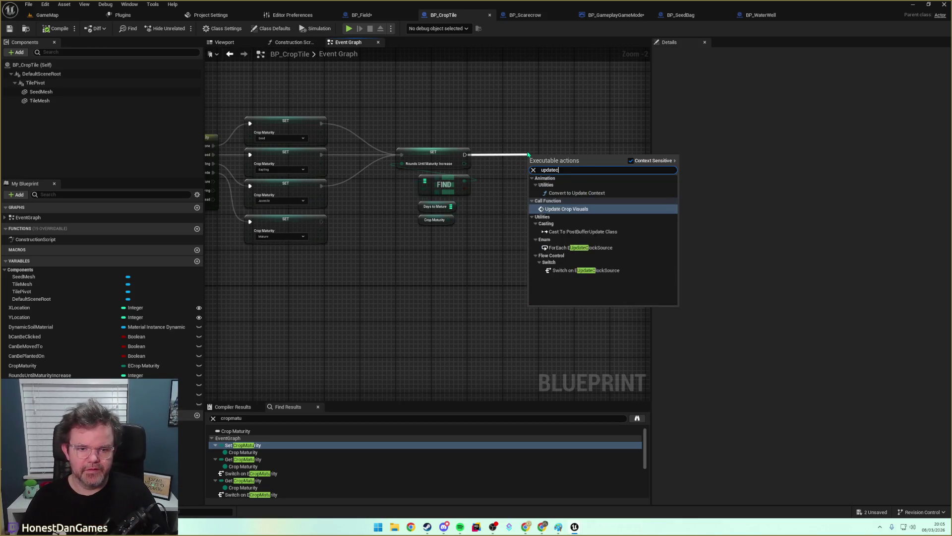
pyautogui.press('Return')
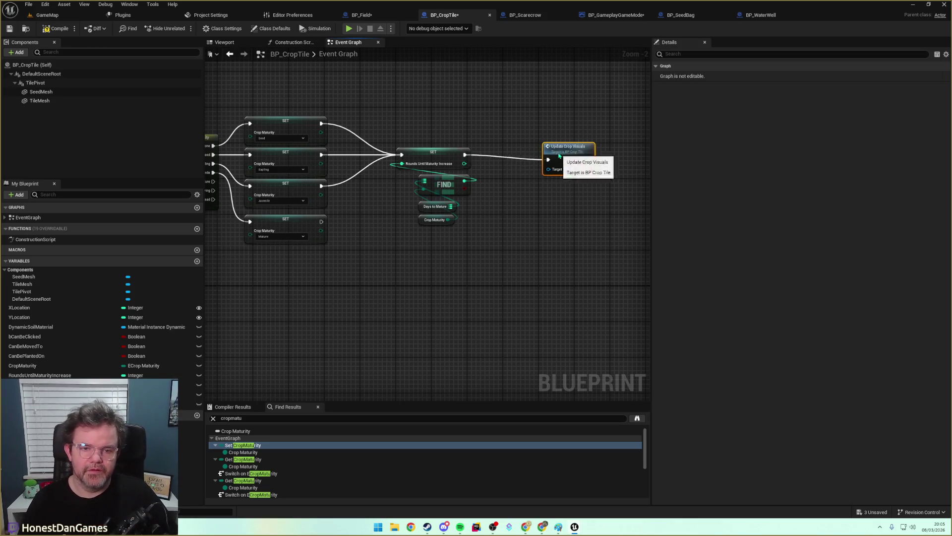
pyautogui.moveTo(321, 226); pyautogui.dragTo(552, 155)
pyautogui.moveTo(374, 262)
pyautogui.mouseDown()
pyautogui.moveTo(651, 244)
pyautogui.moveTo(606, 247)
pyautogui.moveTo(555, 283)
pyautogui.moveTo(372, 275)
pyautogui.moveTo(228, 285)
pyautogui.mouseUp()
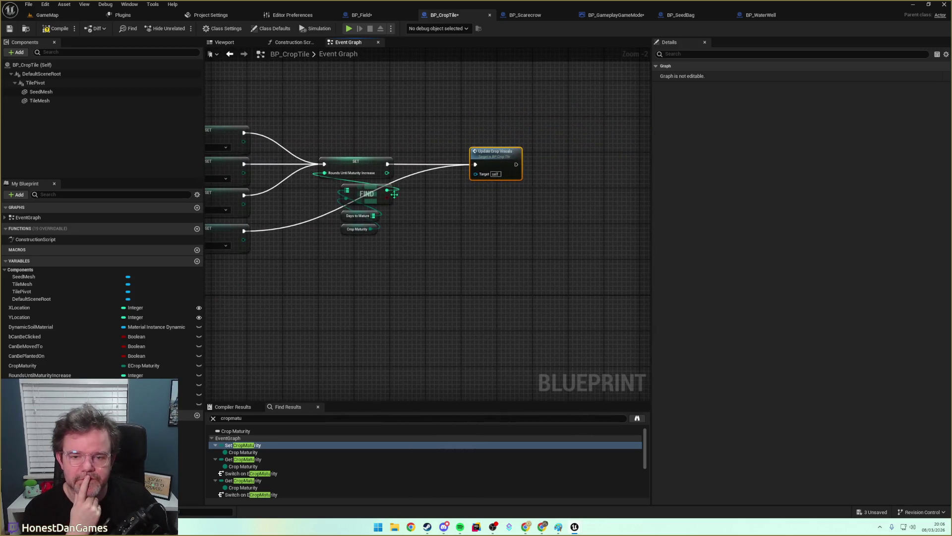
# Straighten the Mature setter's wire with a reroute point and save BP_CropTile.
pyautogui.doubleClick(408, 172)
pyautogui.moveTo(408, 172)
pyautogui.mouseDown()
pyautogui.moveTo(436, 249)
pyautogui.moveTo(443, 184)
pyautogui.moveTo(430, 219)
pyautogui.moveTo(437, 236)
pyautogui.mouseUp()
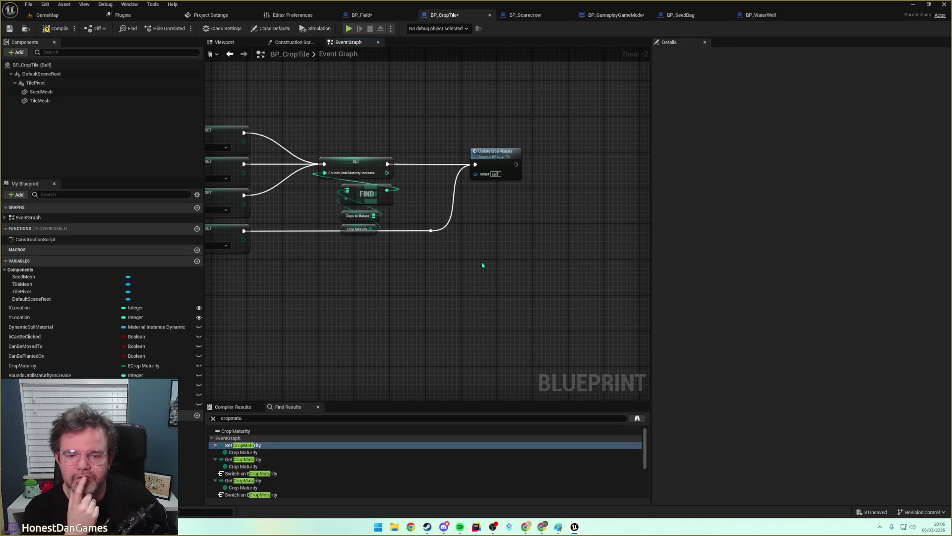
pyautogui.moveTo(482, 265); pyautogui.dragTo(479, 287)
pyautogui.moveTo(300, 232); pyautogui.dragTo(300, 250)
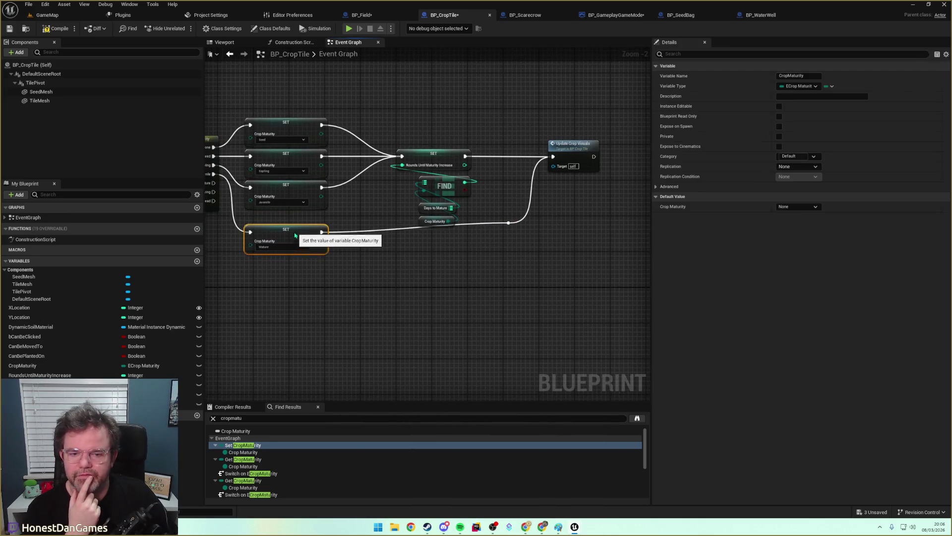
pyautogui.click(508, 223)
pyautogui.moveTo(514, 226); pyautogui.dragTo(515, 247)
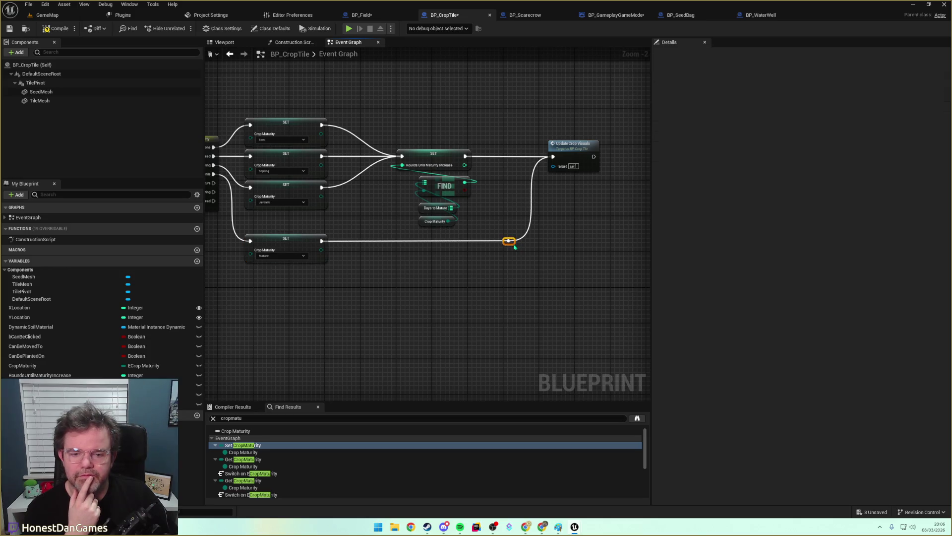
pyautogui.moveTo(355, 332); pyautogui.dragTo(414, 247)
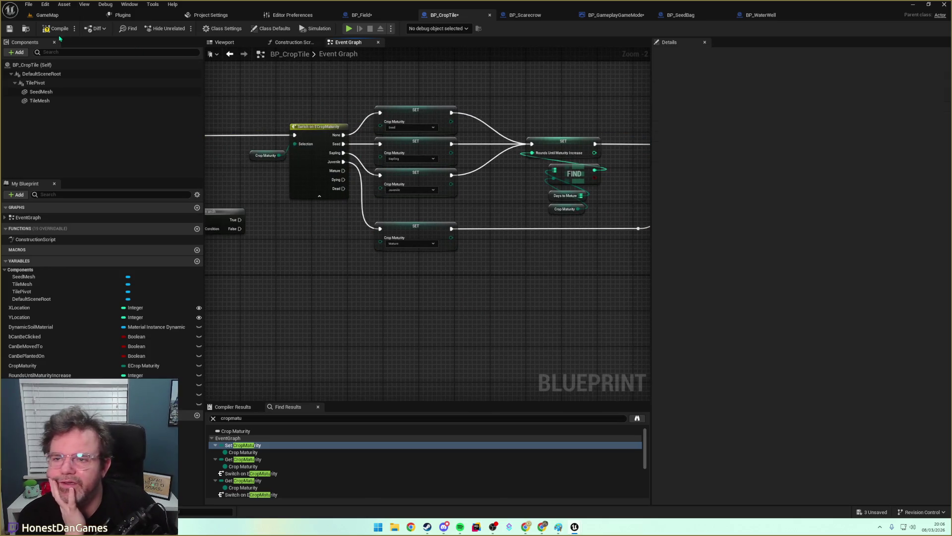
pyautogui.click(10, 28)
pyautogui.scroll(-3, 257, 276)
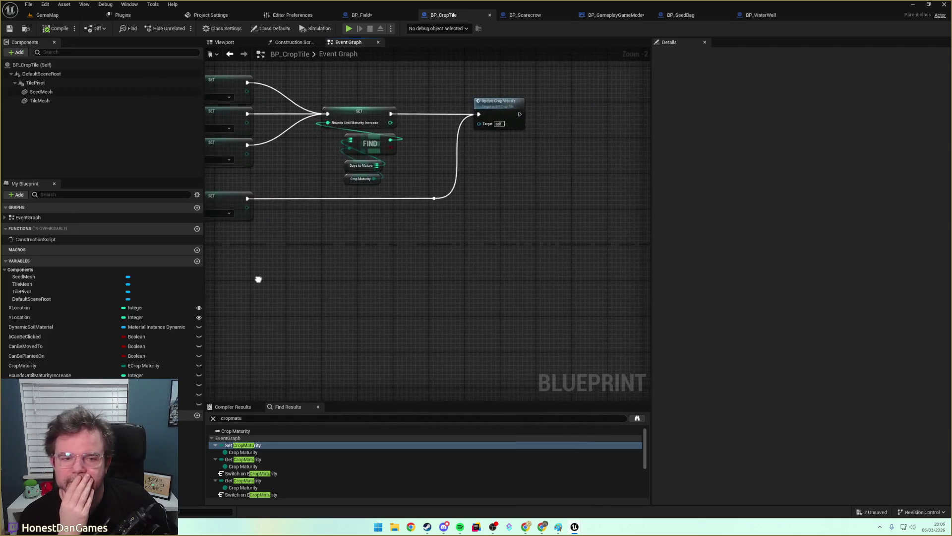
pyautogui.scroll(6, 379, 249)
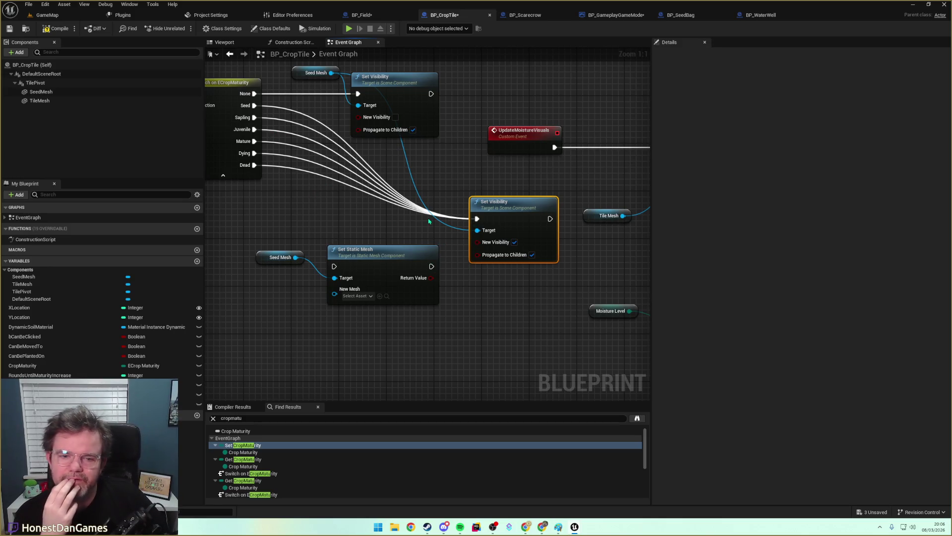
# Rearrange the Set Visibility nodes to clear space in the graph.
pyautogui.moveTo(517, 208); pyautogui.dragTo(398, 161)
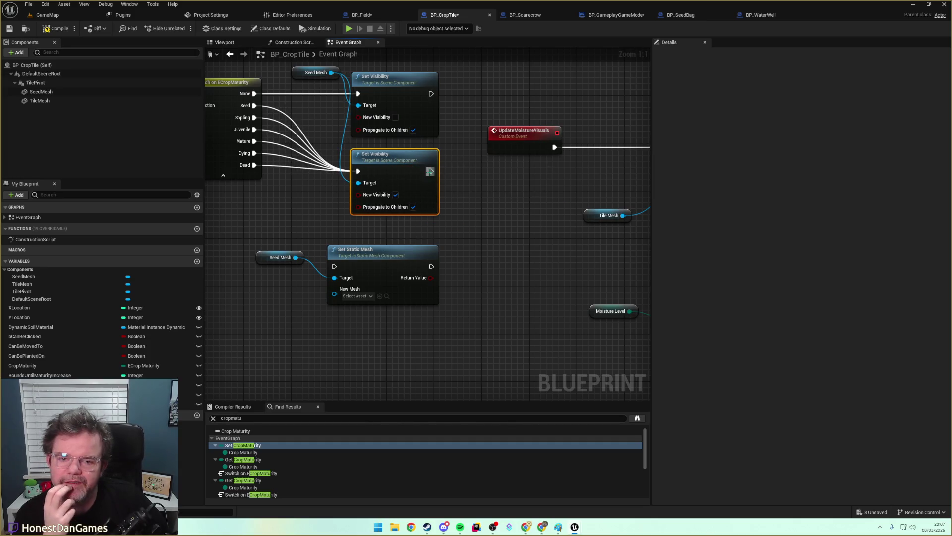
pyautogui.moveTo(373, 151)
pyautogui.mouseDown()
pyautogui.moveTo(408, 158)
pyautogui.moveTo(390, 159)
pyautogui.mouseUp()
pyautogui.moveTo(304, 207)
pyautogui.mouseDown()
pyautogui.moveTo(408, 206)
pyautogui.moveTo(372, 206)
pyautogui.moveTo(373, 197)
pyautogui.moveTo(329, 208)
pyautogui.mouseUp()
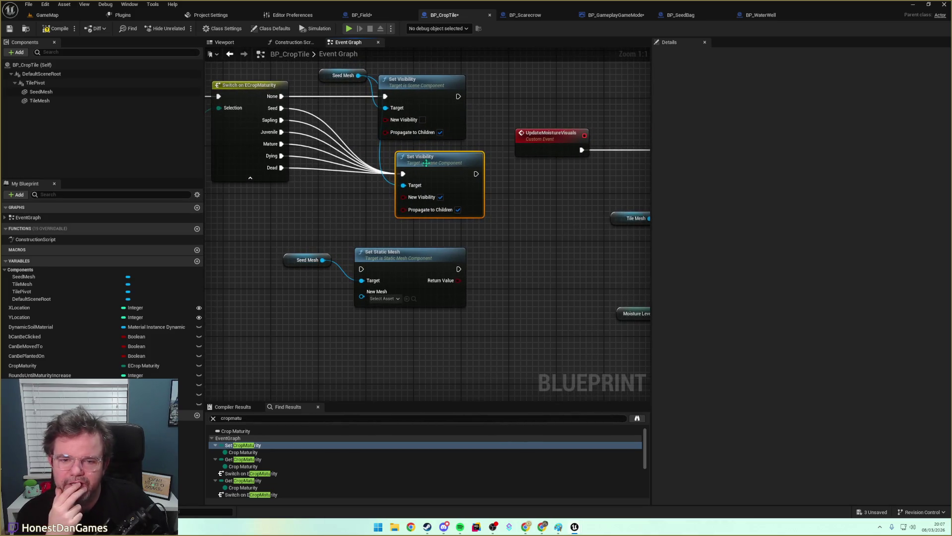
pyautogui.moveTo(426, 163); pyautogui.dragTo(449, 174)
# Route the Seed stage into Set Static Mesh with New Mesh set to Shape_Sphere.
pyautogui.moveTo(280, 108)
pyautogui.mouseDown()
pyautogui.moveTo(319, 125)
pyautogui.moveTo(349, 263)
pyautogui.moveTo(362, 270)
pyautogui.mouseUp()
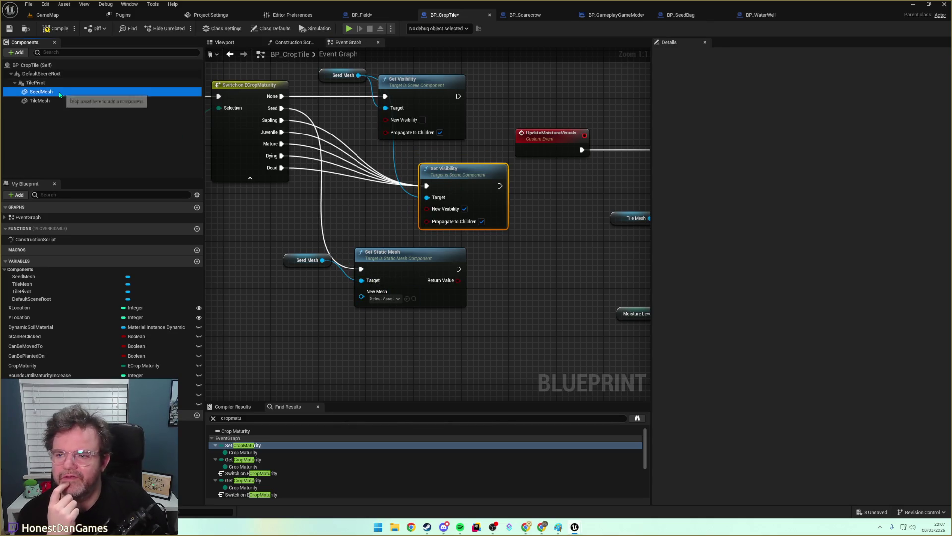
pyautogui.click(60, 92)
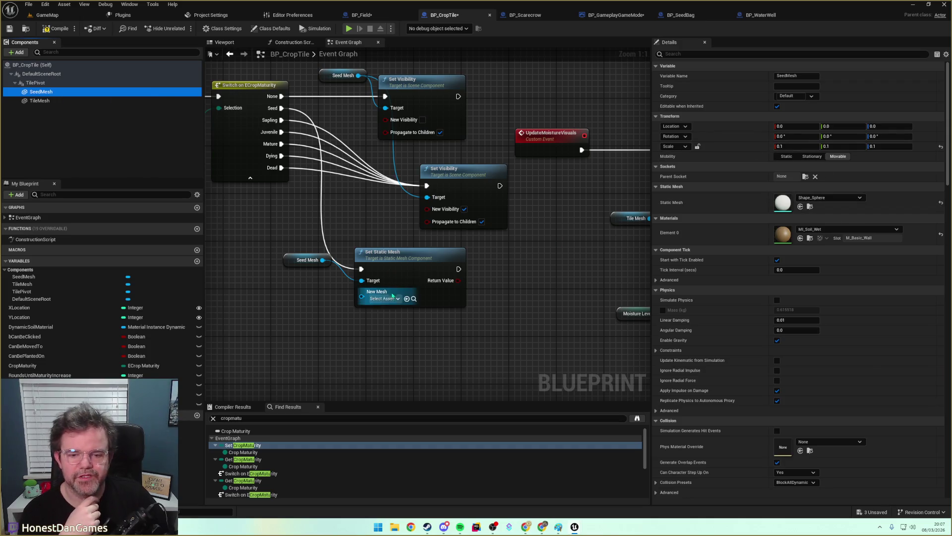
pyautogui.click(370, 299)
pyautogui.write('shape sphere')
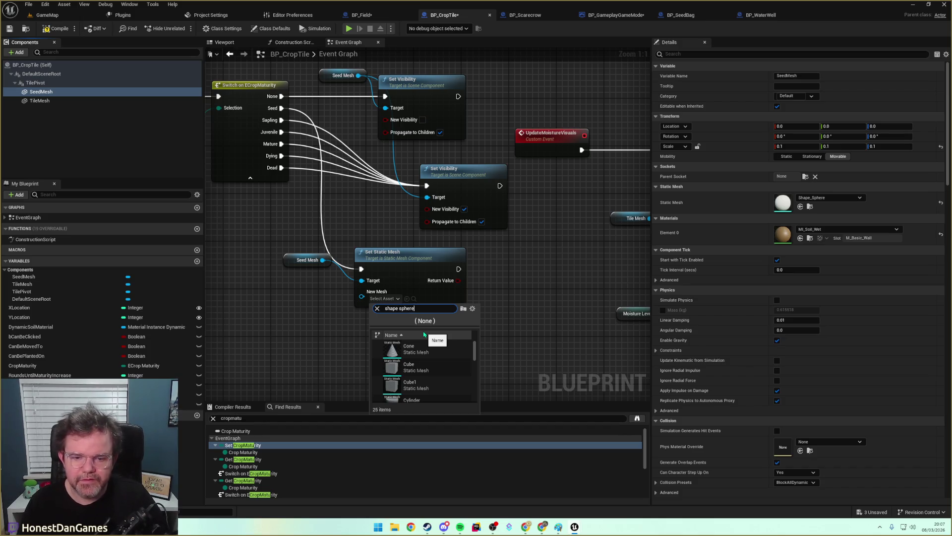
pyautogui.click(414, 350)
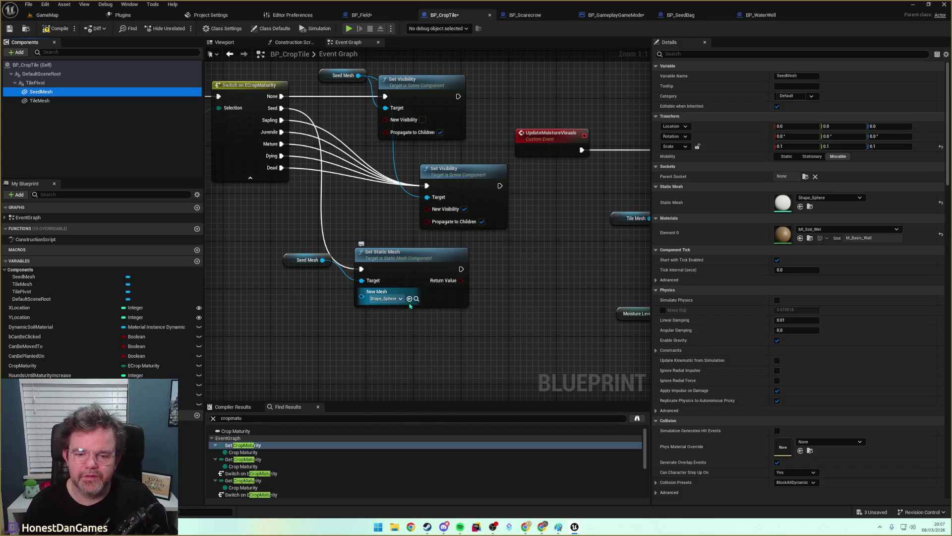
pyautogui.moveTo(305, 260); pyautogui.dragTo(305, 278)
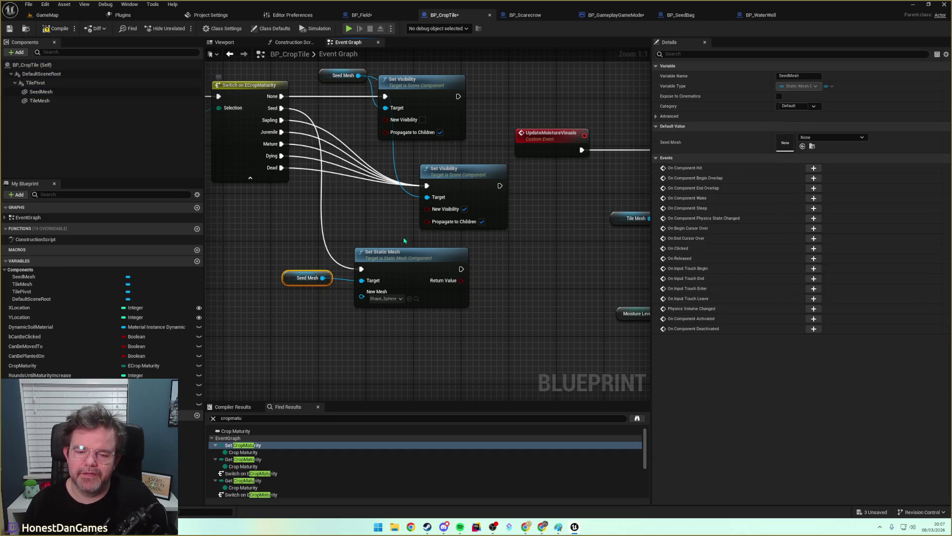
# Duplicate the Set Static Mesh node and connect the Sapling stage to the copy.
pyautogui.click(391, 260)
pyautogui.hotkey('ctrl', 'd')
pyautogui.moveTo(392, 311); pyautogui.dragTo(367, 325)
pyautogui.moveTo(320, 291)
pyautogui.mouseDown()
pyautogui.moveTo(314, 233)
pyautogui.moveTo(389, 317)
pyautogui.mouseUp()
pyautogui.moveTo(303, 84); pyautogui.dragTo(389, 306)
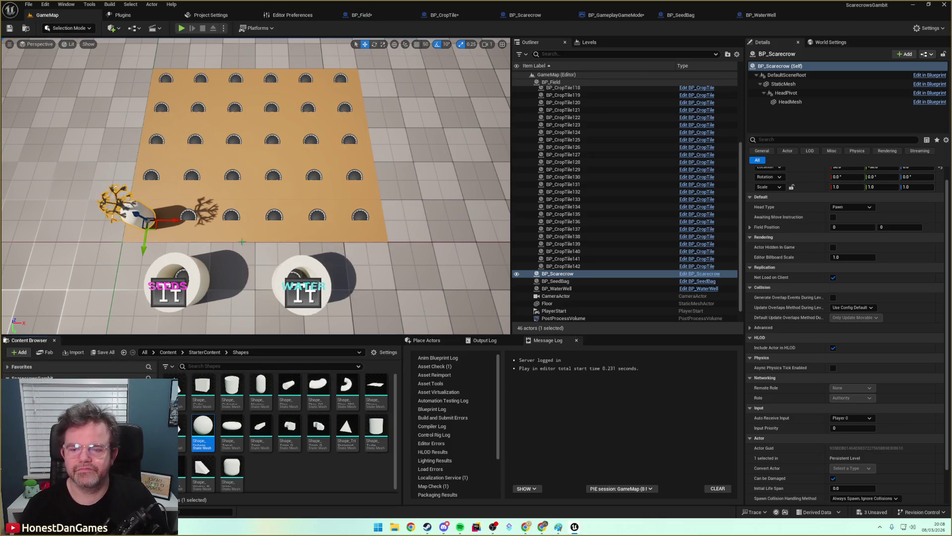
# Set the Sapling stage's Set Static Mesh node to Shape_Cone.
pyautogui.click(464, 16)
pyautogui.click(437, 334)
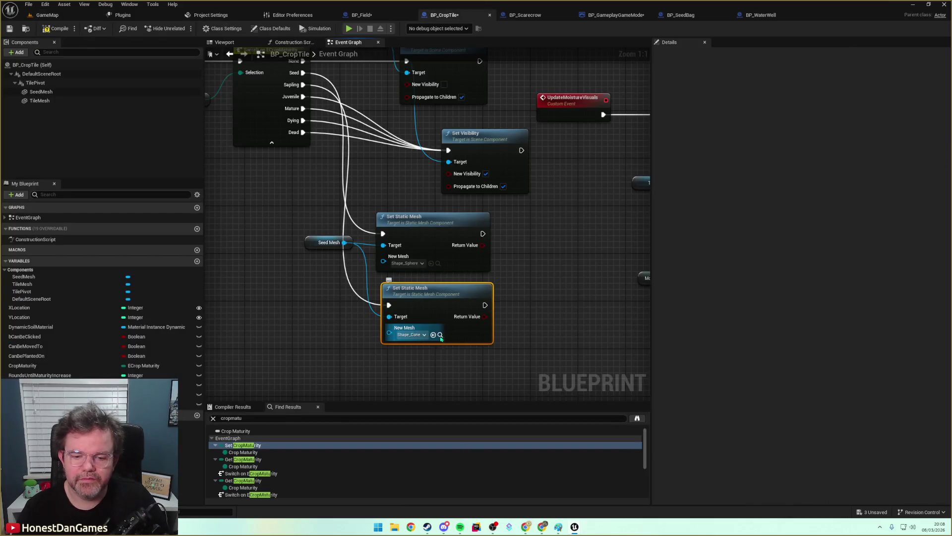
pyautogui.moveTo(409, 355); pyautogui.dragTo(378, 302)
pyautogui.click(391, 312)
# Paste a third mesh-swap node and assign it Shape_Narrow_Capsule from the Starter Content shapes.
pyautogui.click(401, 240)
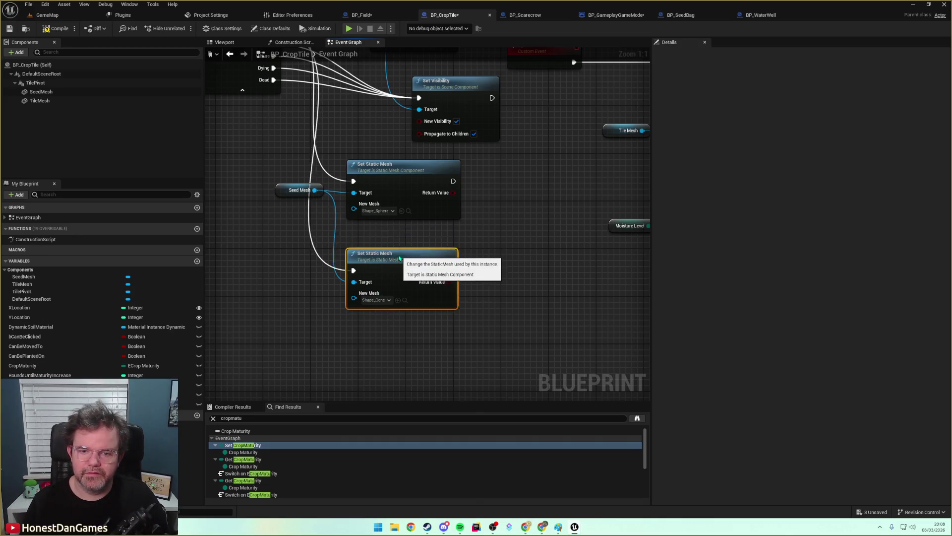
pyautogui.hotkey('ctrl', 'v')
pyautogui.moveTo(421, 321); pyautogui.dragTo(376, 318)
pyautogui.click(382, 361)
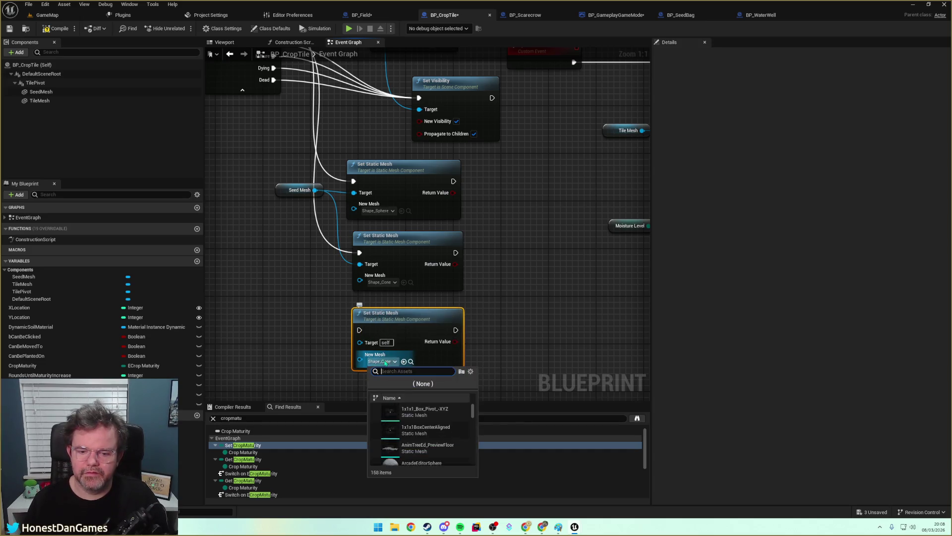
pyautogui.click(412, 361)
pyautogui.click(261, 390)
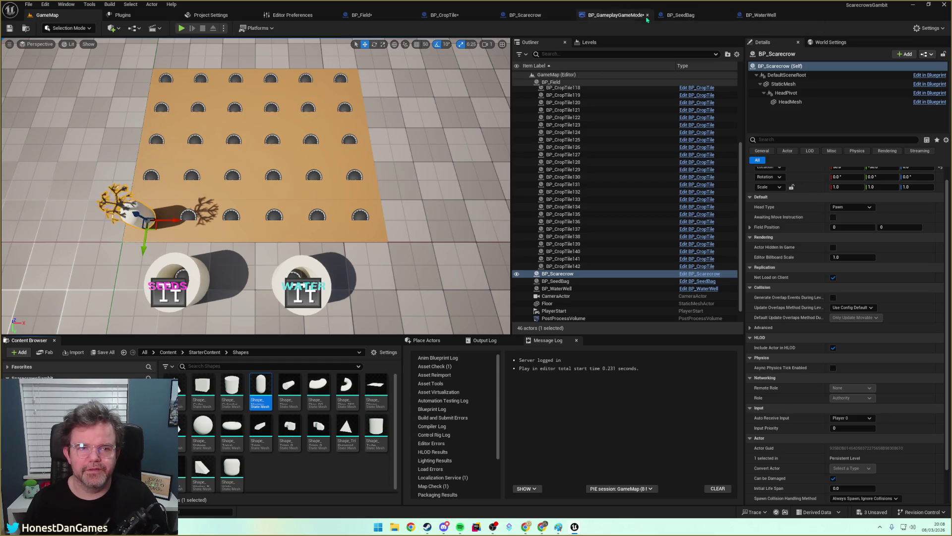
pyautogui.click(444, 15)
pyautogui.click(403, 361)
# Target Seed Mesh on the bottom node and connect the Juvenile stage to it.
pyautogui.moveTo(319, 154); pyautogui.dragTo(364, 301)
pyautogui.moveTo(343, 192); pyautogui.dragTo(406, 338)
pyautogui.moveTo(340, 149)
pyautogui.mouseDown()
pyautogui.moveTo(367, 159)
pyautogui.moveTo(318, 397)
pyautogui.moveTo(421, 89)
pyautogui.moveTo(428, 106)
pyautogui.mouseUp()
pyautogui.scroll(-2, 349, 357)
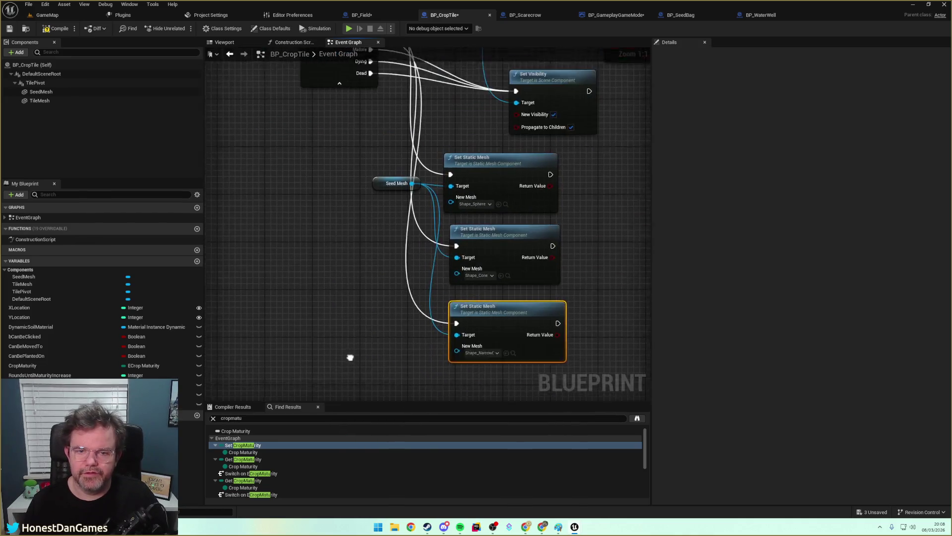
# Add a Set Static Mesh node off the Mature stage, targeting Seed Mesh.
pyautogui.moveTo(371, 118); pyautogui.dragTo(435, 378)
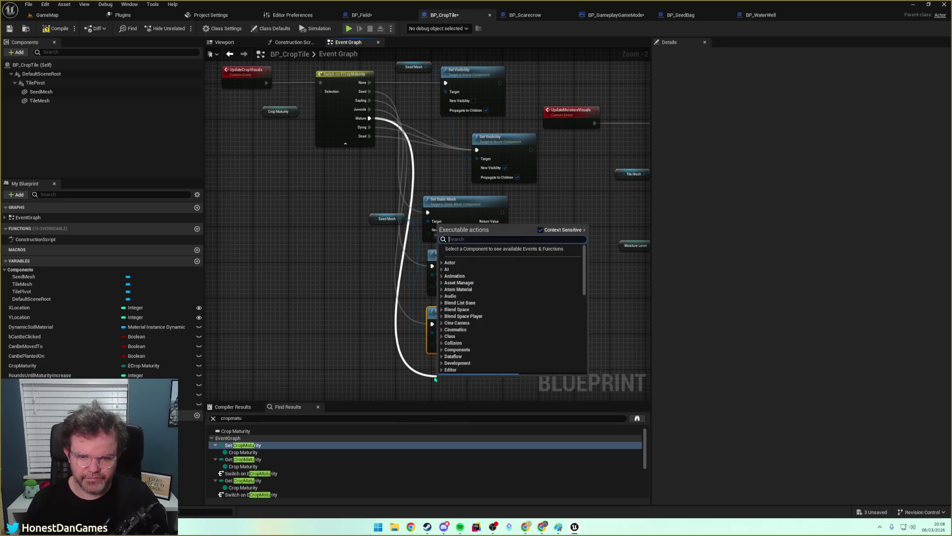
pyautogui.write('SetStaticMesh')
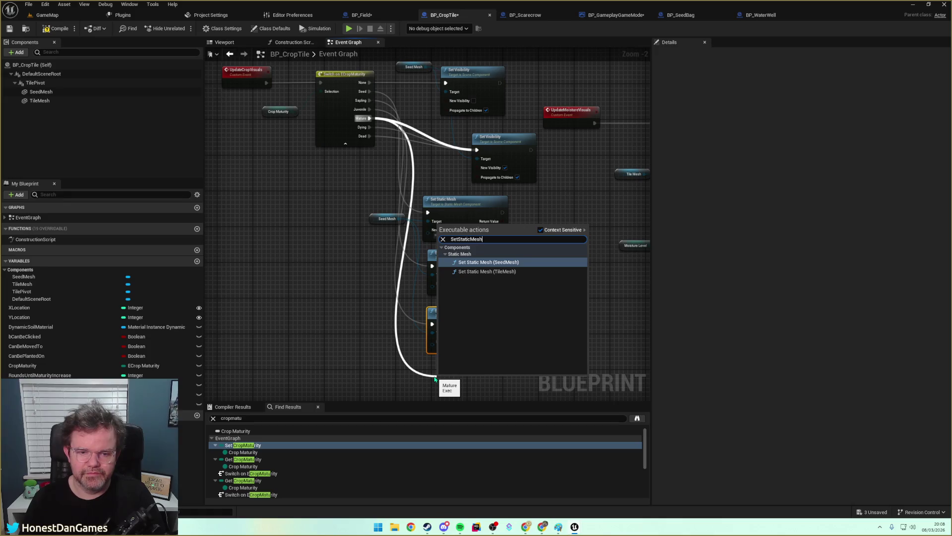
pyautogui.press('Return')
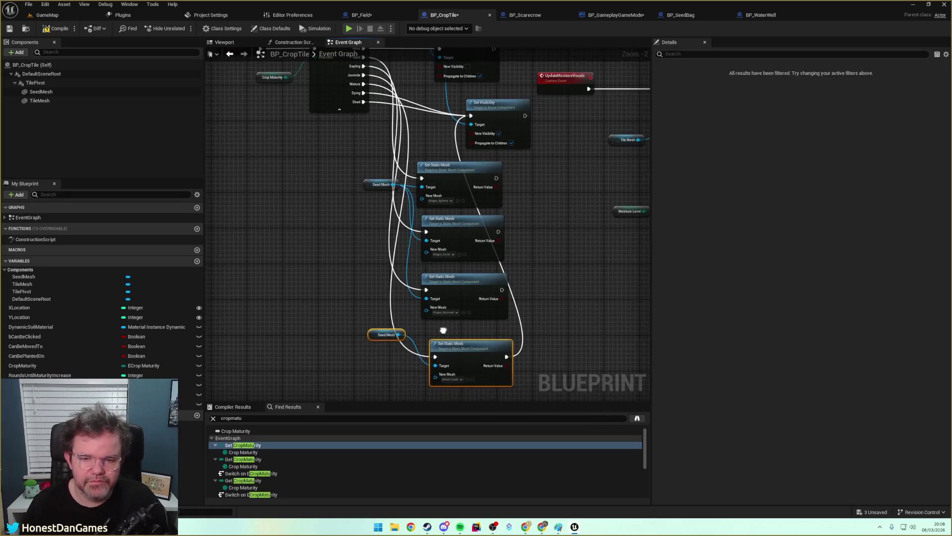
pyautogui.moveTo(392, 181); pyautogui.dragTo(447, 368)
pyautogui.moveTo(337, 315); pyautogui.dragTo(371, 356)
pyautogui.press('Delete')
pyautogui.moveTo(464, 350); pyautogui.dragTo(456, 336)
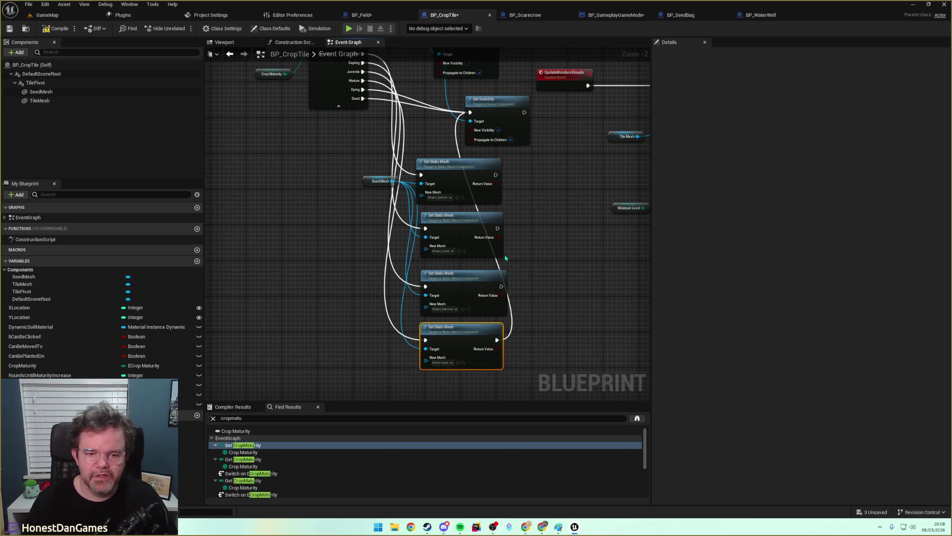
# Connect the first three mesh-swap nodes' outputs to Set Visibility.
pyautogui.moveTo(501, 286); pyautogui.dragTo(478, 122)
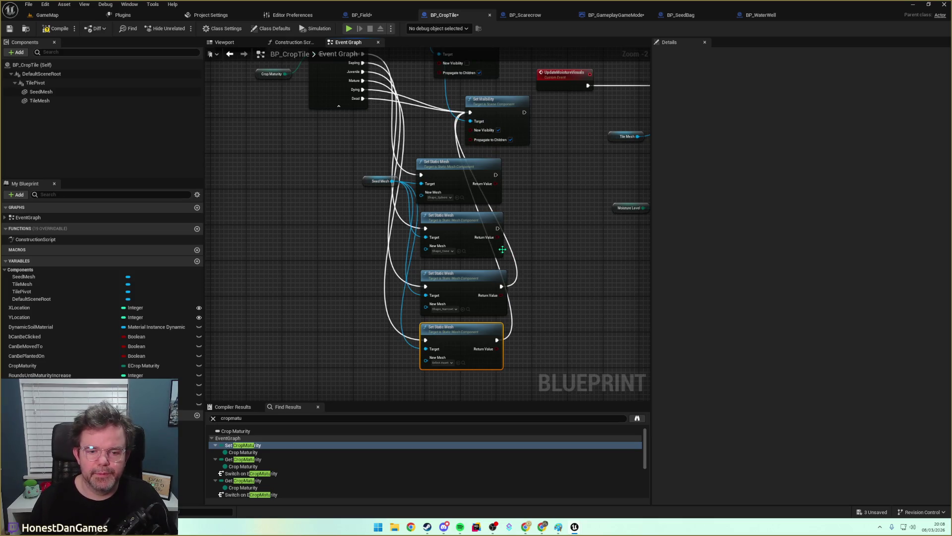
pyautogui.moveTo(497, 228); pyautogui.dragTo(470, 112)
pyautogui.moveTo(495, 175); pyautogui.dragTo(471, 113)
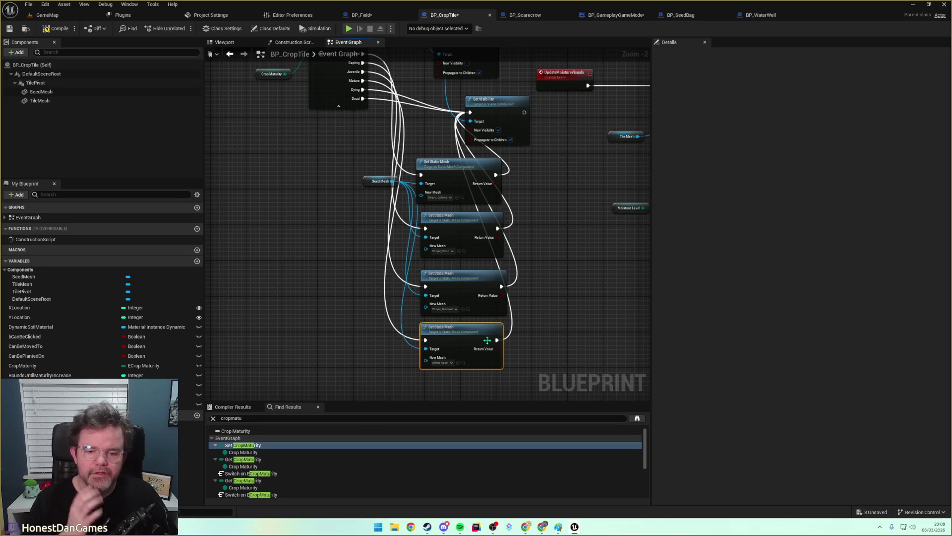
# Assign Shape_Cylinder as the Mature node's mesh from the Content Browser.
pyautogui.click(458, 362)
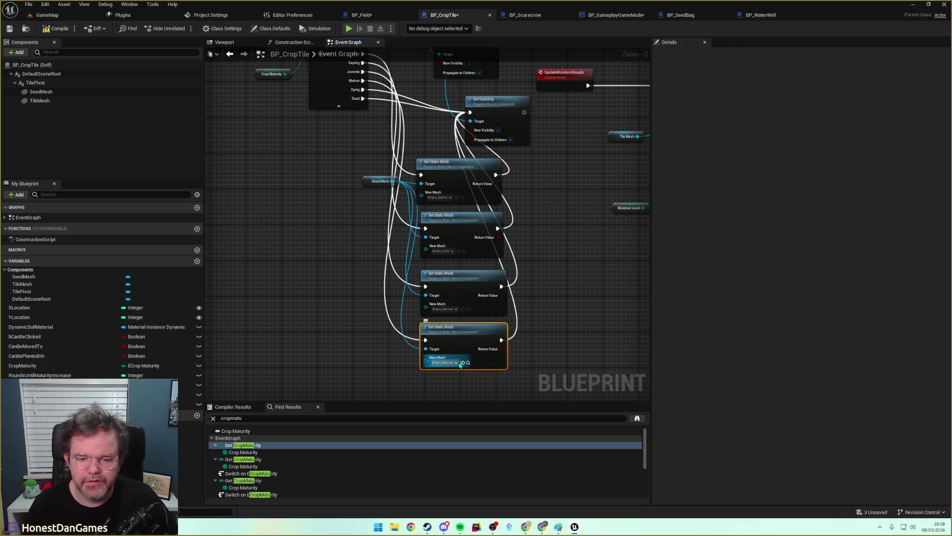
pyautogui.click(468, 362)
pyautogui.click(231, 386)
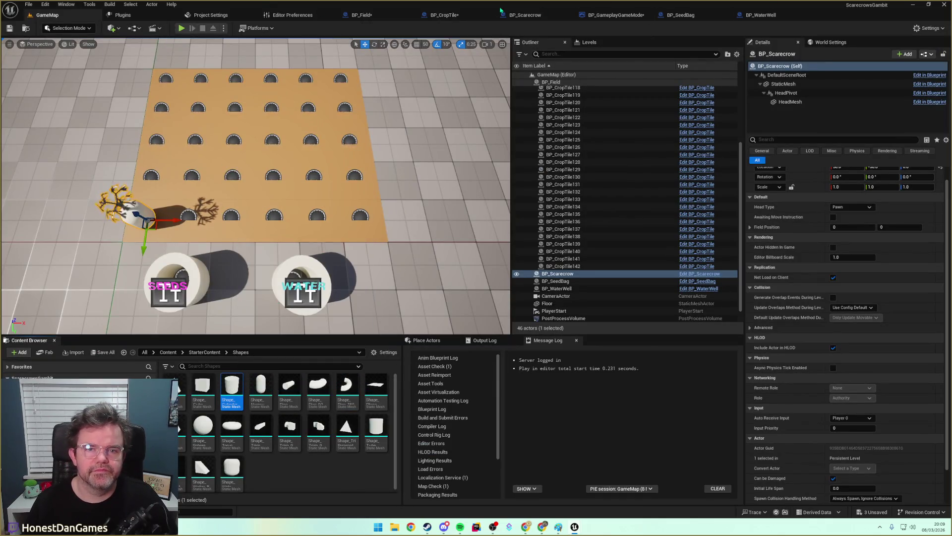
pyautogui.click(444, 15)
pyautogui.click(463, 363)
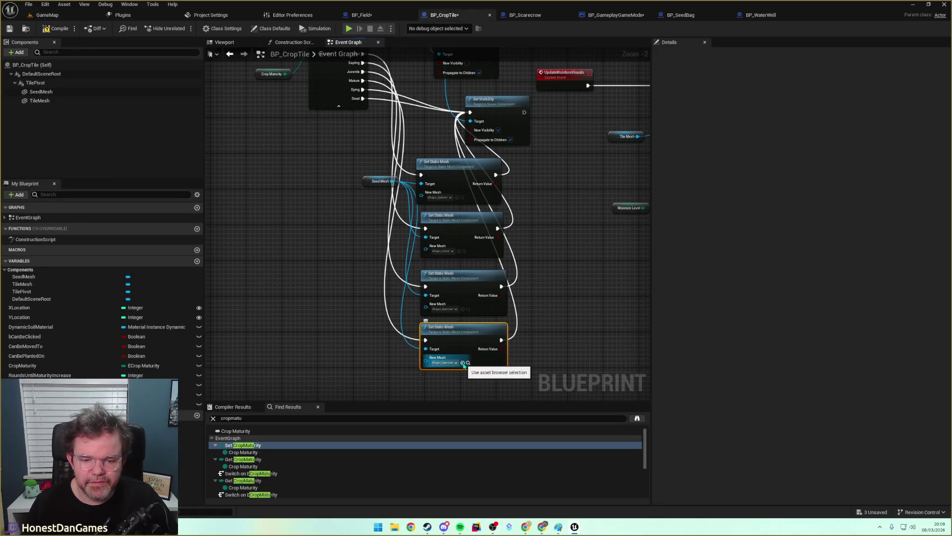
pyautogui.moveTo(555, 339)
pyautogui.mouseDown()
pyautogui.moveTo(542, 335)
pyautogui.moveTo(539, 314)
pyautogui.mouseUp()
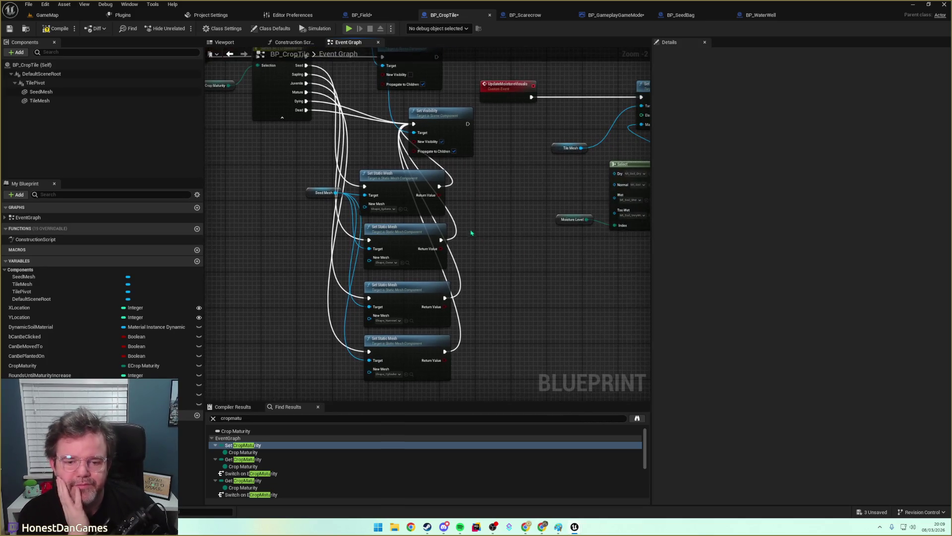
# Move the UpdateMoistureVisuals group right and down in the event graph.
pyautogui.scroll(-1, 471, 233)
pyautogui.scroll(1, 471, 237)
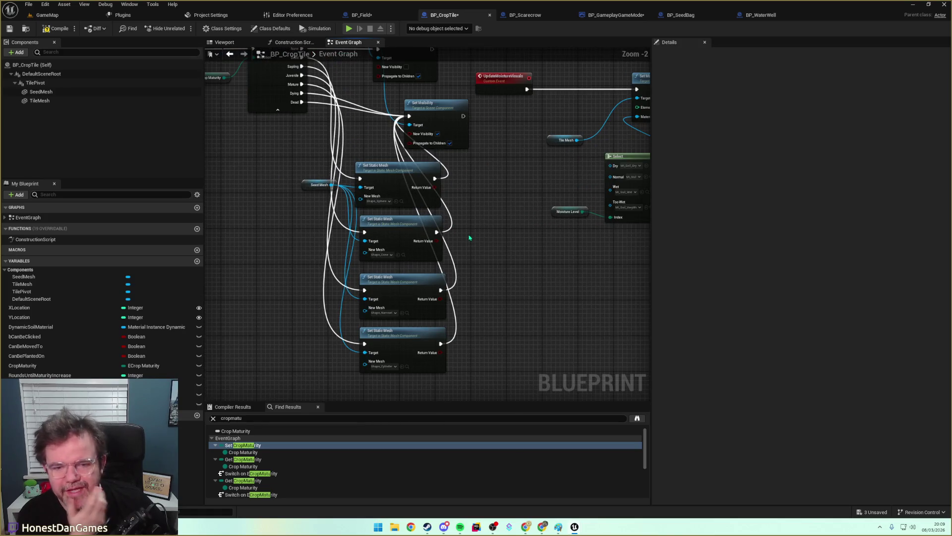
pyautogui.moveTo(501, 248)
pyautogui.mouseDown()
pyautogui.moveTo(520, 304)
pyautogui.moveTo(402, 269)
pyautogui.mouseUp()
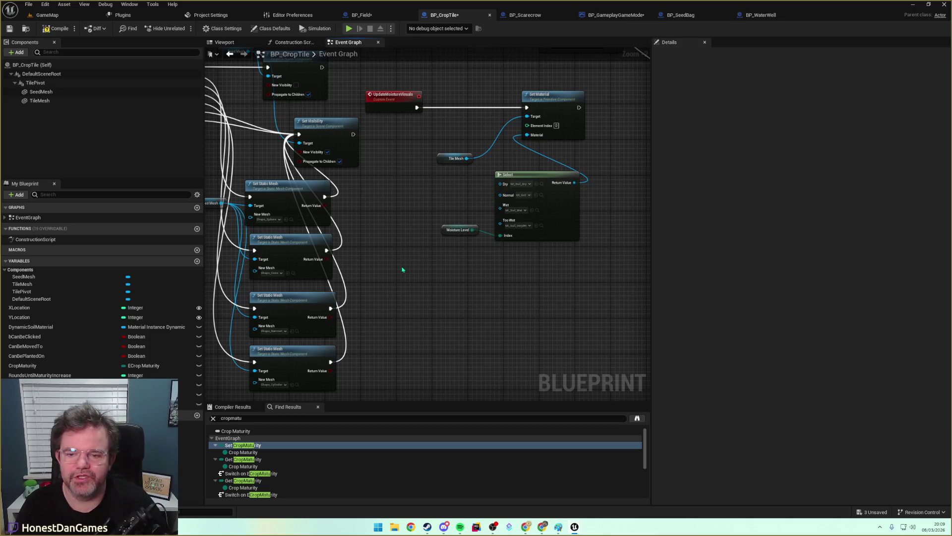
pyautogui.moveTo(377, 219); pyautogui.dragTo(405, 217)
pyautogui.moveTo(432, 156)
pyautogui.mouseDown()
pyautogui.moveTo(471, 177)
pyautogui.moveTo(480, 166)
pyautogui.moveTo(425, 114)
pyautogui.moveTo(491, 106)
pyautogui.moveTo(415, 133)
pyautogui.moveTo(534, 237)
pyautogui.mouseUp()
pyautogui.scroll(-4, 428, 186)
pyautogui.scroll(2, 428, 186)
pyautogui.click(414, 132)
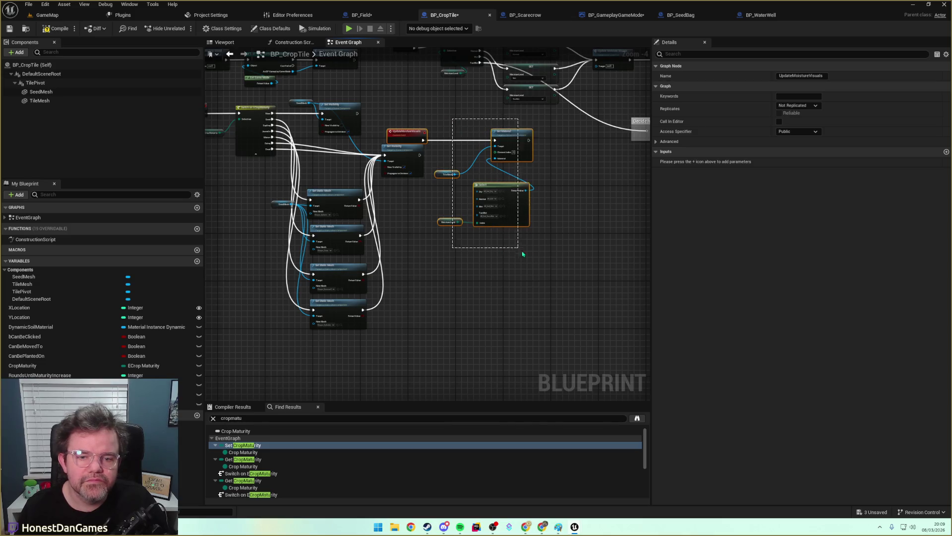
pyautogui.moveTo(515, 139)
pyautogui.mouseDown()
pyautogui.moveTo(590, 162)
pyautogui.moveTo(617, 159)
pyautogui.mouseUp()
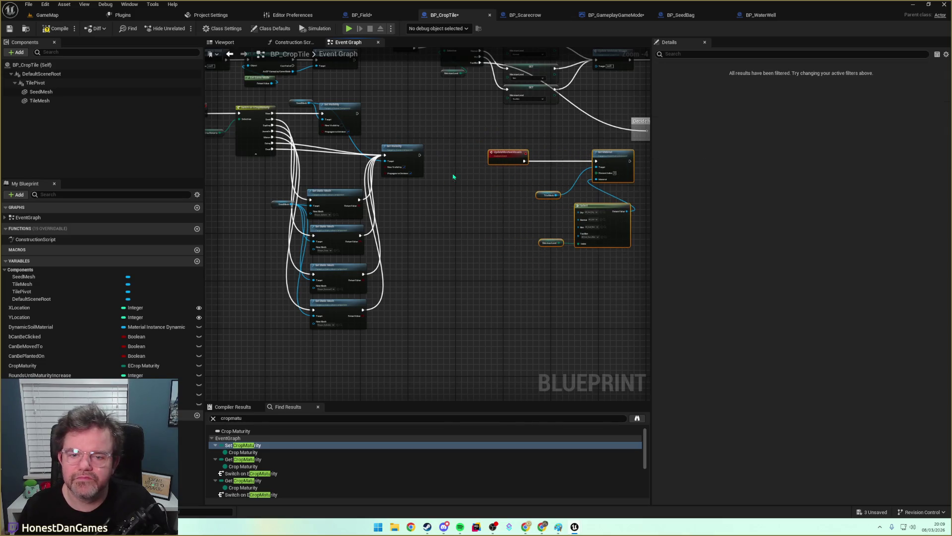
# Arrange the Set Visibility nodes and SeedMesh getter, then save BP_CropTile.
pyautogui.moveTo(403, 151)
pyautogui.mouseDown()
pyautogui.moveTo(390, 145)
pyautogui.moveTo(417, 145)
pyautogui.mouseUp()
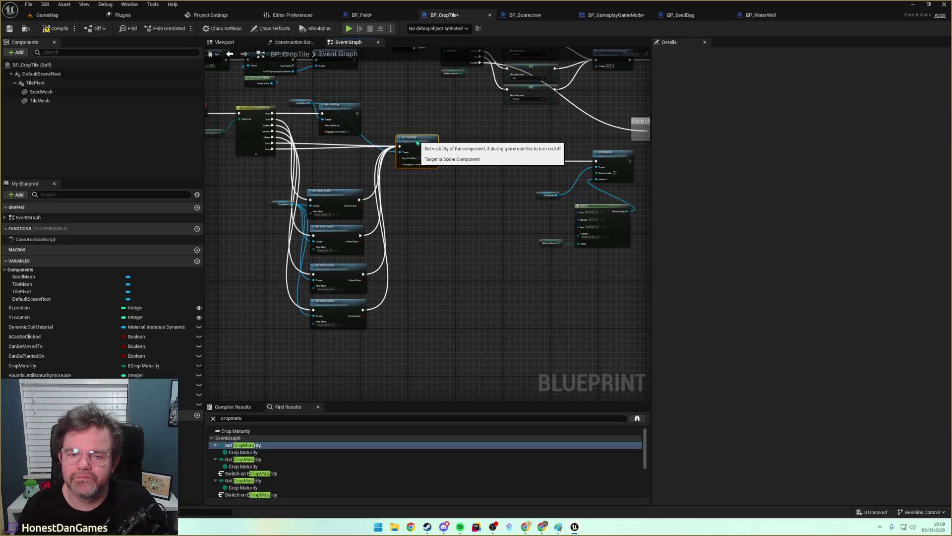
pyautogui.moveTo(349, 111); pyautogui.dragTo(425, 111)
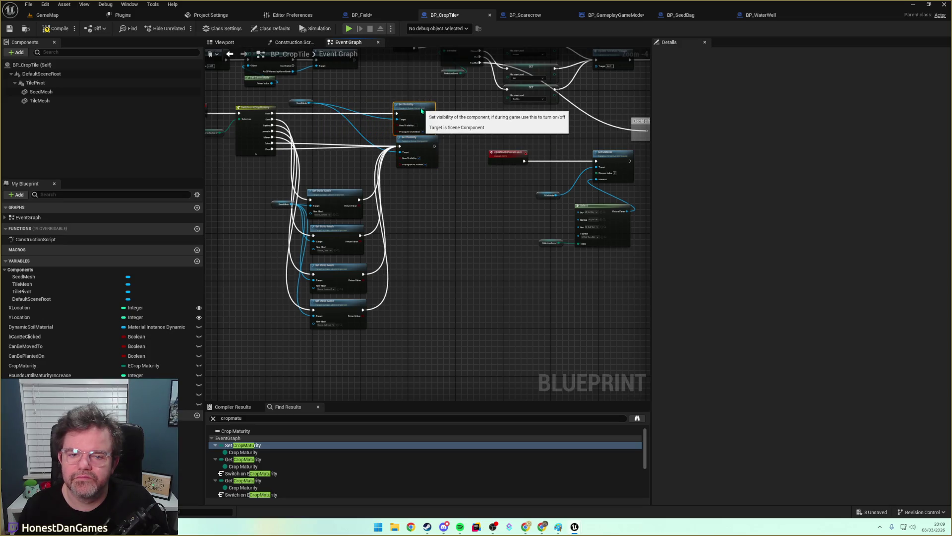
pyautogui.moveTo(407, 144); pyautogui.dragTo(412, 154)
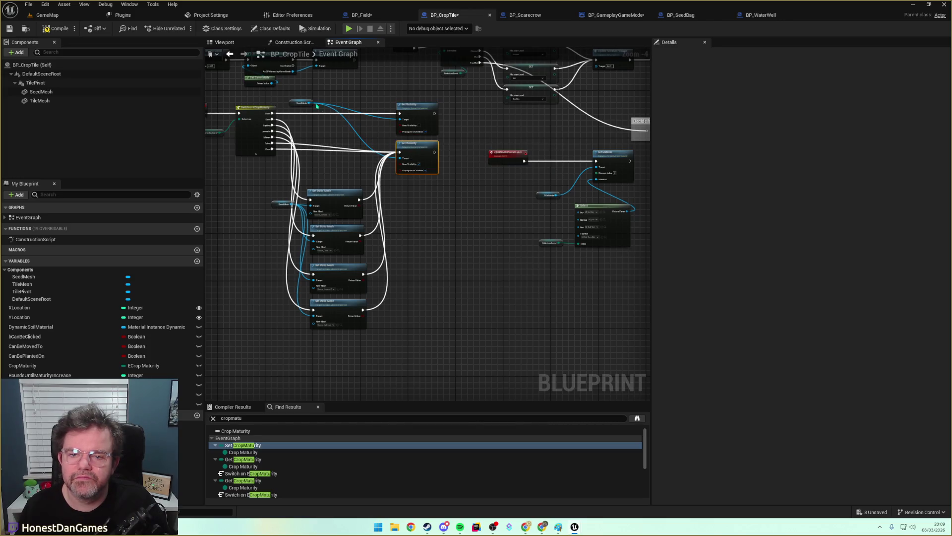
pyautogui.moveTo(292, 102); pyautogui.dragTo(314, 126)
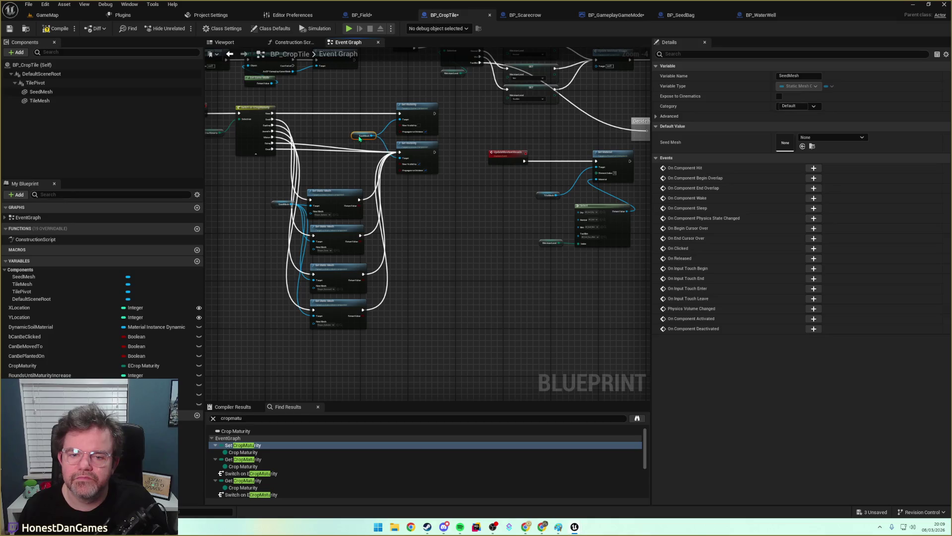
pyautogui.click(455, 233)
pyautogui.moveTo(437, 301); pyautogui.dragTo(526, 286)
pyautogui.moveTo(362, 196); pyautogui.dragTo(331, 249)
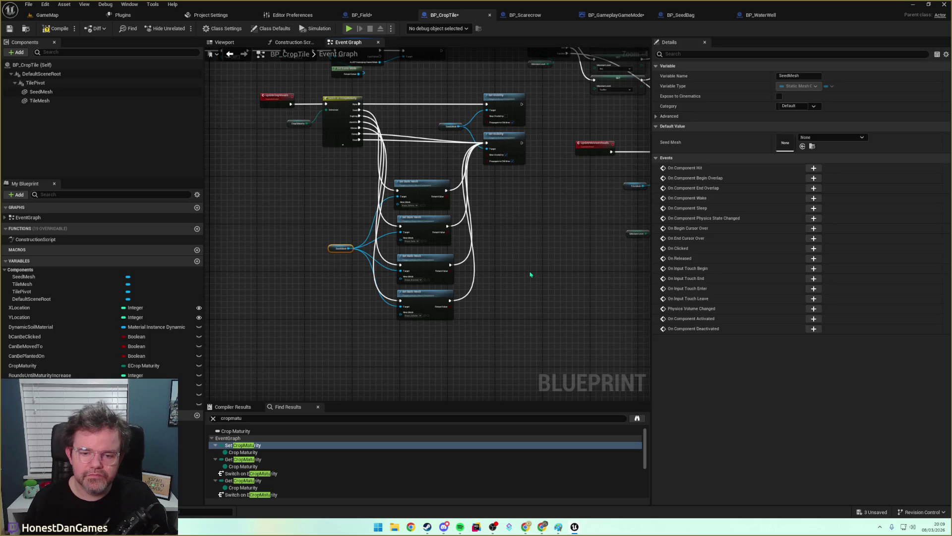
pyautogui.moveTo(530, 274); pyautogui.dragTo(486, 351)
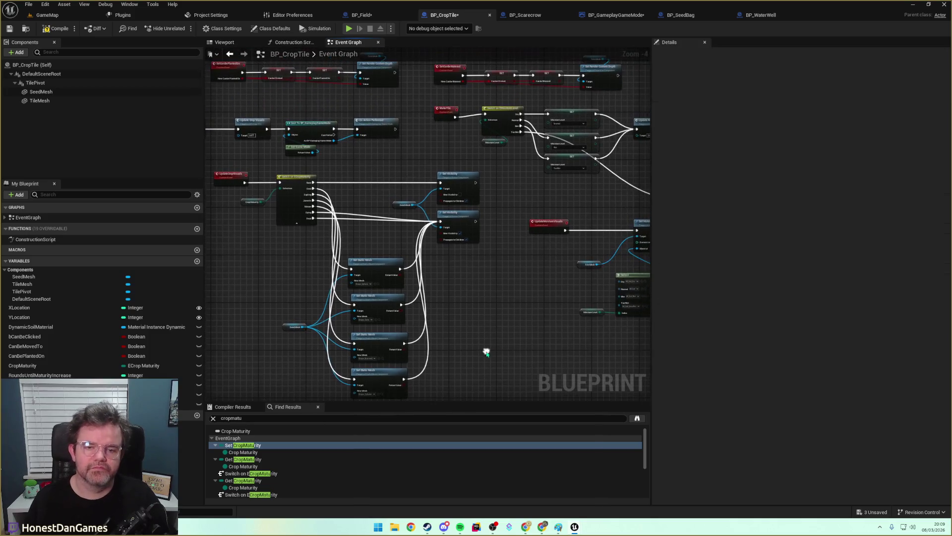
pyautogui.click(9, 29)
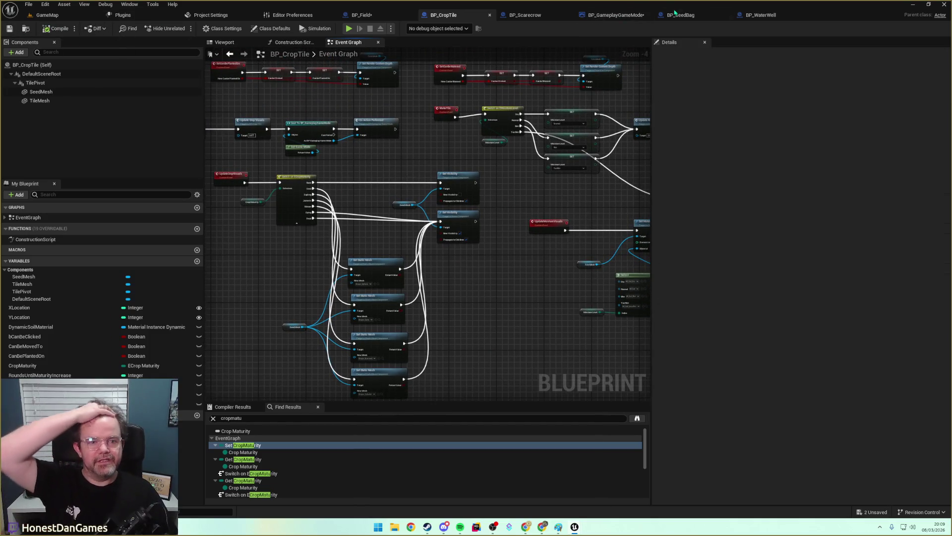
# Move the ReceiveRoundEnd, Crop Maturity and Switch nodes down-left.
pyautogui.scroll(-3, 499, 193)
pyautogui.scroll(5, 510, 240)
pyautogui.moveTo(439, 273)
pyautogui.mouseDown()
pyautogui.moveTo(395, 291)
pyautogui.moveTo(378, 286)
pyautogui.moveTo(454, 270)
pyautogui.mouseUp()
pyautogui.moveTo(291, 106); pyautogui.dragTo(471, 263)
pyautogui.moveTo(443, 218)
pyautogui.mouseDown()
pyautogui.moveTo(323, 274)
pyautogui.moveTo(323, 291)
pyautogui.mouseUp()
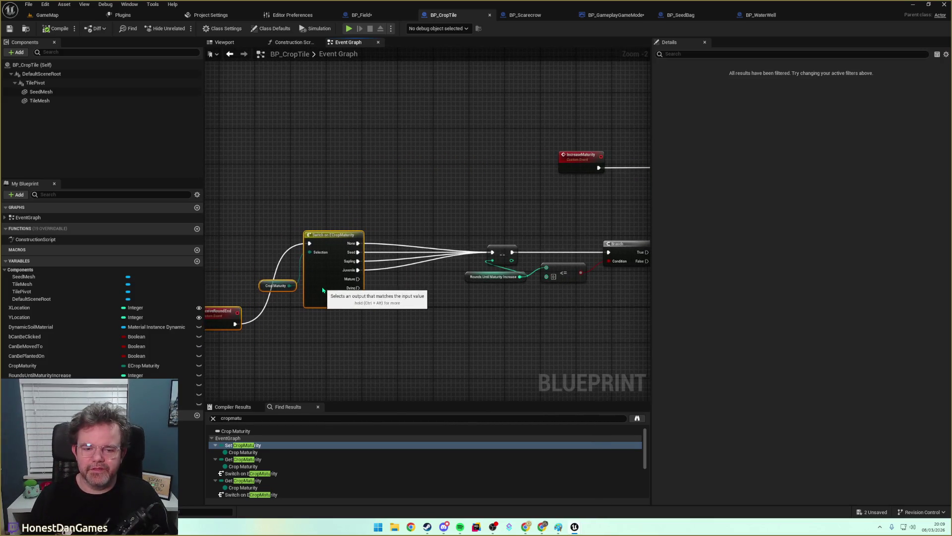
pyautogui.moveTo(349, 193)
pyautogui.mouseDown()
pyautogui.moveTo(405, 169)
pyautogui.moveTo(406, 180)
pyautogui.mouseUp()
# Move ReceiveRoundEnd up-right and bring IncreaseMaturity and the round check into view.
pyautogui.click(272, 301)
pyautogui.moveTo(272, 301)
pyautogui.mouseDown()
pyautogui.moveTo(278, 222)
pyautogui.moveTo(317, 181)
pyautogui.mouseUp()
pyautogui.moveTo(493, 295)
pyautogui.mouseDown()
pyautogui.moveTo(365, 266)
pyautogui.moveTo(387, 283)
pyautogui.moveTo(344, 291)
pyautogui.mouseUp()
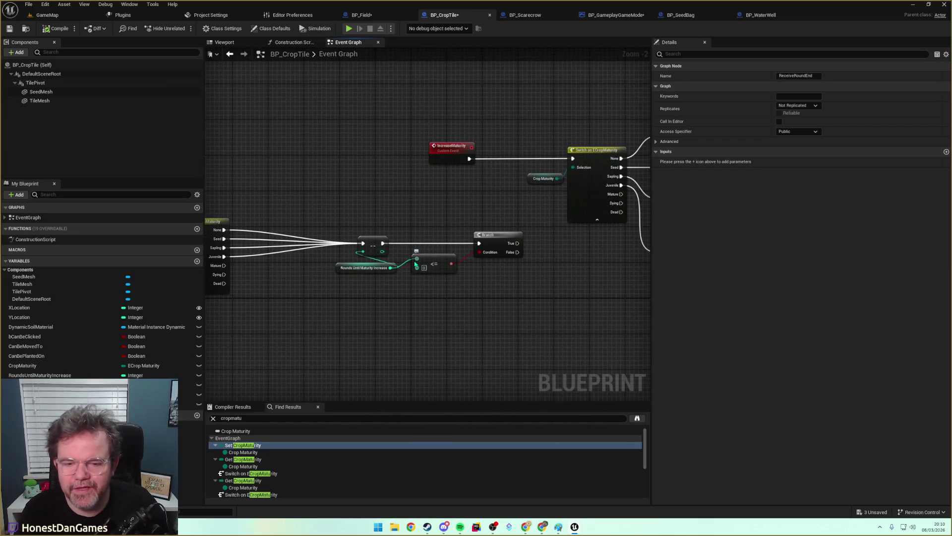
# Insert a Branch fed by the four switch outputs, True into the round check; add a function.
pyautogui.moveTo(362, 243); pyautogui.dragTo(305, 185)
pyautogui.write('branch')
pyautogui.press('Return')
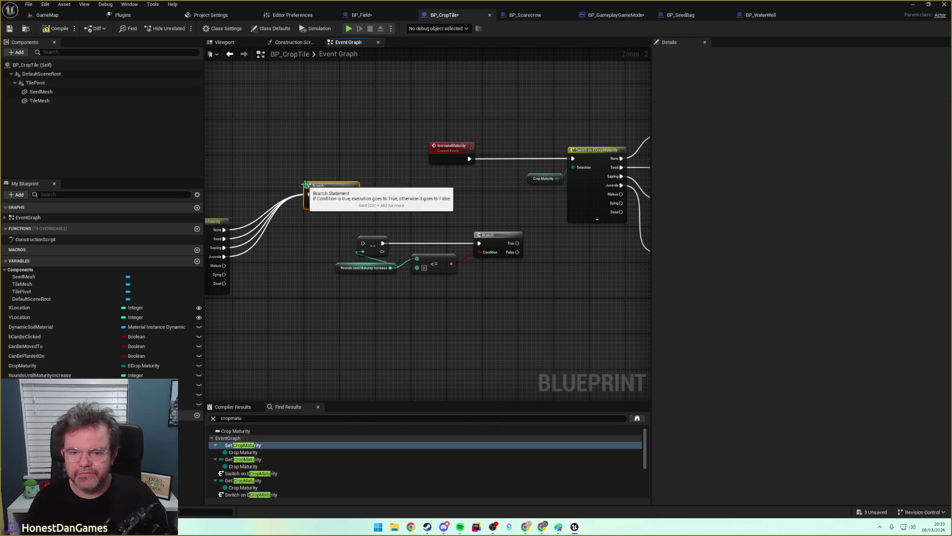
pyautogui.moveTo(353, 194)
pyautogui.mouseDown()
pyautogui.moveTo(366, 230)
pyautogui.moveTo(358, 251)
pyautogui.moveTo(362, 243)
pyautogui.moveTo(314, 240)
pyautogui.mouseUp()
pyautogui.moveTo(382, 319)
pyautogui.mouseDown()
pyautogui.moveTo(530, 228)
pyautogui.moveTo(556, 236)
pyautogui.mouseUp()
pyautogui.moveTo(323, 243); pyautogui.dragTo(326, 247)
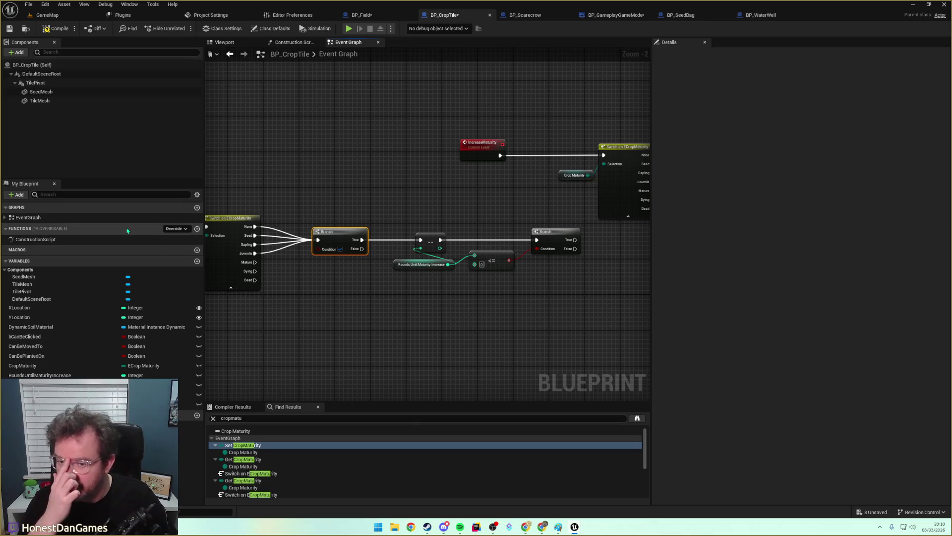
pyautogui.click(197, 229)
pyautogui.write('IsSufficientlyMoist')
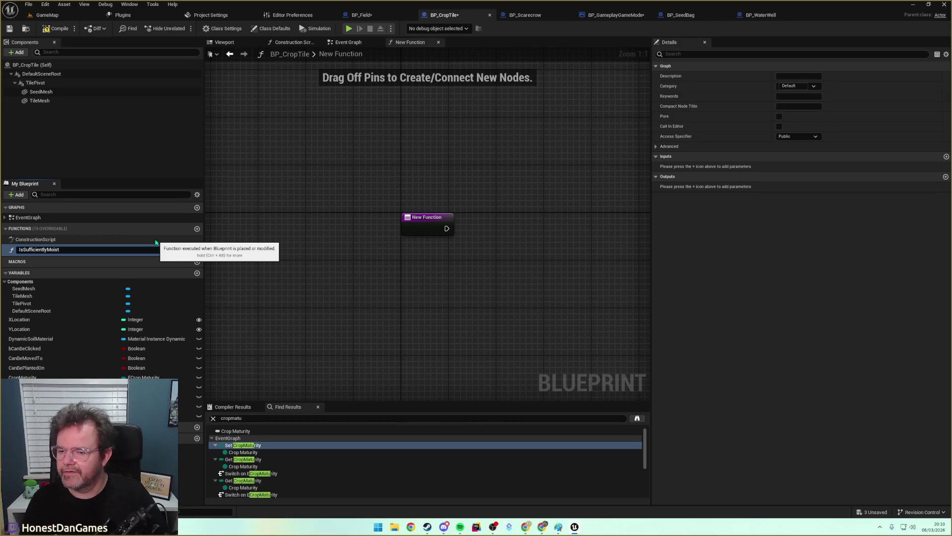
# Name the function IsSufficientlyMoist and run its entry into a Switch on EMoistureLevel from MoistureLevel.
pyautogui.press('Return')
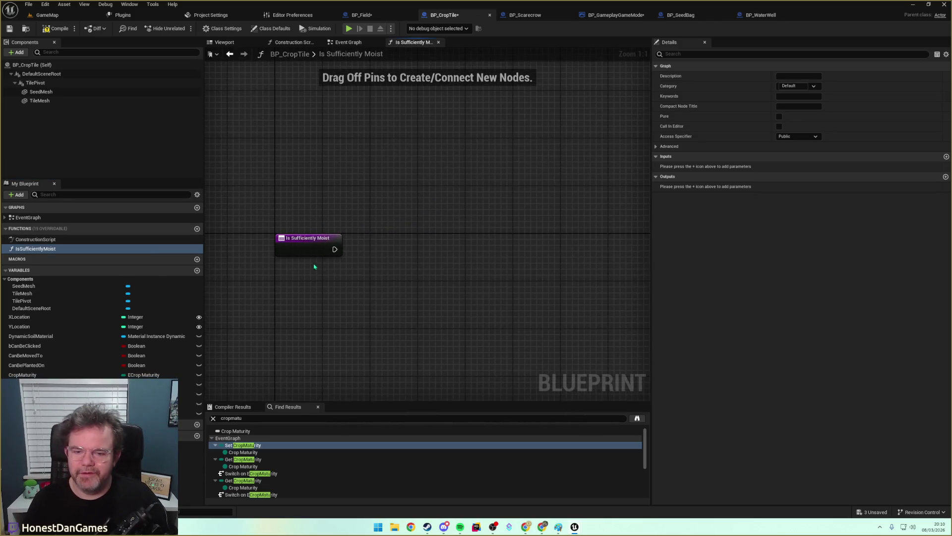
pyautogui.click(296, 252)
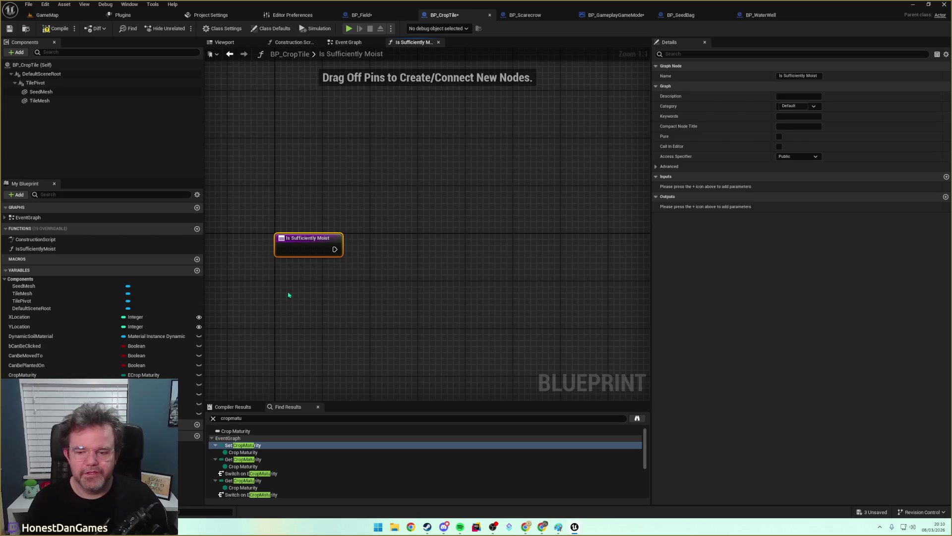
pyautogui.moveTo(191, 403); pyautogui.dragTo(422, 248)
pyautogui.write('switch')
pyautogui.press('Return')
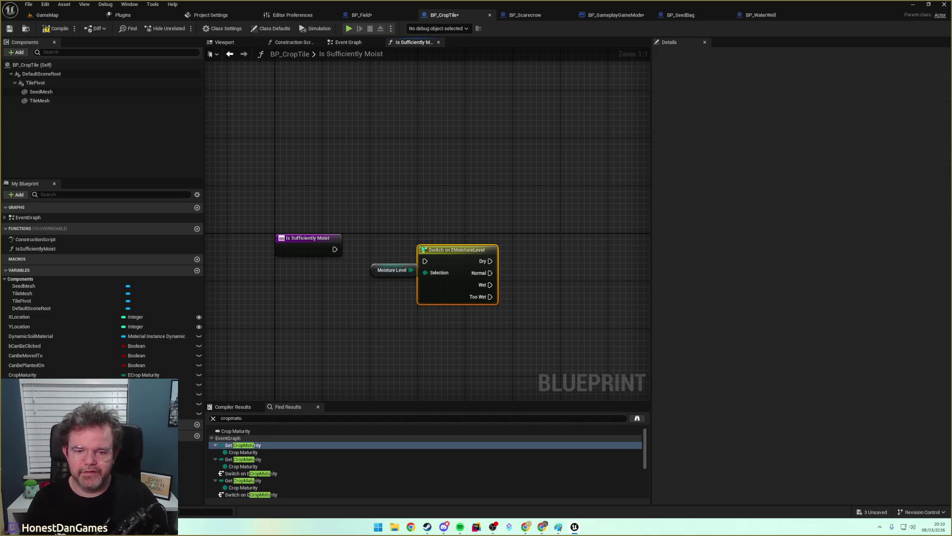
pyautogui.moveTo(353, 253)
pyautogui.mouseDown()
pyautogui.moveTo(425, 261)
pyautogui.moveTo(364, 276)
pyautogui.mouseUp()
pyautogui.press('q')
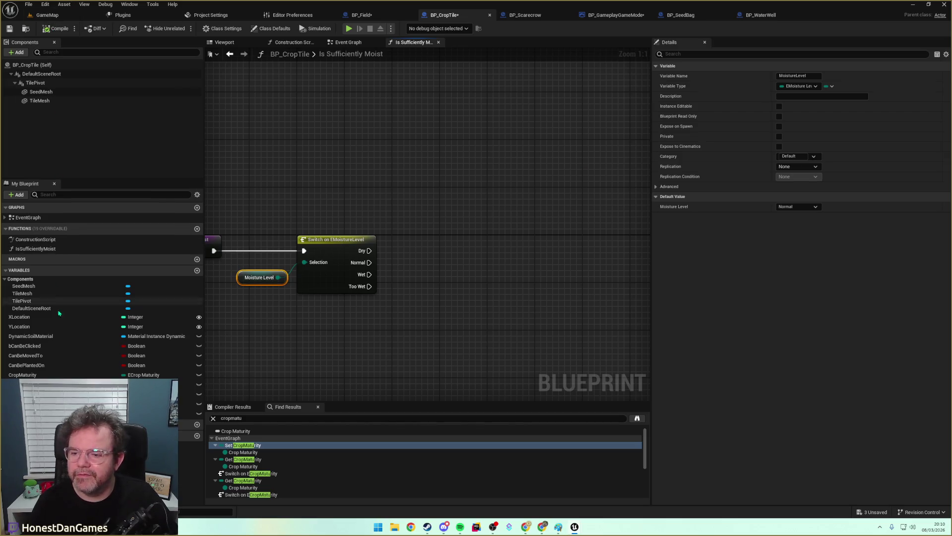
pyautogui.click(35, 248)
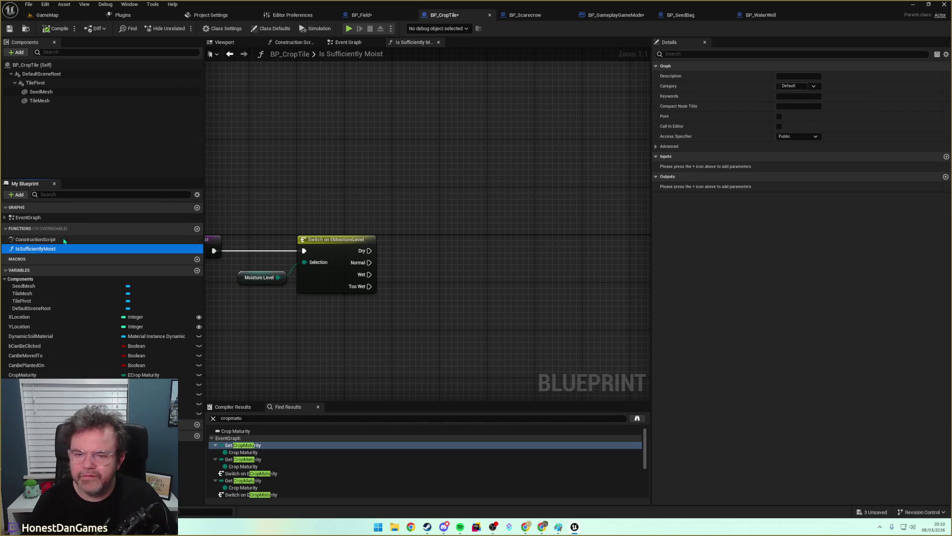
# Add a Boolean output named IsSufficientlyMoist to the function.
pyautogui.click(946, 176)
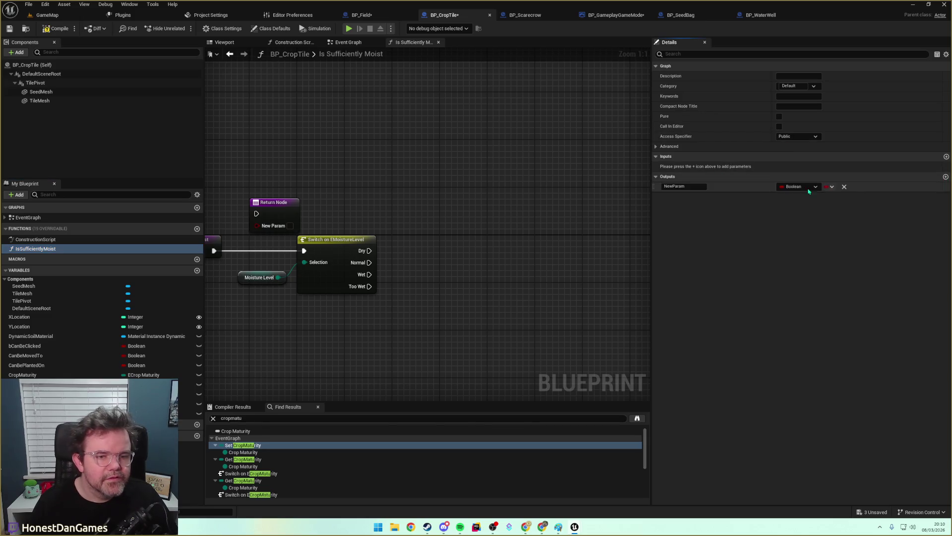
pyautogui.click(680, 187)
pyautogui.write('IsSufficientlyMoi')
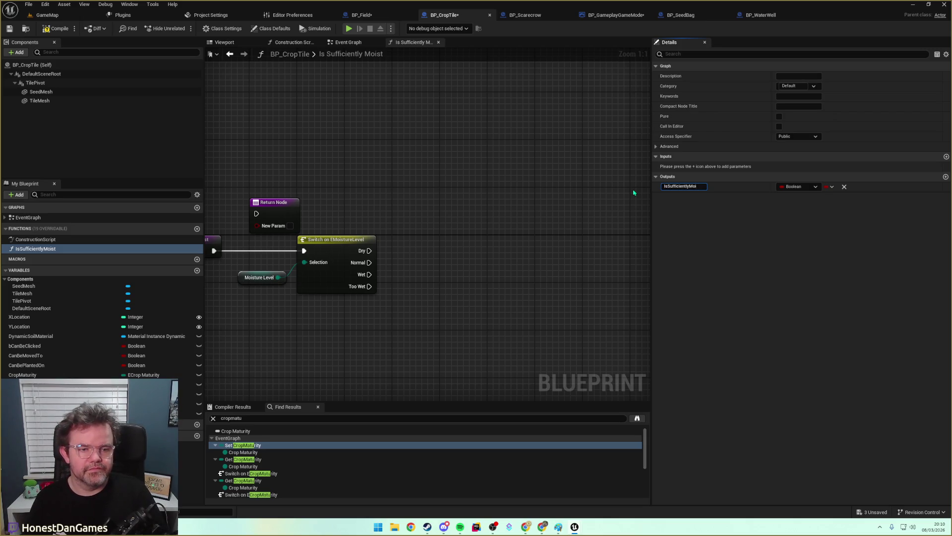
pyautogui.write('st')
pyautogui.press('Return')
# Wire the Normal moisture case to a Return Node that returns true.
pyautogui.moveTo(268, 205); pyautogui.dragTo(451, 241)
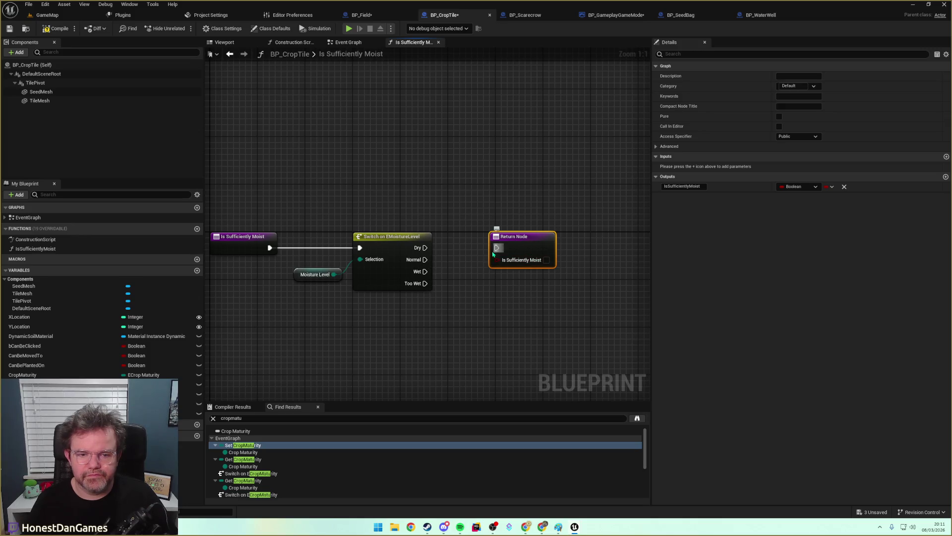
pyautogui.moveTo(423, 262); pyautogui.dragTo(498, 263)
pyautogui.moveTo(487, 266); pyautogui.dragTo(486, 267)
pyautogui.moveTo(425, 272)
pyautogui.mouseDown()
pyautogui.moveTo(483, 260)
pyautogui.moveTo(496, 248)
pyautogui.moveTo(518, 263)
pyautogui.mouseUp()
pyautogui.keyDown('alt'); pyautogui.click(425, 260); pyautogui.keyUp('alt')
pyautogui.click(460, 242)
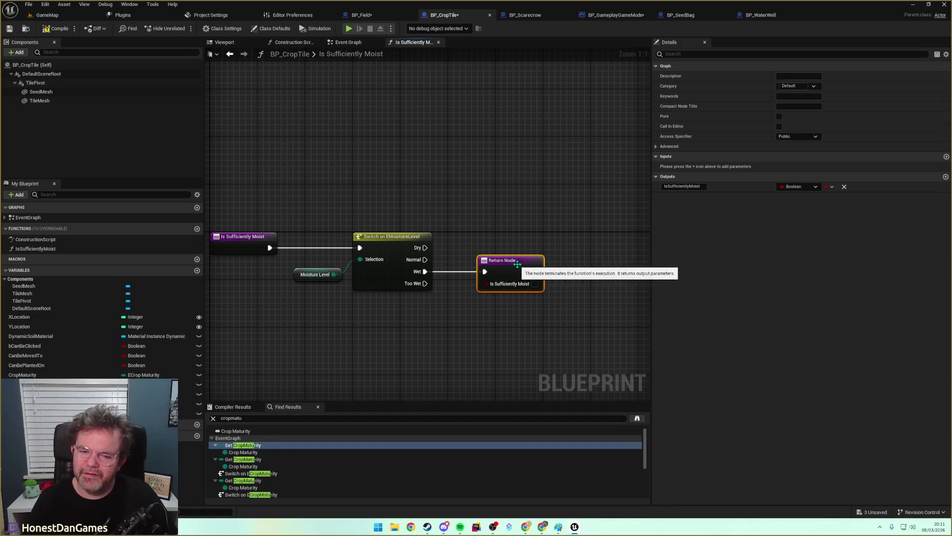
pyautogui.moveTo(510, 222); pyautogui.dragTo(460, 168)
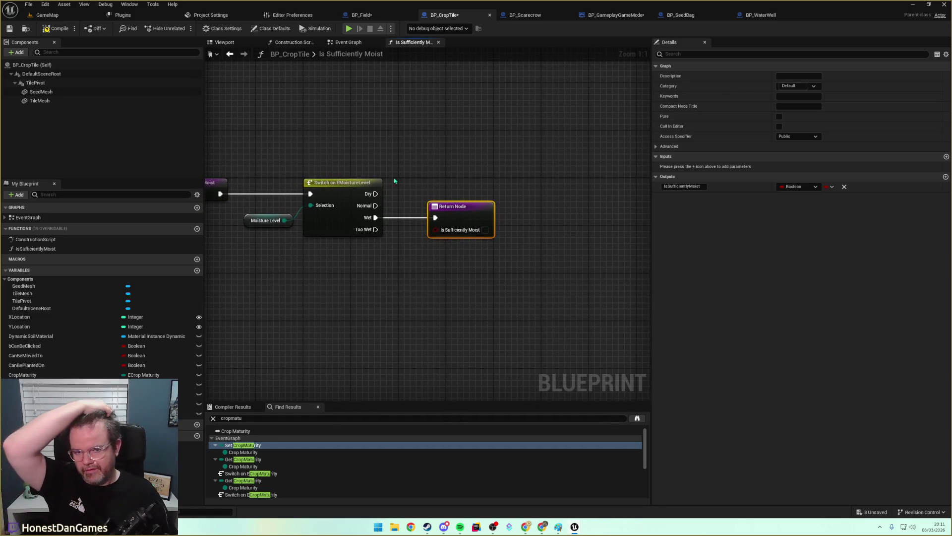
pyautogui.moveTo(376, 205); pyautogui.dragTo(436, 217)
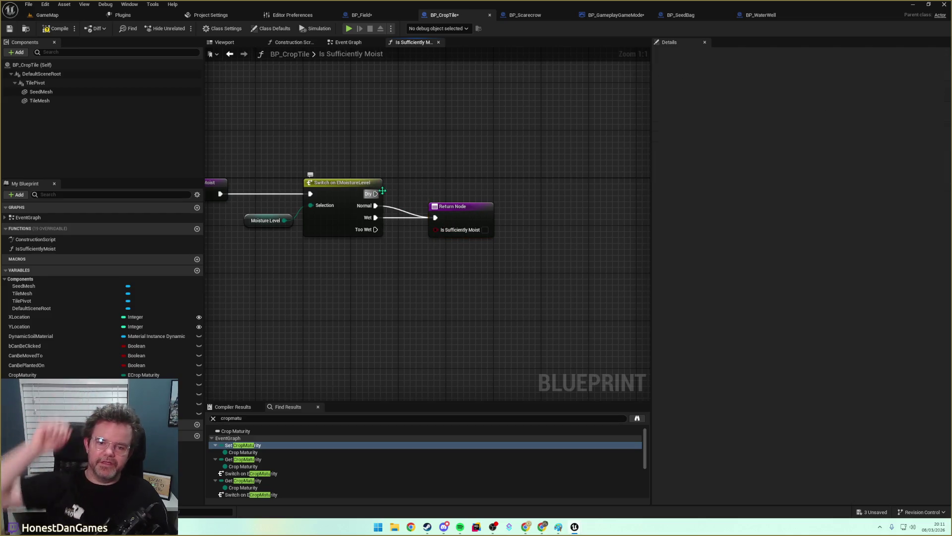
pyautogui.click(485, 230)
# Add a second Return Node returning false for the Dry and Too Wet cases.
pyautogui.click(452, 209)
pyautogui.hotkey('ctrl', 'c')
pyautogui.hotkey('ctrl', 'v')
pyautogui.moveTo(461, 181); pyautogui.dragTo(461, 167)
pyautogui.moveTo(375, 194); pyautogui.dragTo(436, 176)
pyautogui.moveTo(376, 229); pyautogui.dragTo(436, 182)
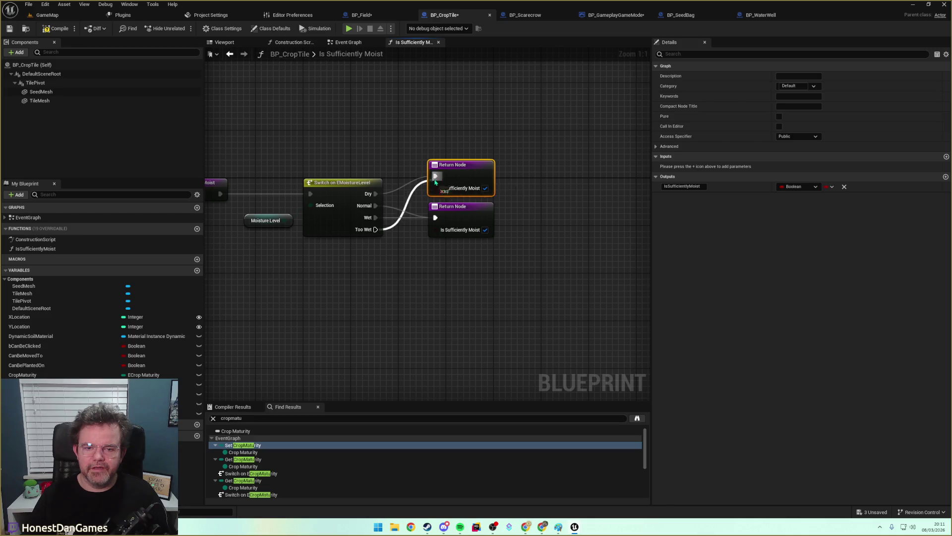
pyautogui.click(478, 141)
pyautogui.click(485, 188)
# Compile, adjust the Normal case's wiring, and save BP_CropTile.
pyautogui.moveTo(318, 116); pyautogui.dragTo(452, 127)
pyautogui.click(57, 29)
pyautogui.click(9, 28)
pyautogui.moveTo(265, 84)
pyautogui.mouseDown()
pyautogui.moveTo(327, 147)
pyautogui.moveTo(350, 82)
pyautogui.mouseUp()
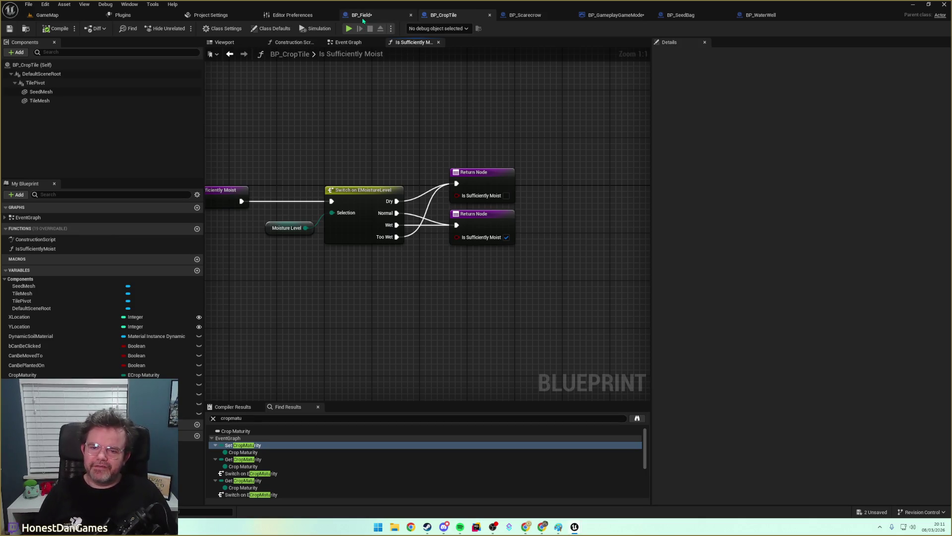
pyautogui.moveTo(396, 213); pyautogui.dragTo(456, 184)
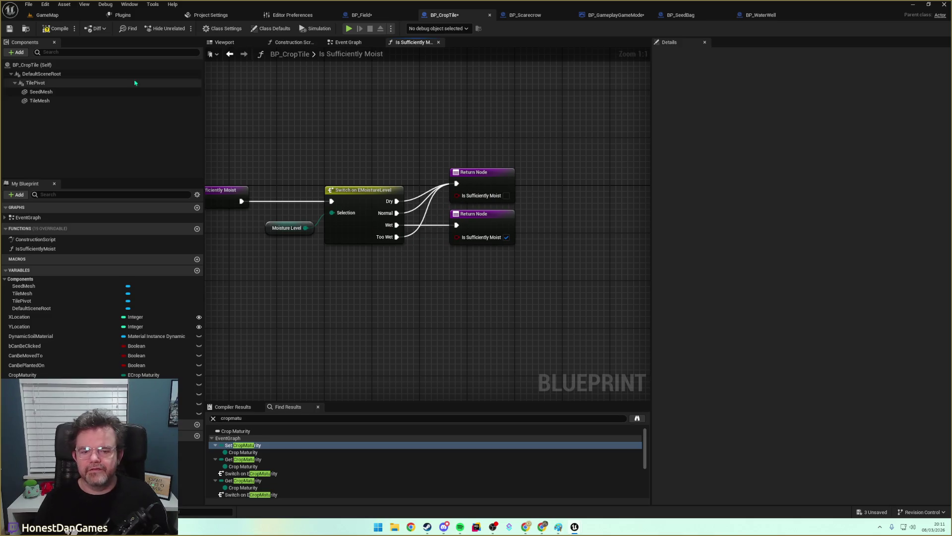
pyautogui.click(12, 31)
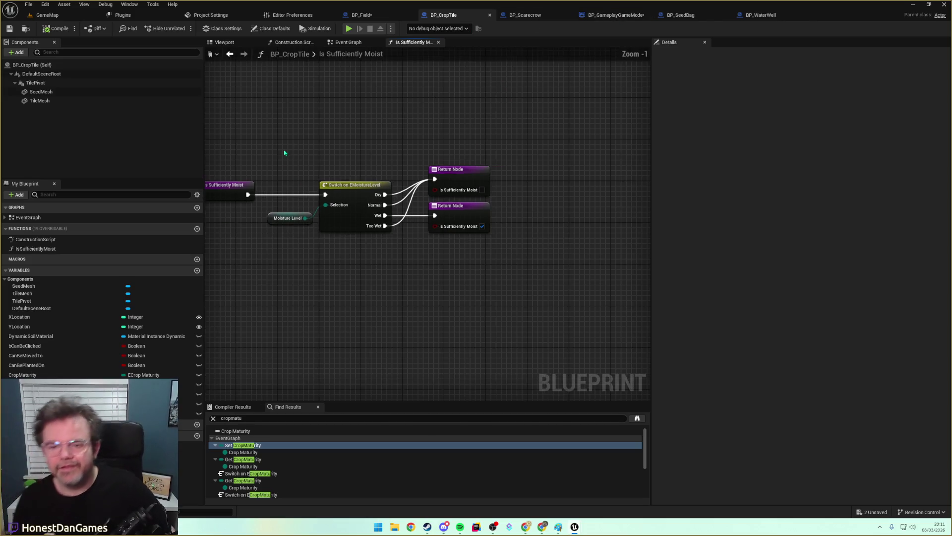
# Feed the round-end Branch condition from an Is Sufficiently Moist call.
pyautogui.click(346, 42)
pyautogui.moveTo(449, 233); pyautogui.dragTo(379, 209)
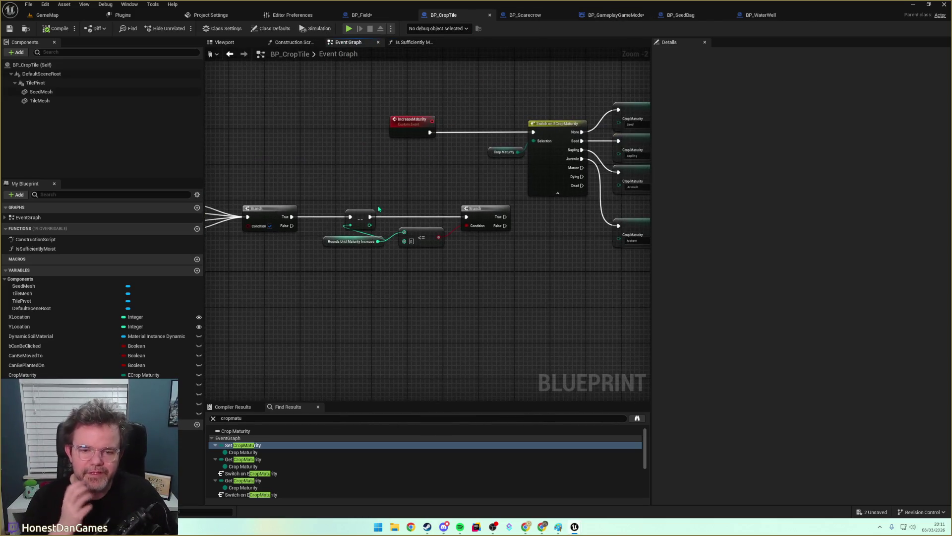
pyautogui.moveTo(390, 242); pyautogui.dragTo(492, 269)
pyautogui.moveTo(467, 204); pyautogui.dragTo(564, 182)
pyautogui.moveTo(407, 226); pyautogui.dragTo(429, 250)
pyautogui.write('suff')
pyautogui.press('Return')
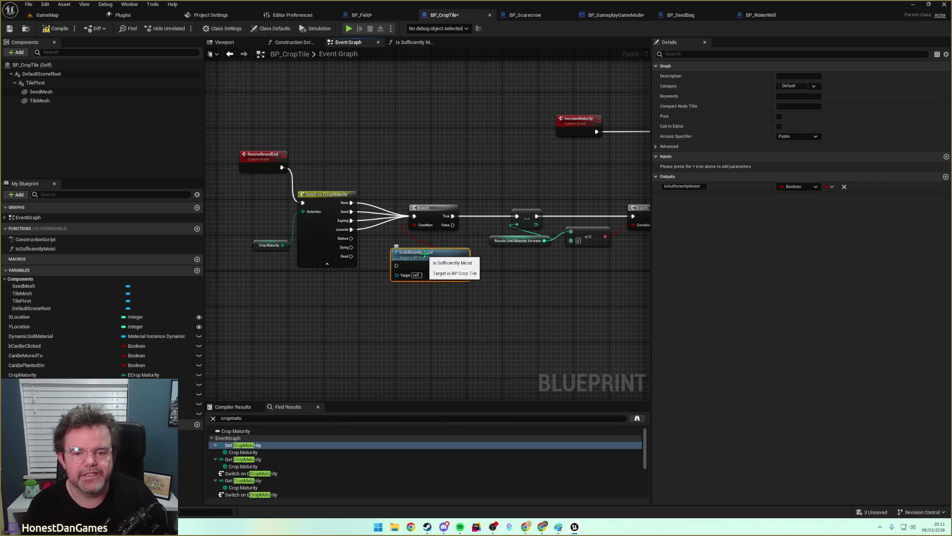
# Inspect the Is Sufficiently Moist function, then return to BP_CropTile's Event Graph.
pyautogui.doubleClick(425, 254)
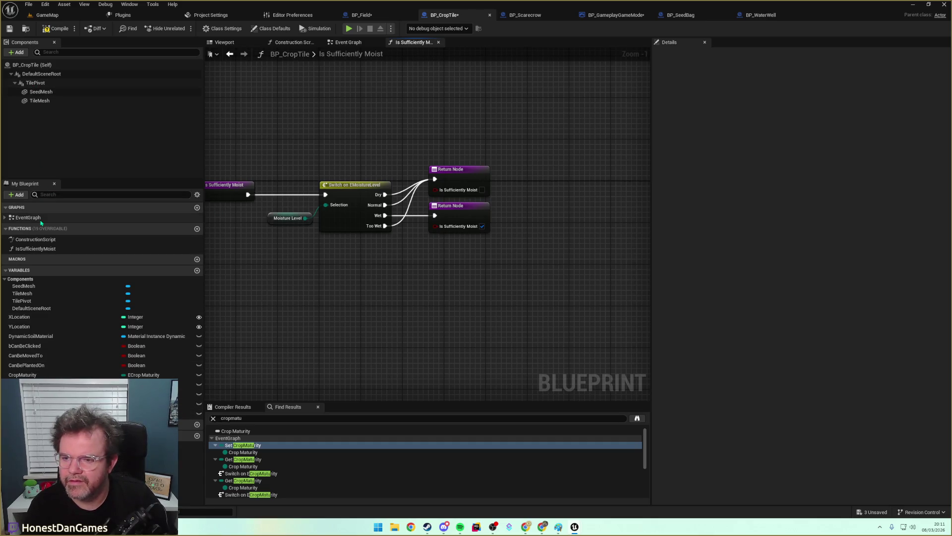
pyautogui.click(40, 249)
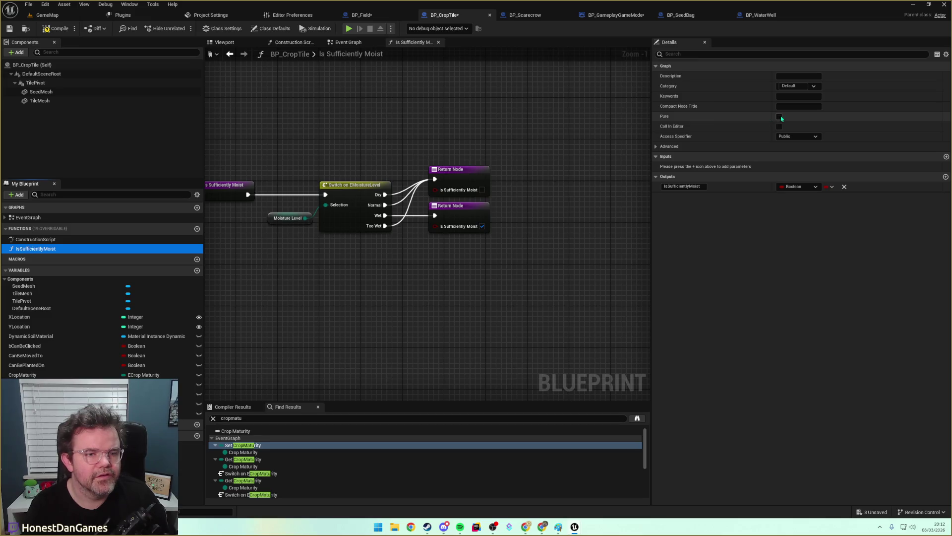
pyautogui.click(47, 15)
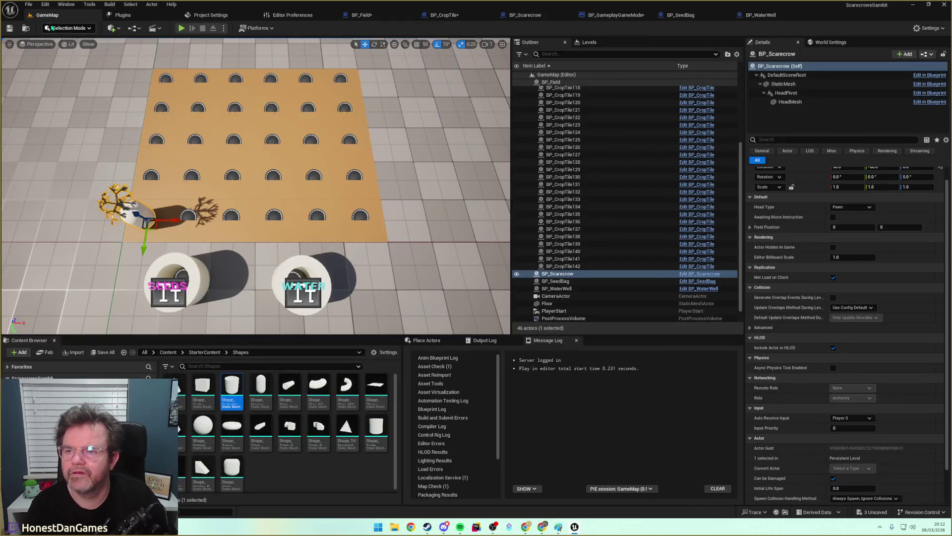
pyautogui.click(445, 15)
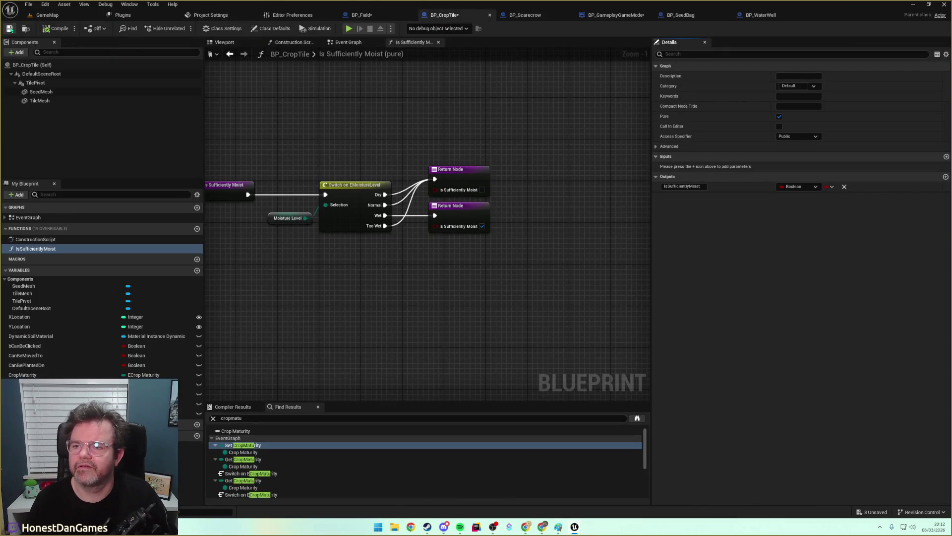
pyautogui.click(10, 29)
pyautogui.click(348, 42)
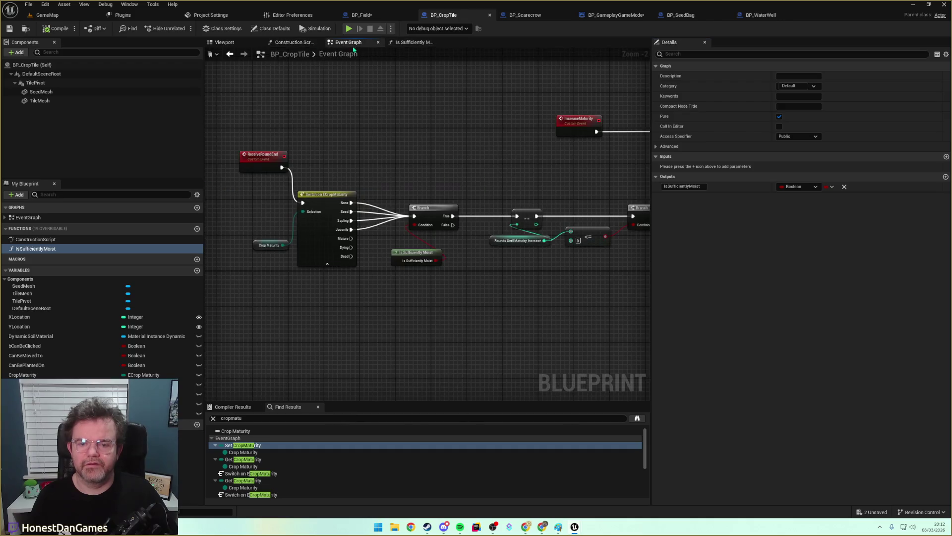
# Place Is Sufficiently Moist beside the Branch and save BP_CropTile.
pyautogui.moveTo(414, 262); pyautogui.dragTo(433, 250)
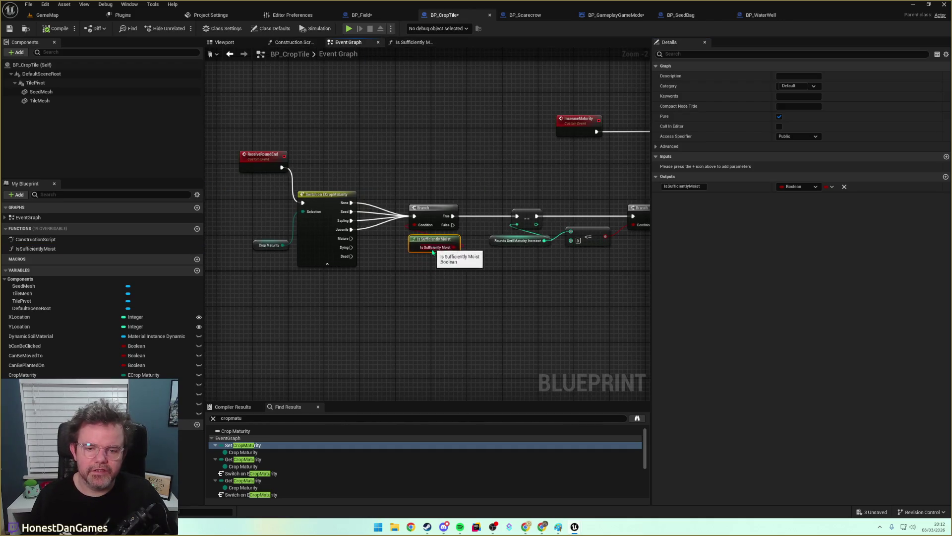
pyautogui.moveTo(517, 300)
pyautogui.mouseDown()
pyautogui.moveTo(425, 296)
pyautogui.moveTo(512, 284)
pyautogui.moveTo(554, 295)
pyautogui.mouseUp()
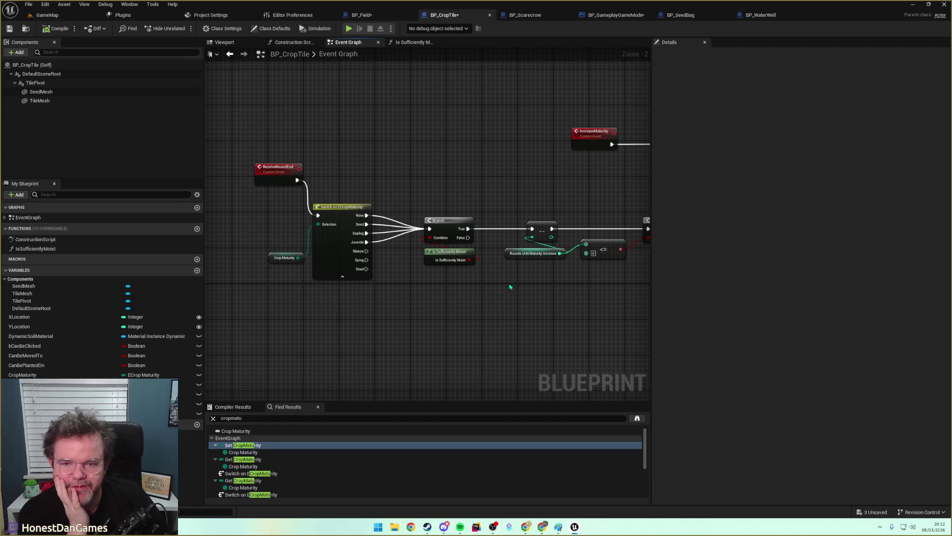
pyautogui.moveTo(446, 310)
pyautogui.mouseDown()
pyautogui.moveTo(389, 302)
pyautogui.moveTo(182, 337)
pyautogui.moveTo(0, 330)
pyautogui.moveTo(0, 319)
pyautogui.moveTo(140, 307)
pyautogui.moveTo(388, 308)
pyautogui.mouseUp()
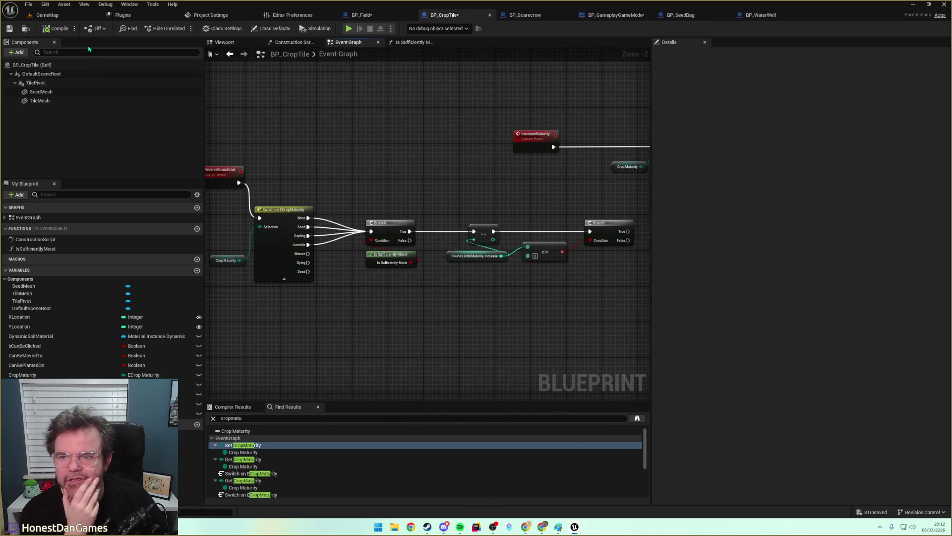
pyautogui.click(9, 29)
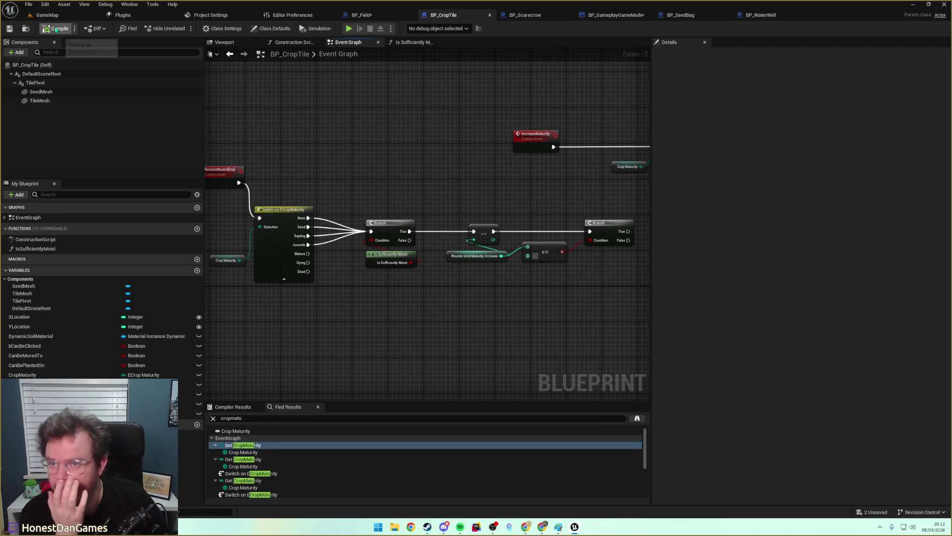
pyautogui.moveTo(511, 308)
pyautogui.mouseDown()
pyautogui.moveTo(616, 278)
pyautogui.moveTo(624, 302)
pyautogui.moveTo(516, 281)
pyautogui.mouseUp()
pyautogui.moveTo(328, 210)
pyautogui.mouseDown()
pyautogui.moveTo(249, 268)
pyautogui.moveTo(433, 206)
pyautogui.moveTo(377, 278)
pyautogui.moveTo(324, 311)
pyautogui.moveTo(396, 347)
pyautogui.mouseUp()
pyautogui.scroll(-5, 474, 219)
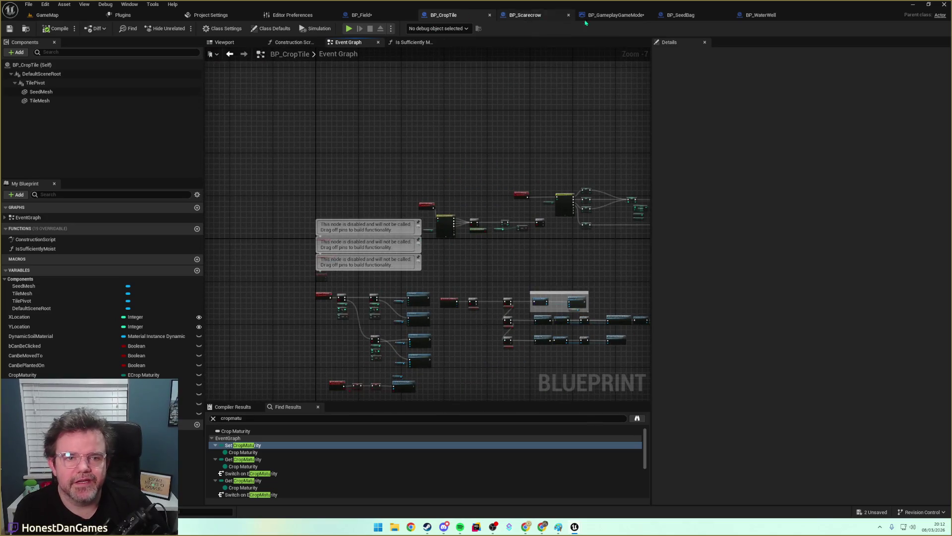
# Add a Get Actor Of Class node beside BP_GameplayGameMode's round-state switch.
pyautogui.click(607, 15)
pyautogui.scroll(5, 312, 269)
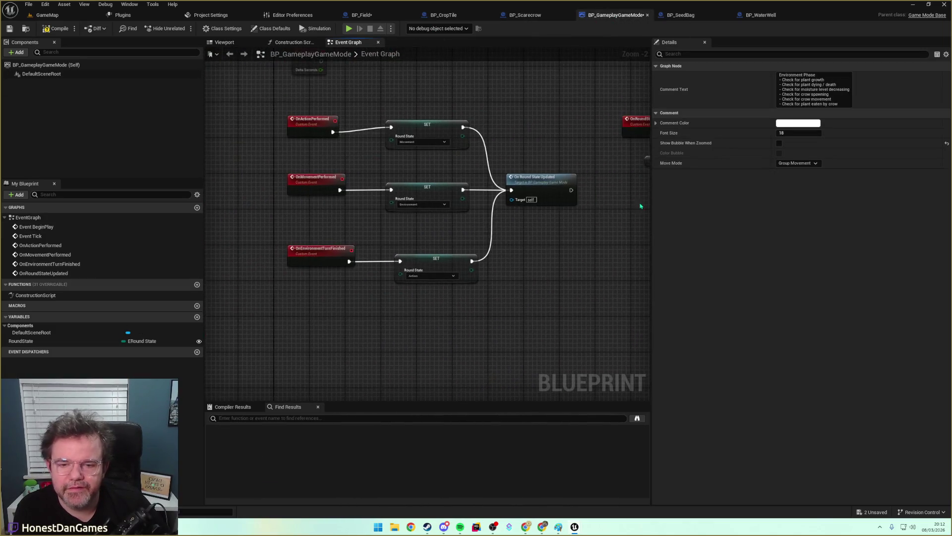
pyautogui.moveTo(641, 206)
pyautogui.mouseDown()
pyautogui.moveTo(581, 230)
pyautogui.moveTo(518, 184)
pyautogui.moveTo(416, 225)
pyautogui.moveTo(474, 224)
pyautogui.moveTo(457, 222)
pyautogui.mouseUp()
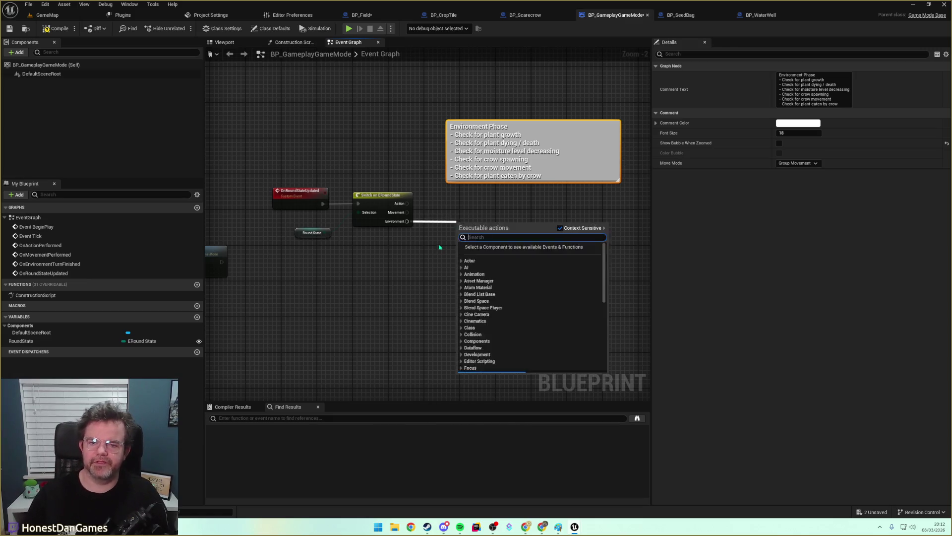
pyautogui.click(439, 247)
pyautogui.rightClick(465, 234)
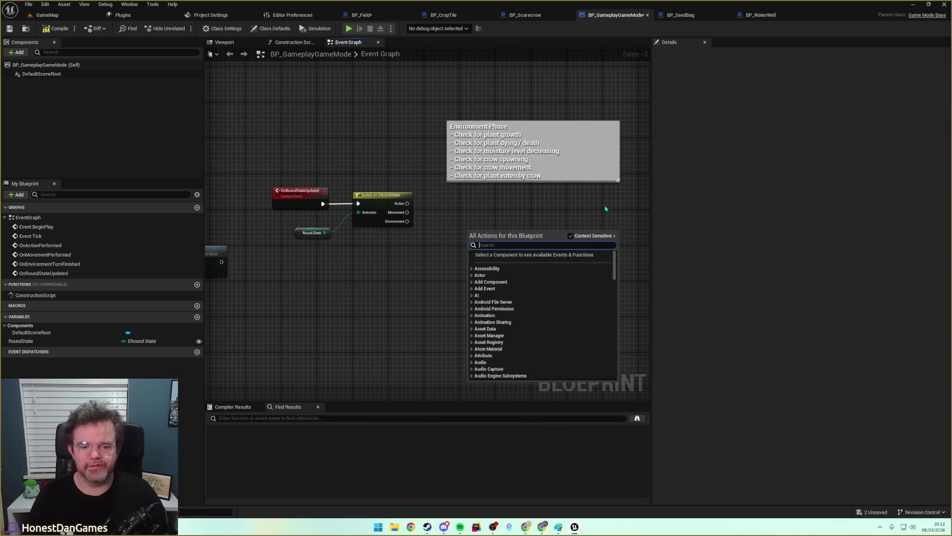
pyautogui.write('GetActor')
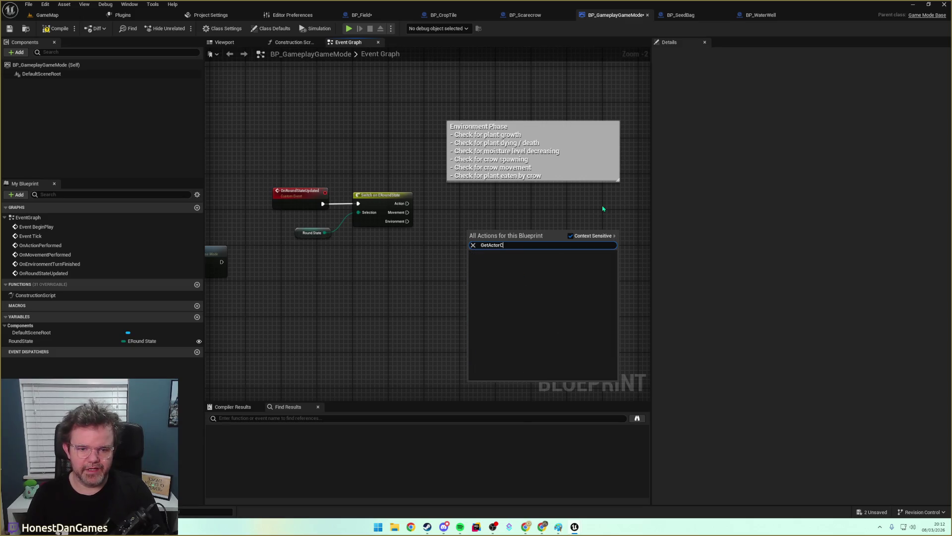
pyautogui.write('OfClass')
pyautogui.press('Return')
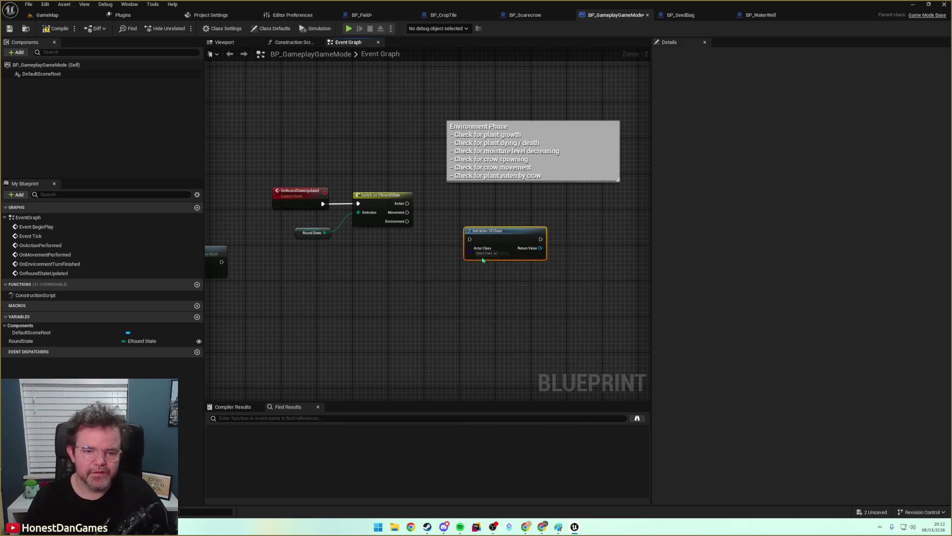
# Set its Actor Class to BP_Field and wire the Environment output into it.
pyautogui.click(484, 254)
pyautogui.write('Field')
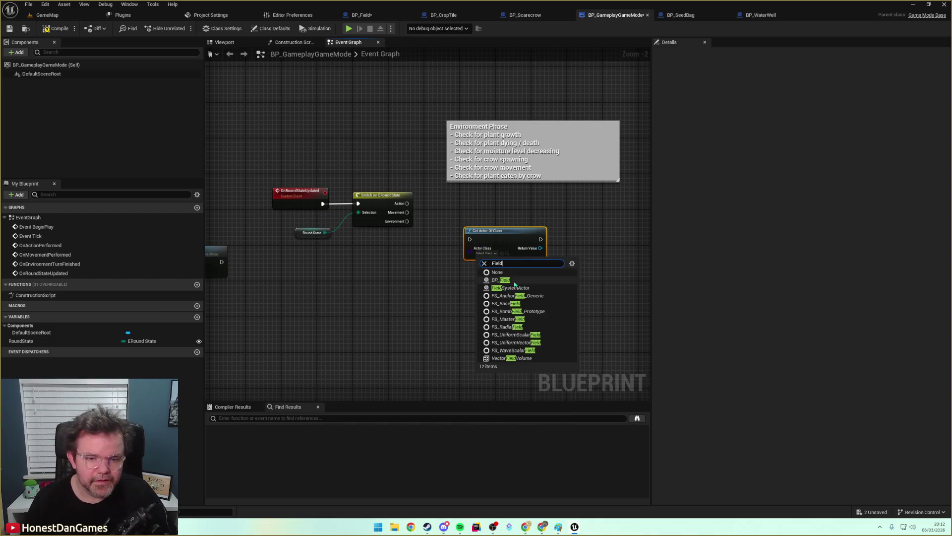
pyautogui.click(505, 280)
pyautogui.moveTo(489, 231); pyautogui.dragTo(430, 258)
pyautogui.moveTo(407, 221); pyautogui.dragTo(412, 266)
pyautogui.moveTo(476, 267); pyautogui.dragTo(544, 249)
# Search the graph actions for 'Proc' and 'Environ', then cancel the node search.
pyautogui.write('Proc')
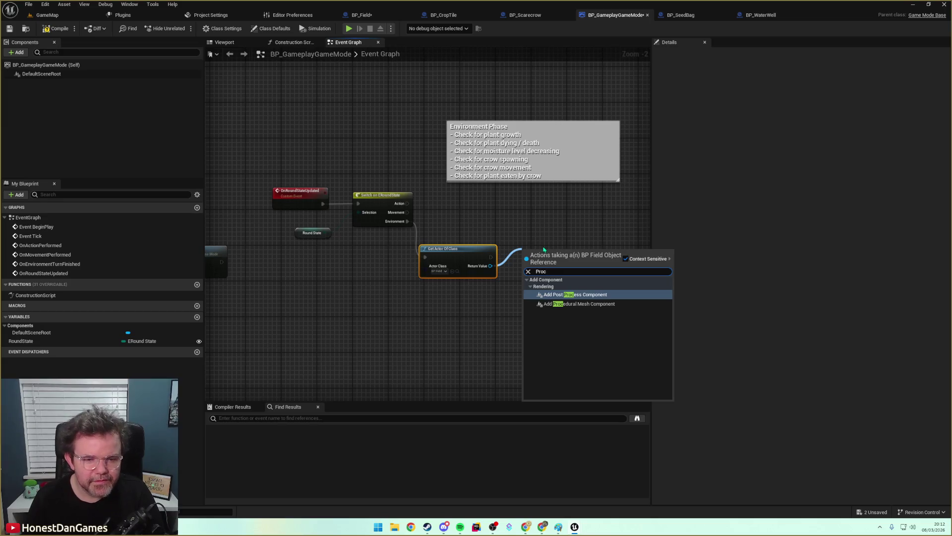
pyautogui.press('BackSpace')
pyautogui.press('BackSpace')
pyautogui.press('BackSpace')
pyautogui.write('Environ')
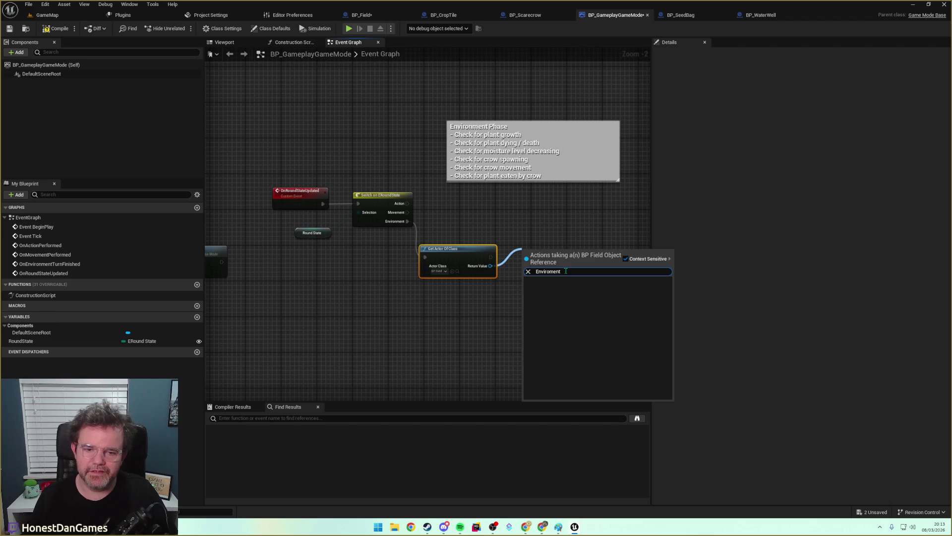
pyautogui.click(500, 217)
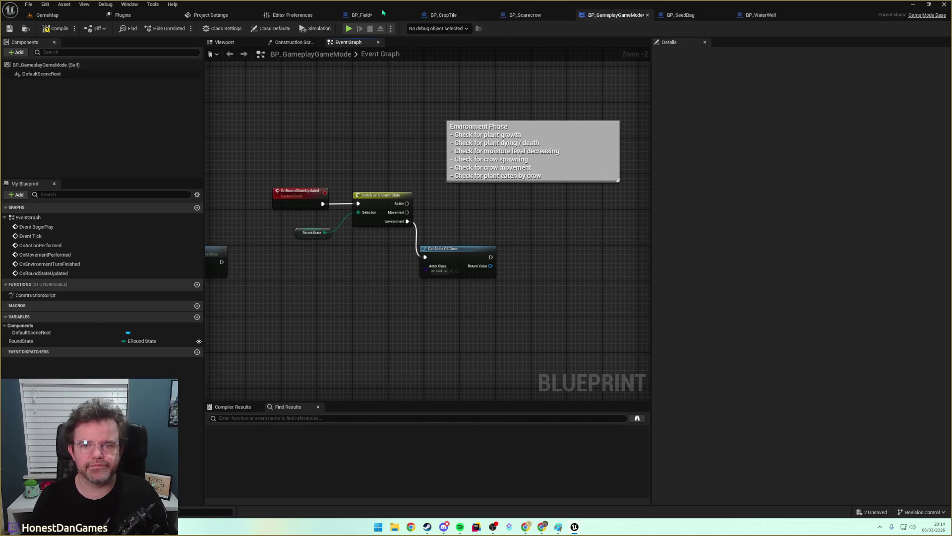
# Compile BP_Field and check its UpdateCropsOnRoundEnd event and graph nodes.
pyautogui.click(379, 15)
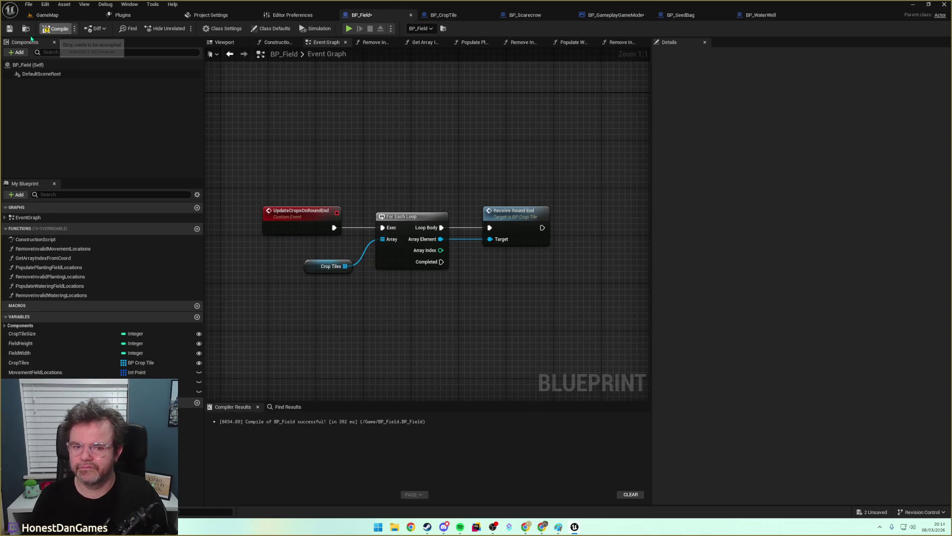
pyautogui.click(55, 28)
pyautogui.click(308, 218)
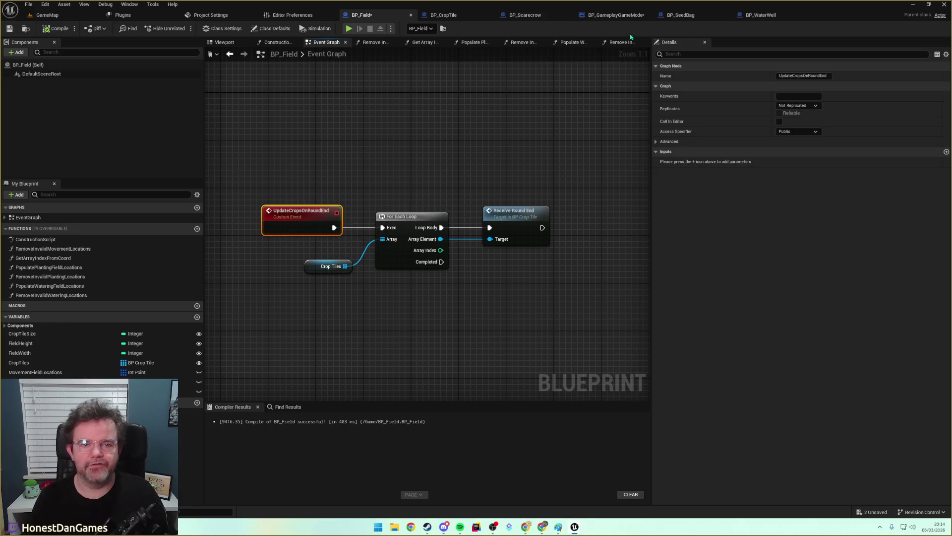
pyautogui.click(615, 15)
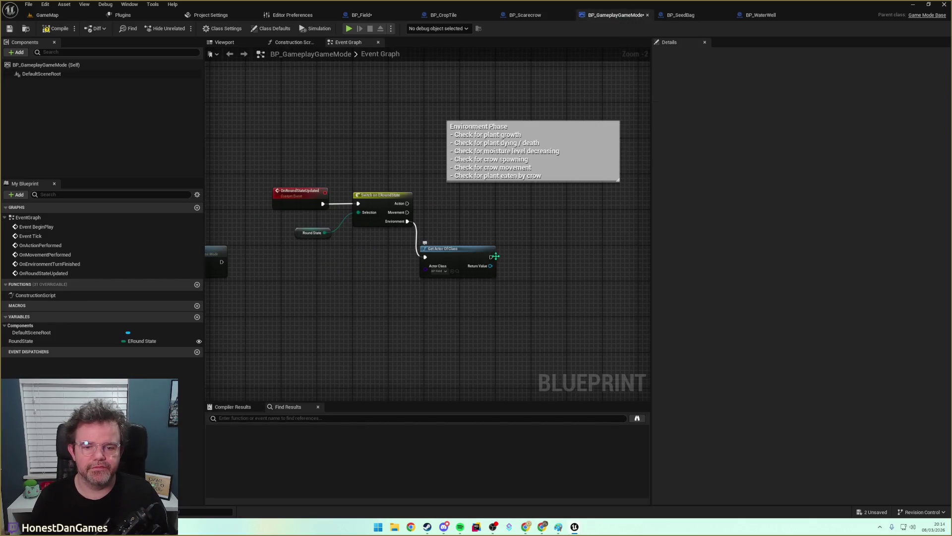
pyautogui.click(372, 15)
pyautogui.scroll(-2, 444, 272)
pyautogui.scroll(1, 484, 187)
pyautogui.moveTo(470, 243); pyautogui.dragTo(329, 268)
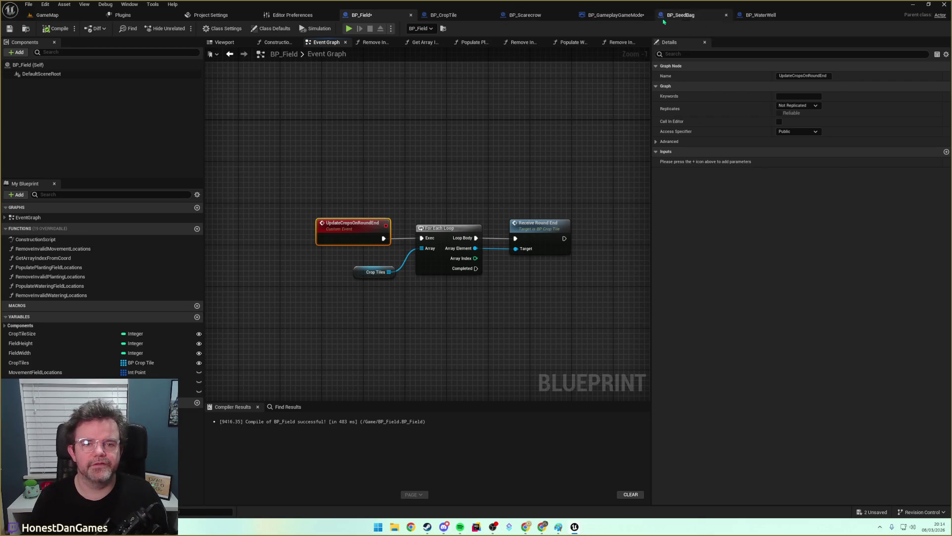
# Call Update Crops on Round End on the found BP_Field actor in the Environment case.
pyautogui.click(615, 15)
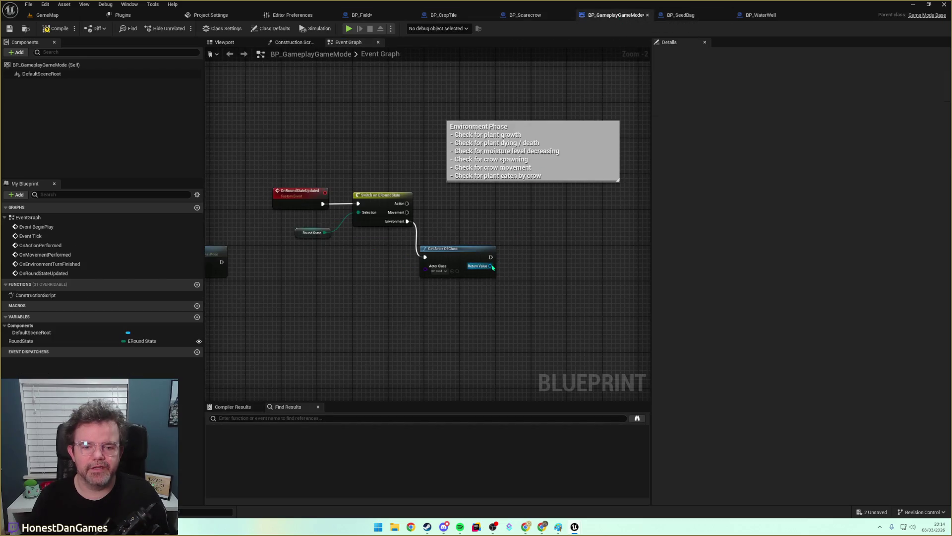
pyautogui.moveTo(491, 266); pyautogui.dragTo(520, 236)
pyautogui.write('update crops')
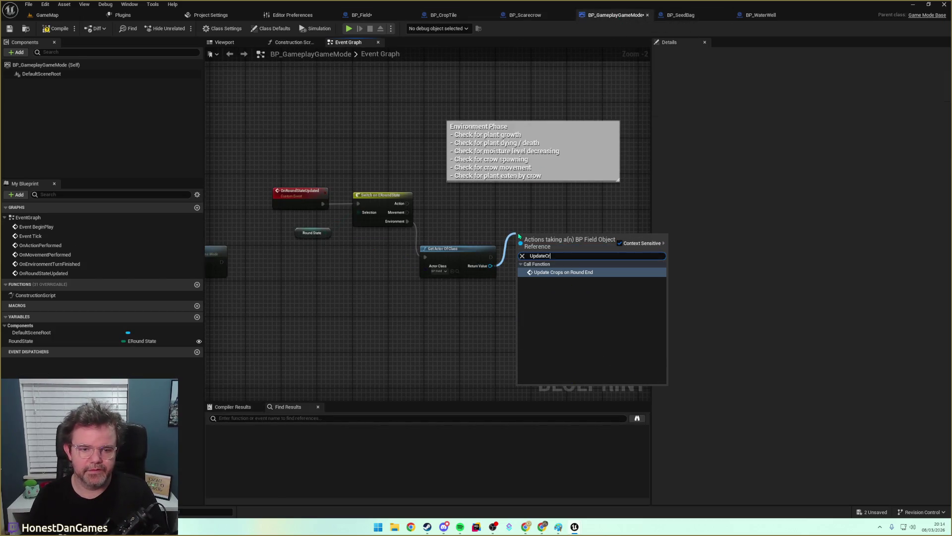
pyautogui.press('Return')
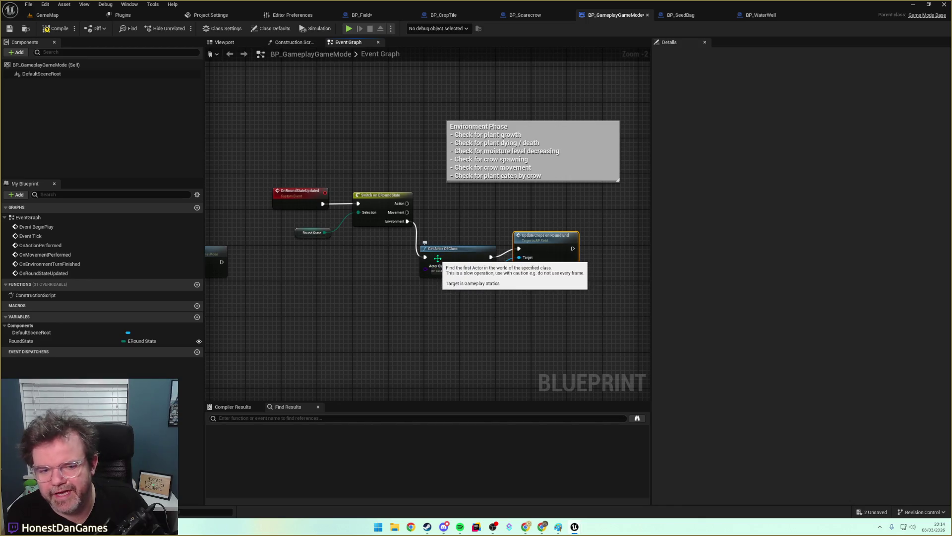
pyautogui.click(453, 286)
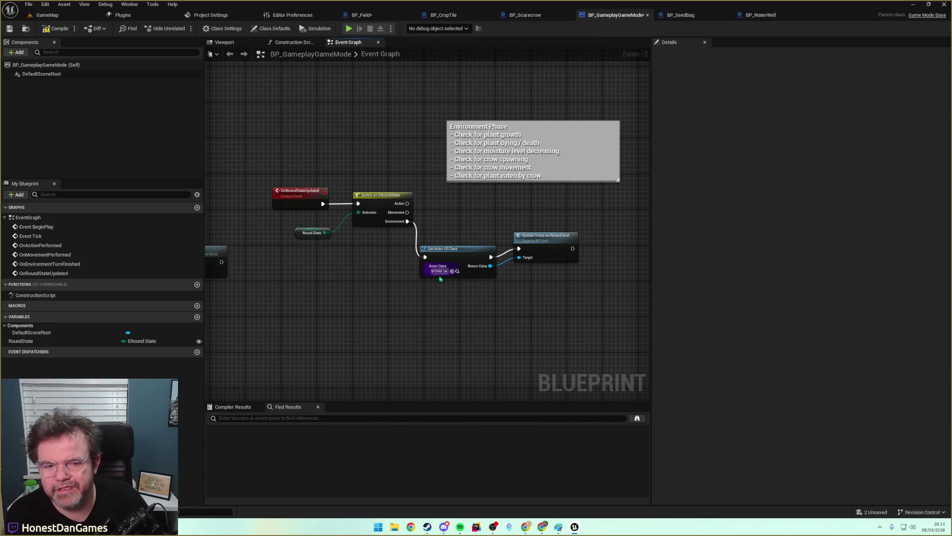
pyautogui.moveTo(439, 272)
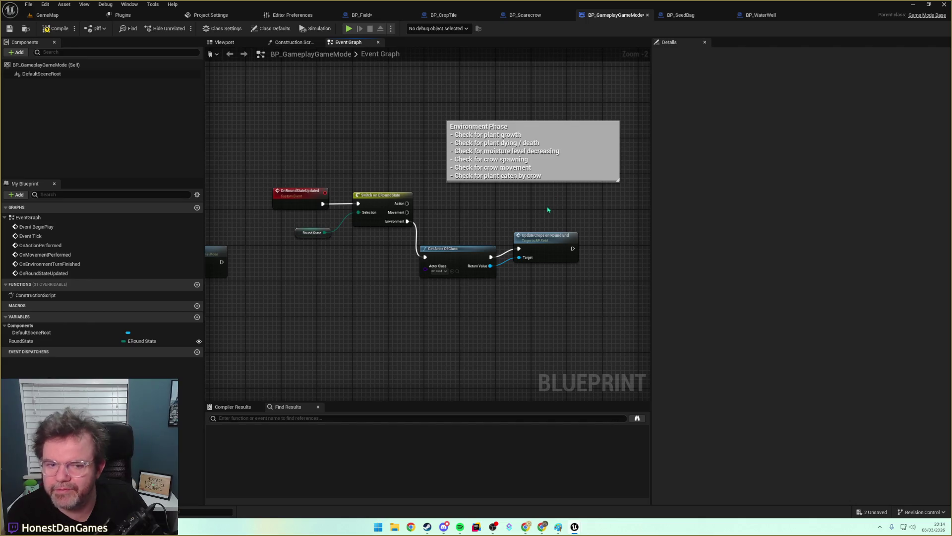
pyautogui.moveTo(527, 242); pyautogui.dragTo(443, 298)
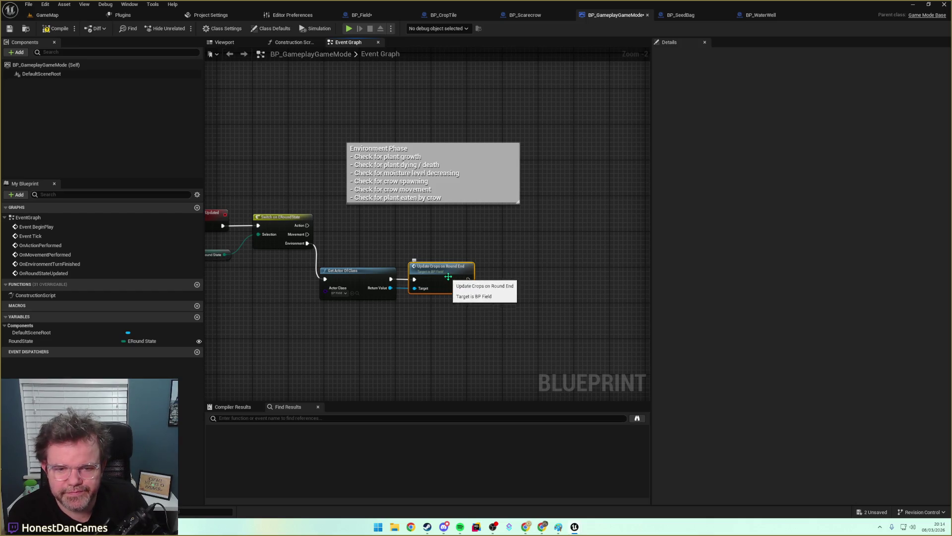
pyautogui.moveTo(377, 251); pyautogui.dragTo(452, 252)
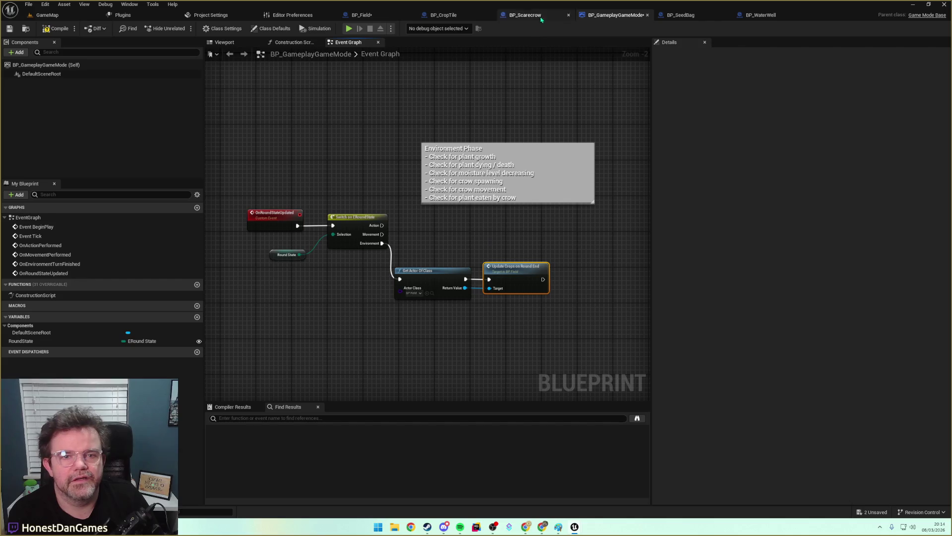
pyautogui.click(359, 18)
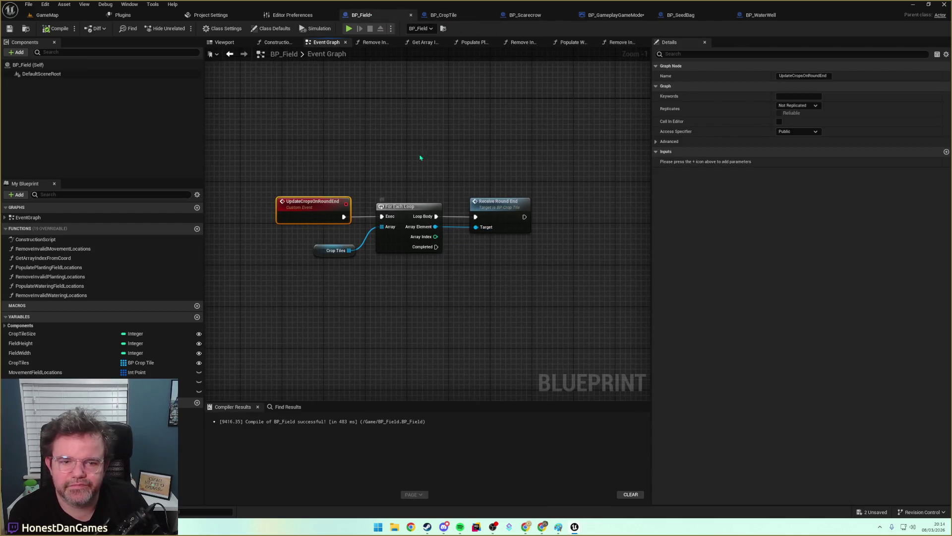
pyautogui.moveTo(463, 147); pyautogui.dragTo(502, 151)
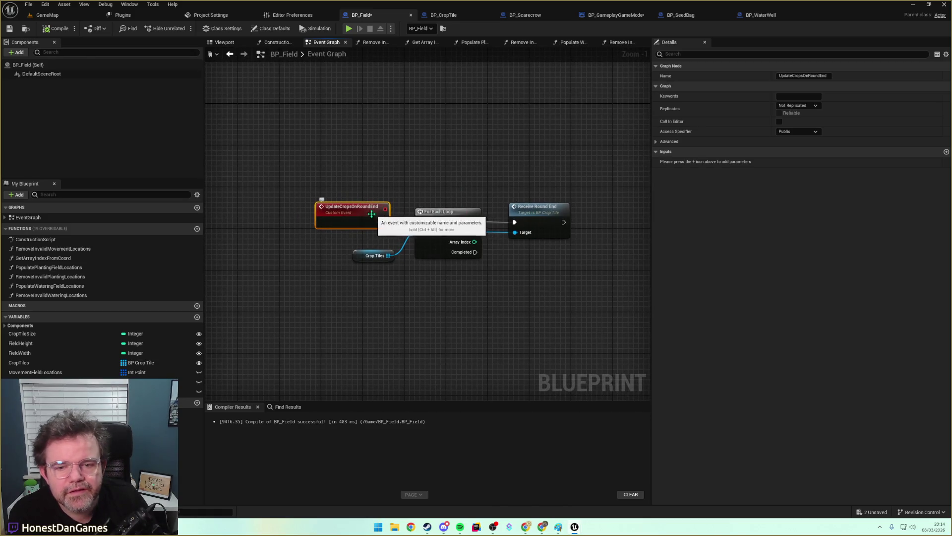
pyautogui.click(606, 16)
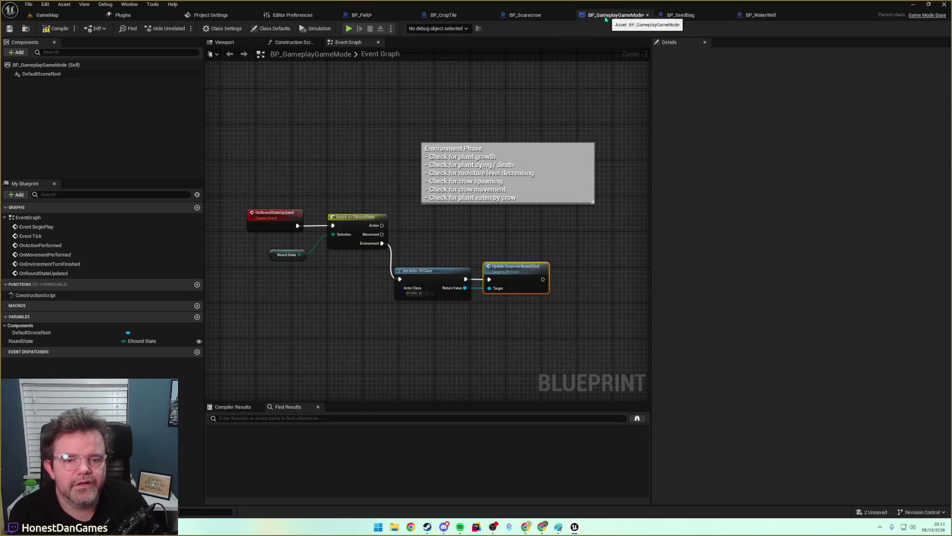
# Insert a Sequence node after the Environment output, ahead of Update Crops on Round End.
pyautogui.hotkey('ctrl', 'z')
pyautogui.moveTo(352, 222); pyautogui.dragTo(355, 264)
pyautogui.write('Sequen')
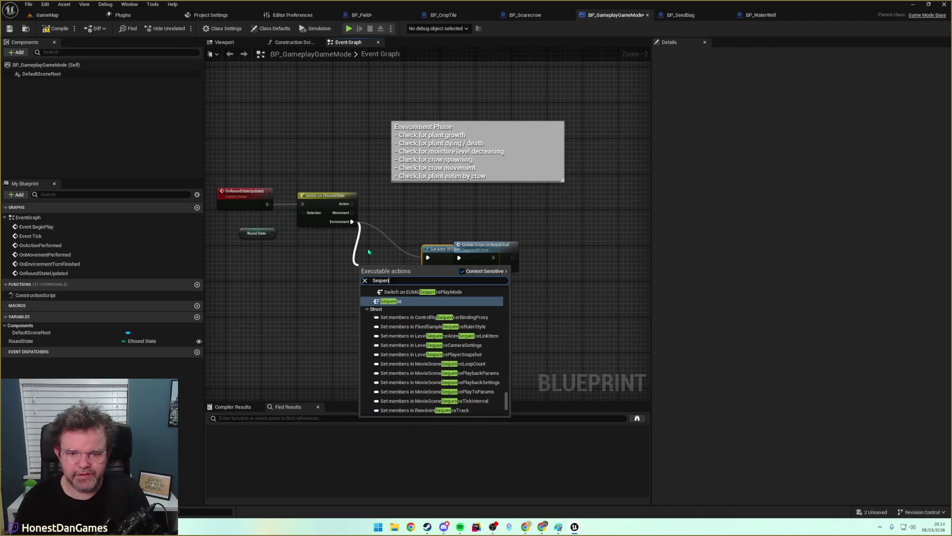
pyautogui.press('Return')
pyautogui.moveTo(483, 244); pyautogui.dragTo(558, 245)
pyautogui.moveTo(377, 267)
pyautogui.mouseDown()
pyautogui.moveTo(386, 258)
pyautogui.moveTo(437, 318)
pyautogui.moveTo(487, 342)
pyautogui.moveTo(574, 315)
pyautogui.moveTo(563, 321)
pyautogui.moveTo(570, 296)
pyautogui.moveTo(494, 320)
pyautogui.moveTo(374, 269)
pyautogui.mouseUp()
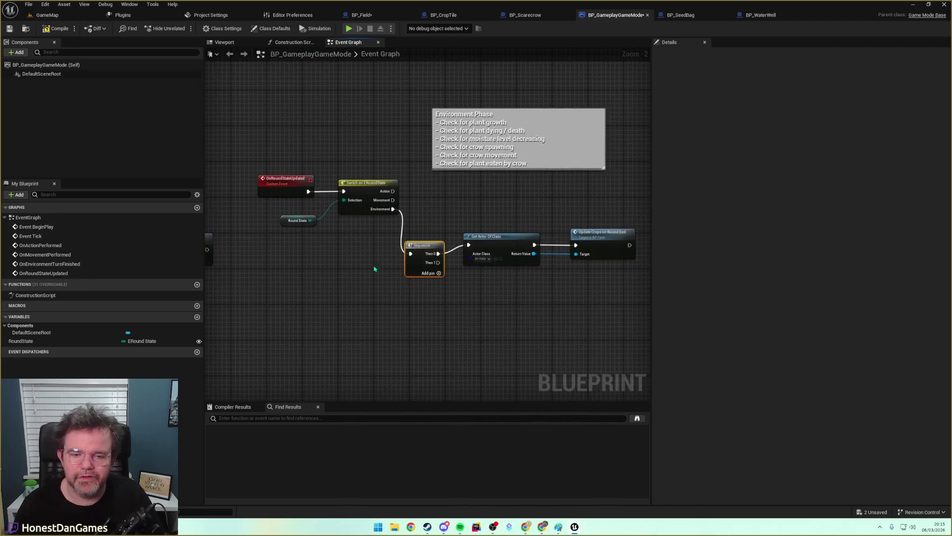
# Connect Then 1 to On Environment Turn Finished and save the GameMode blueprint.
pyautogui.moveTo(438, 263); pyautogui.dragTo(484, 311)
pyautogui.write('Onev')
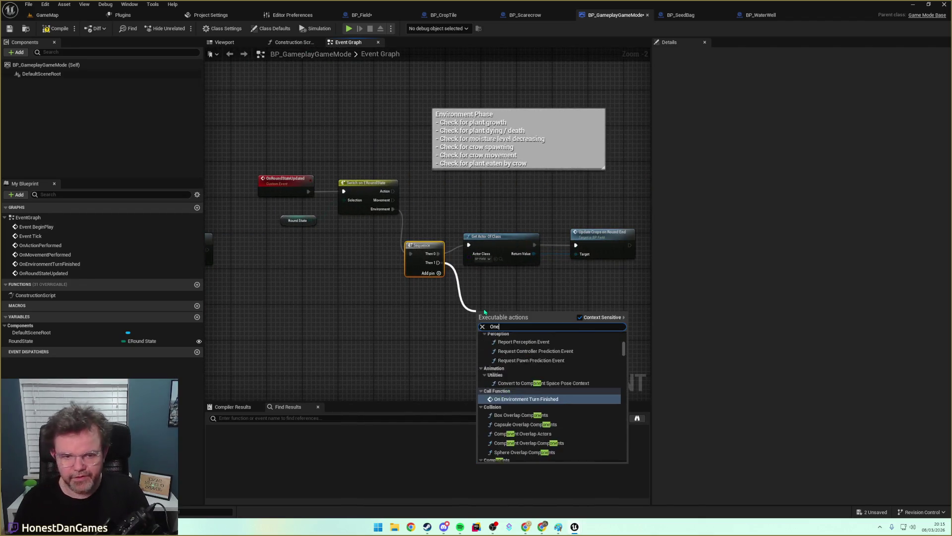
pyautogui.press('BackSpace')
pyautogui.write('nviro')
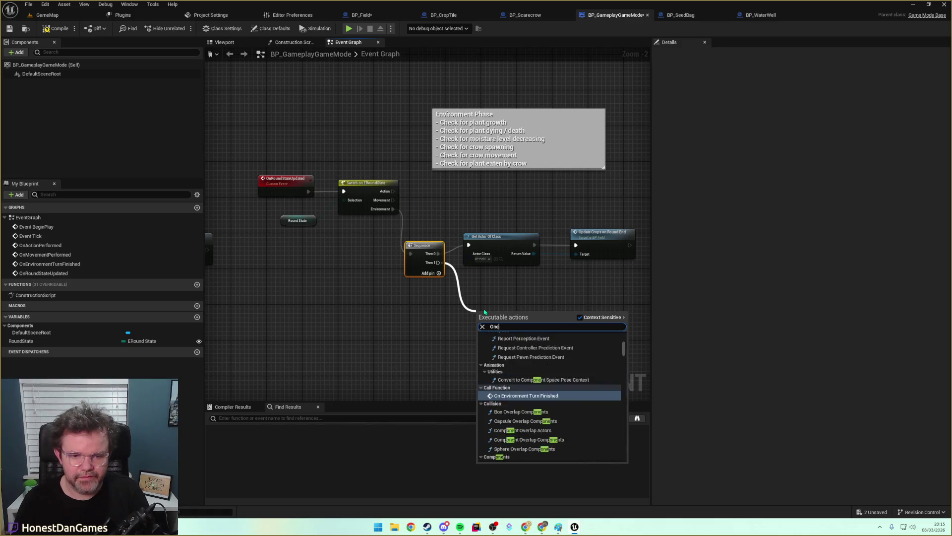
pyautogui.press('Return')
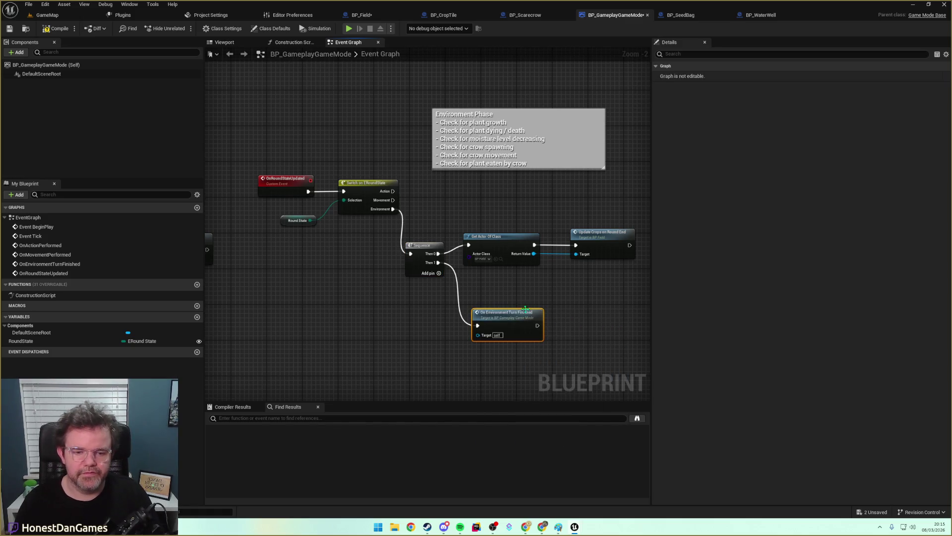
pyautogui.moveTo(502, 298); pyautogui.dragTo(498, 298)
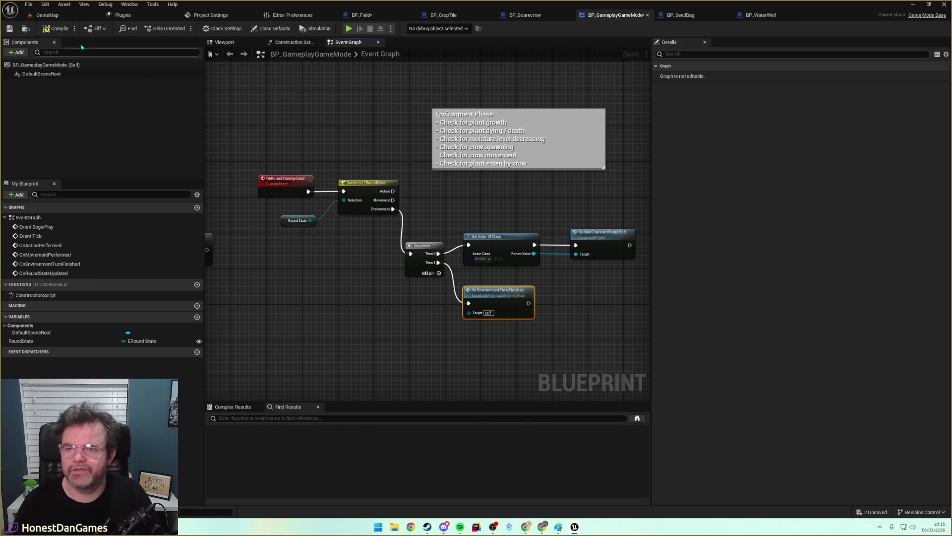
pyautogui.click(10, 29)
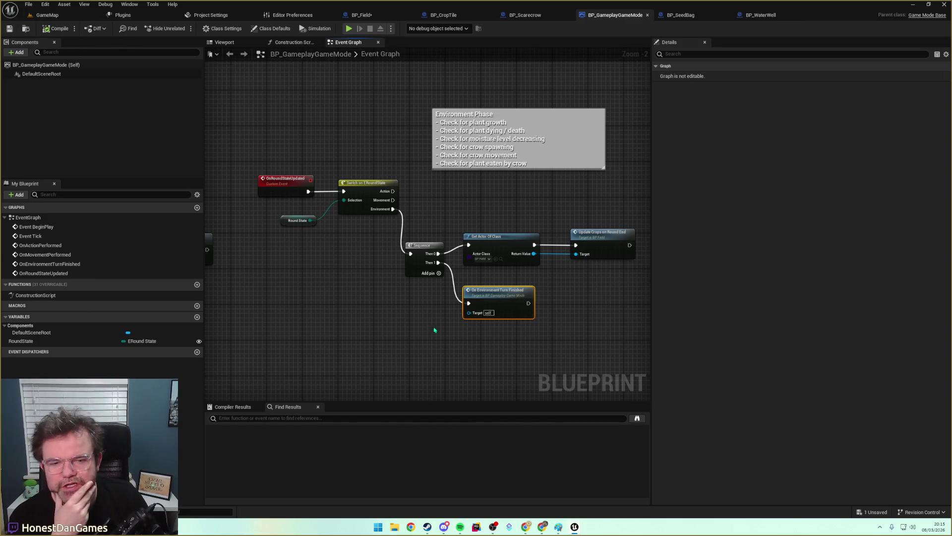
pyautogui.moveTo(371, 269)
pyautogui.mouseDown()
pyautogui.moveTo(406, 265)
pyautogui.moveTo(365, 278)
pyautogui.mouseUp()
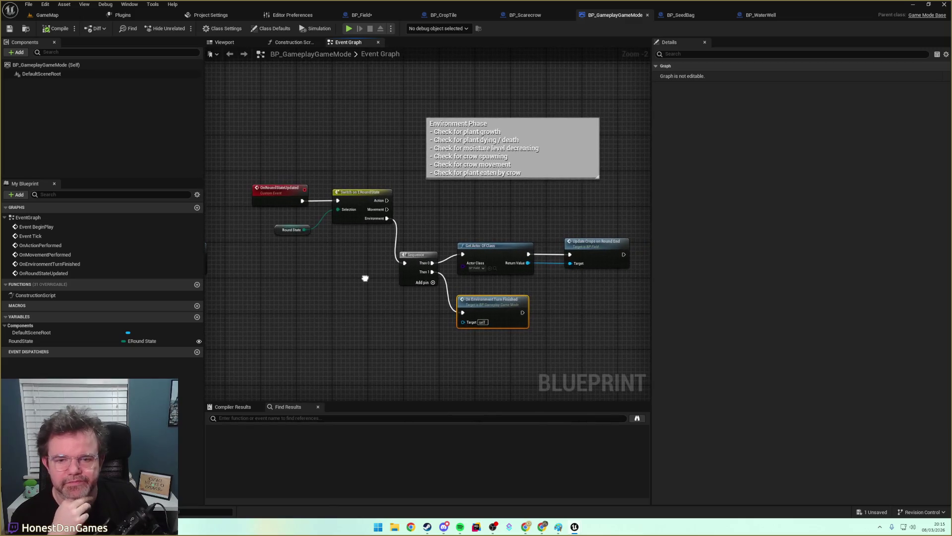
pyautogui.click(47, 15)
# Play GameMap in the editor, move the scarecrow up and water the seeded tile.
pyautogui.click(9, 28)
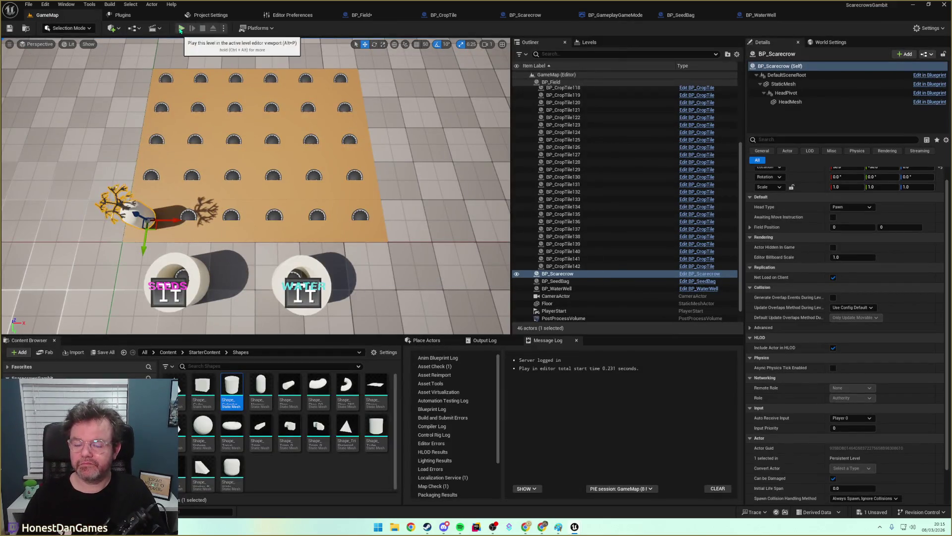
pyautogui.click(181, 28)
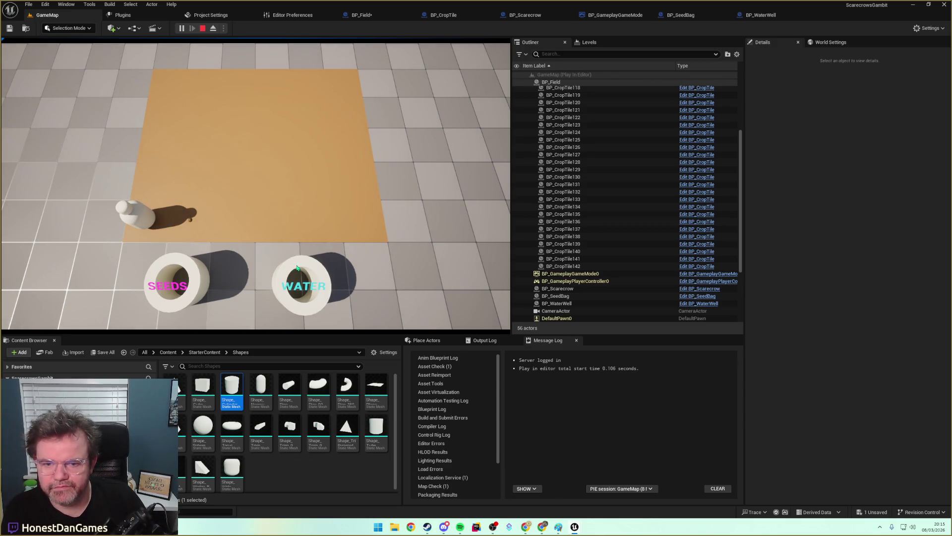
pyautogui.press('w')
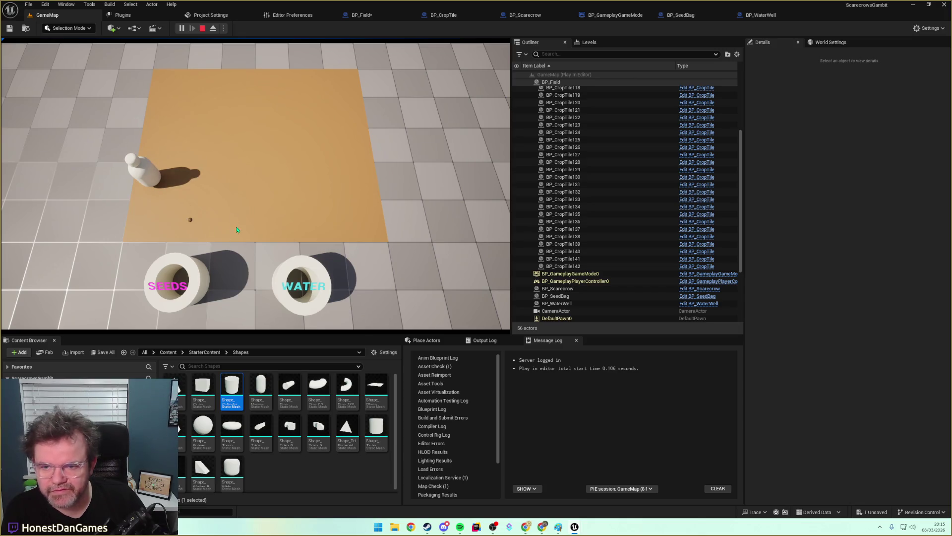
pyautogui.click(227, 267)
pyautogui.click(189, 221)
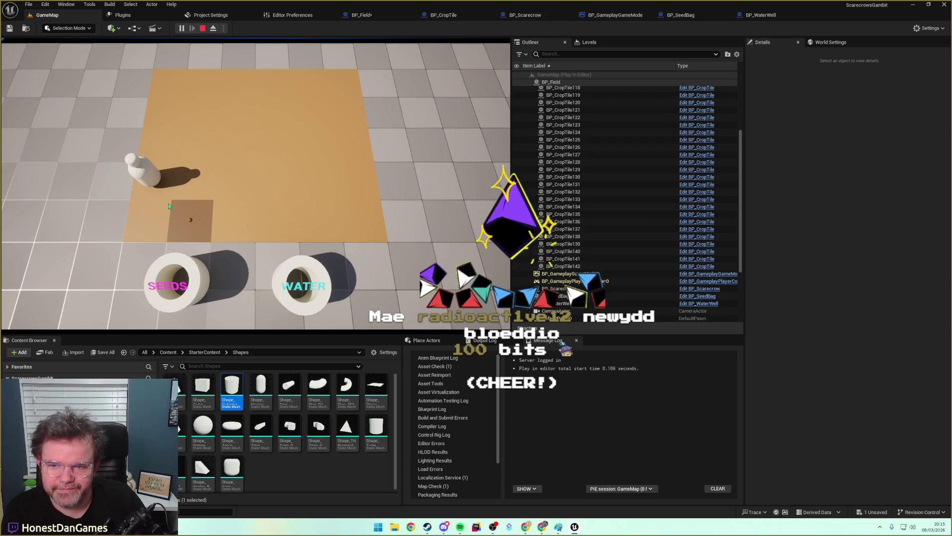
# Move the scarecrow twice and plant seeds from the SEEDS bag on two field tiles.
pyautogui.click(148, 180)
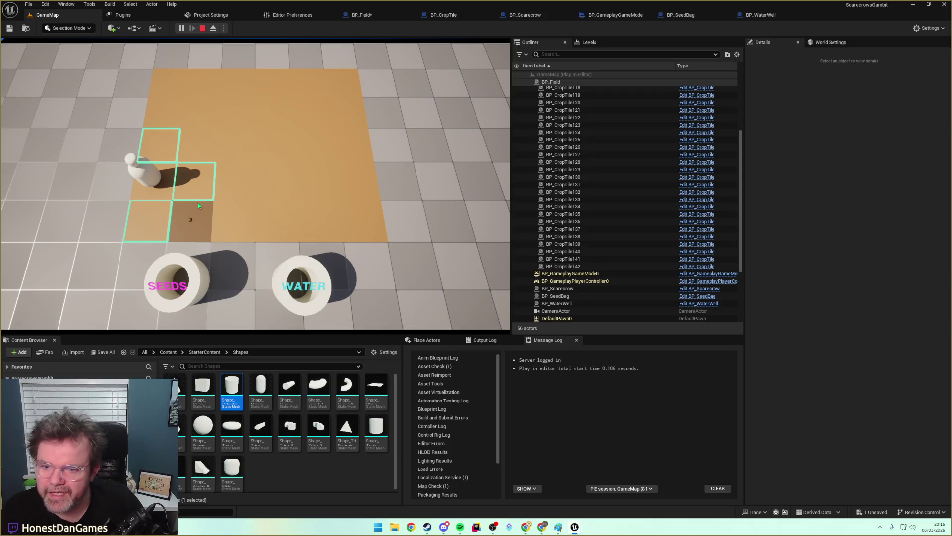
pyautogui.click(197, 186)
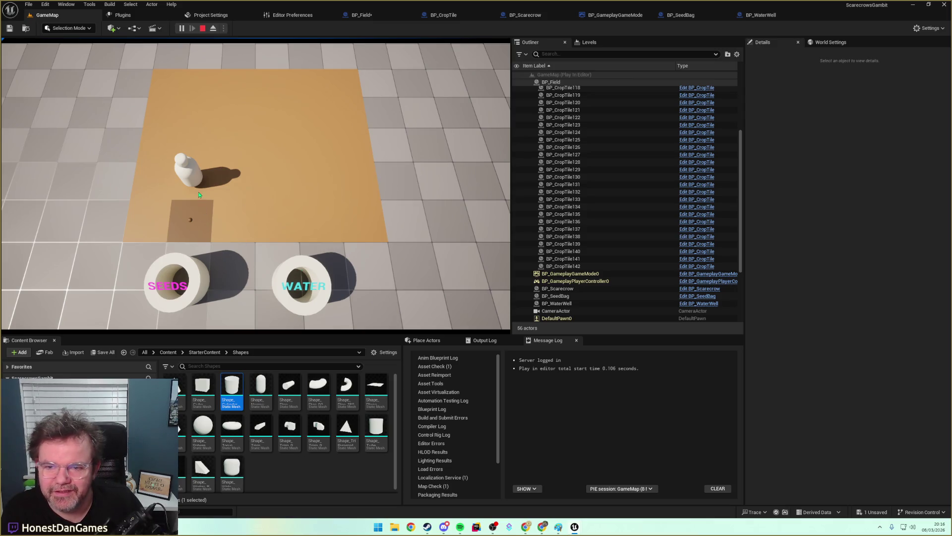
pyautogui.click(199, 268)
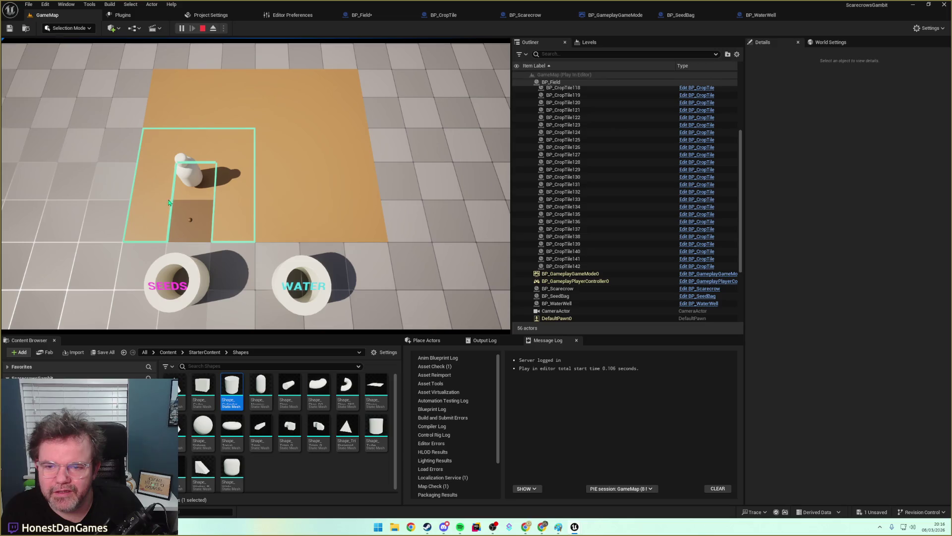
pyautogui.click(208, 154)
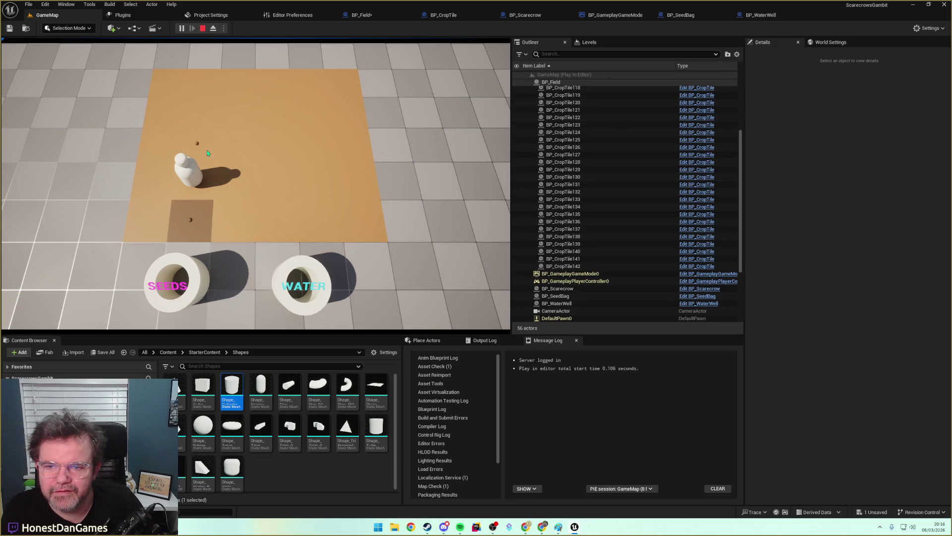
pyautogui.click(285, 279)
pyautogui.click(230, 182)
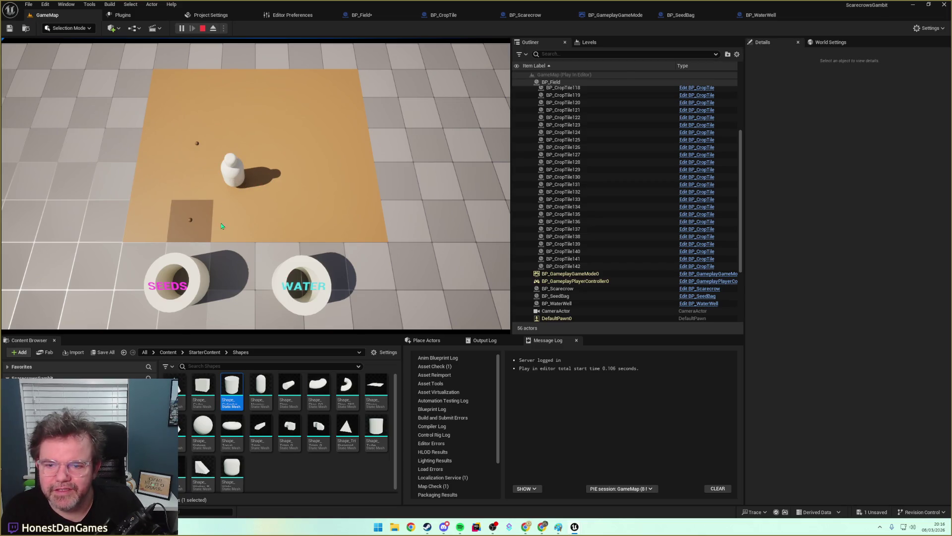
pyautogui.click(194, 272)
pyautogui.click(234, 235)
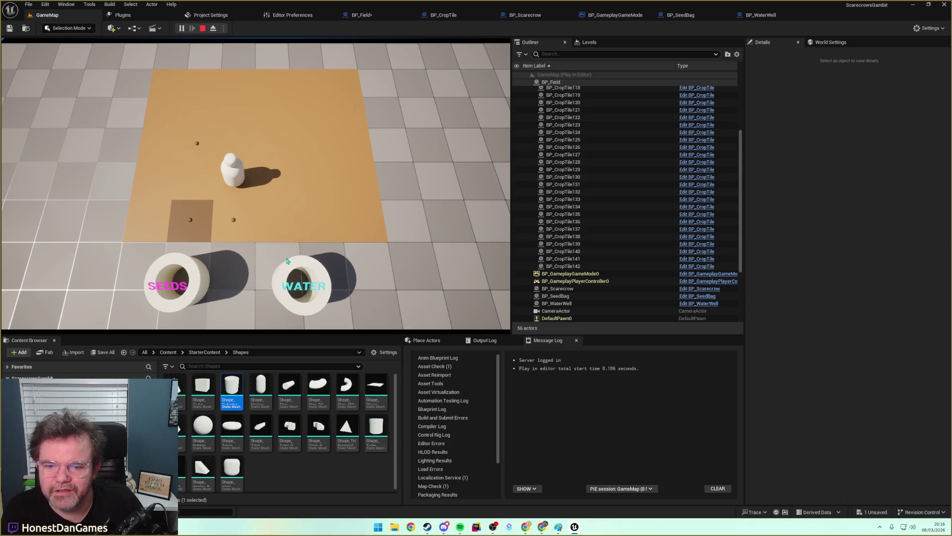
# Move the scarecrow left, water the newest seed from the WATER well, then move down.
pyautogui.click(238, 180)
pyautogui.click(197, 181)
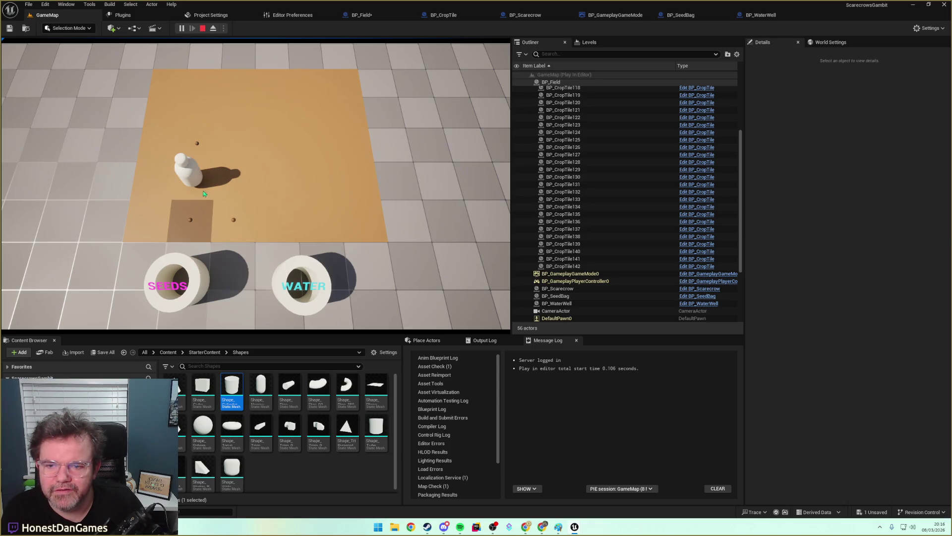
pyautogui.click(274, 286)
pyautogui.click(234, 221)
pyautogui.click(194, 170)
pyautogui.click(201, 221)
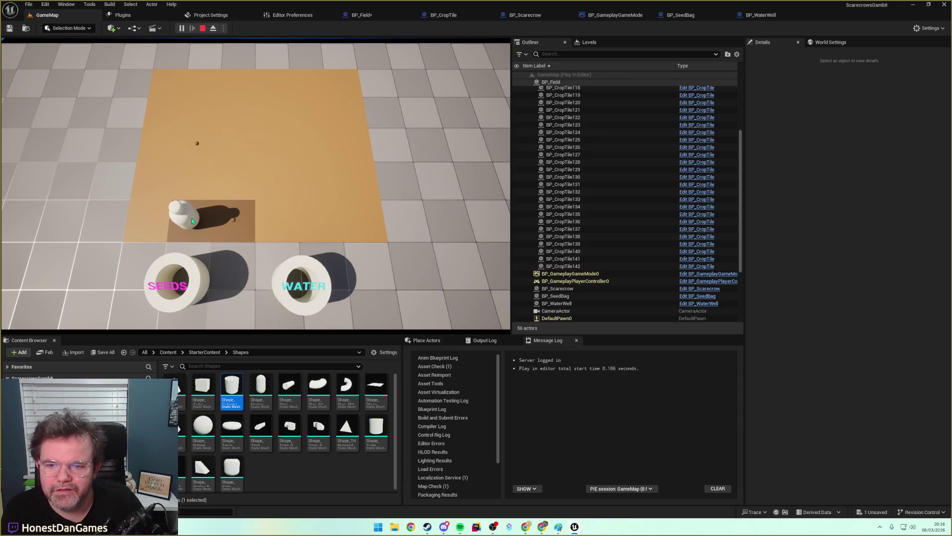
# Plant the lower left tile, water the middle lower tile, step right and plant again.
pyautogui.click(189, 267)
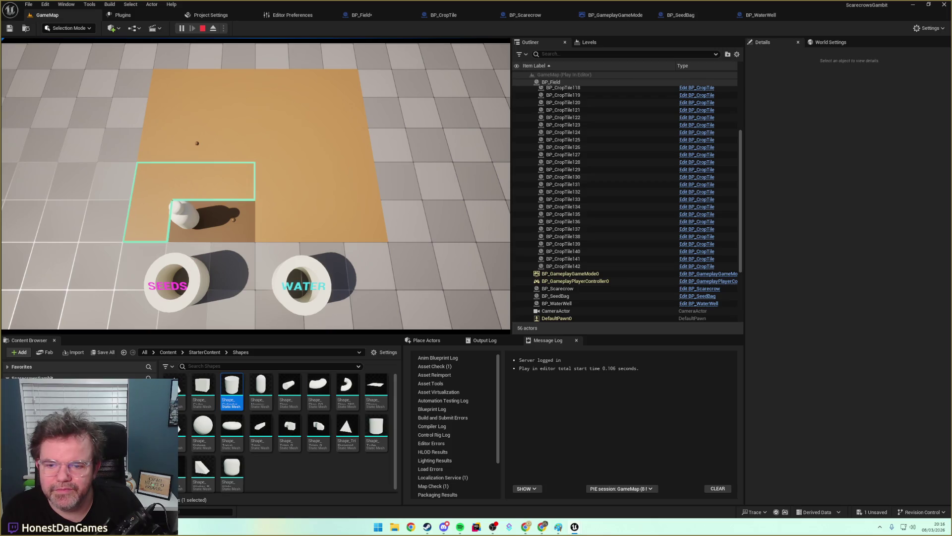
pyautogui.click(147, 220)
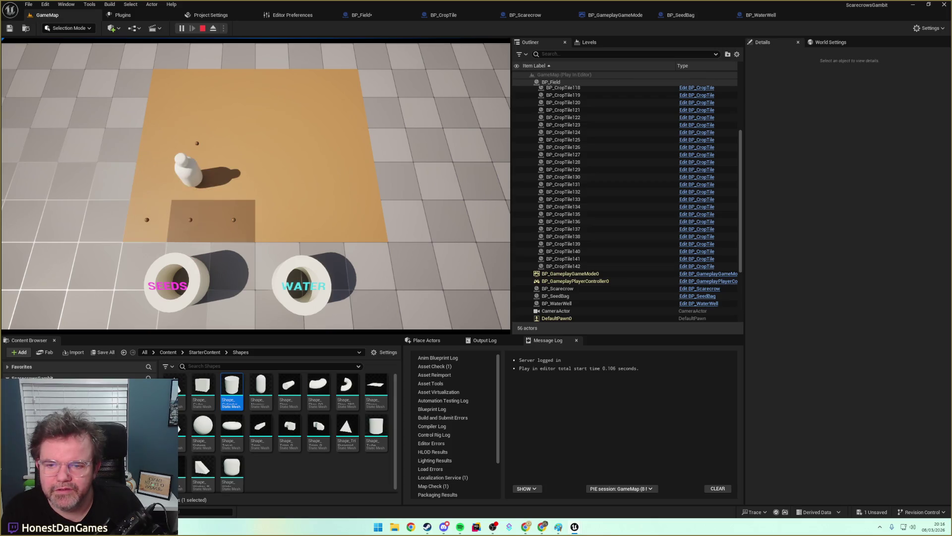
pyautogui.click(293, 268)
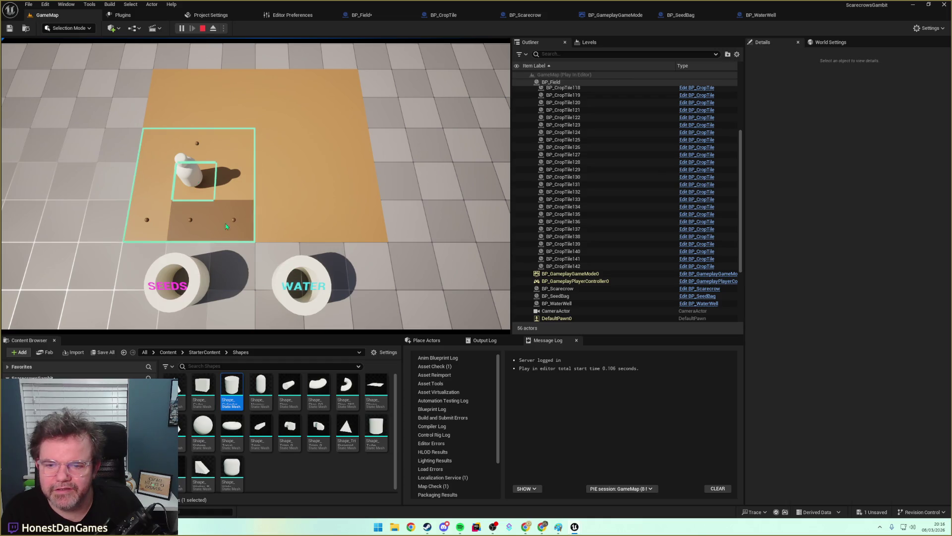
pyautogui.click(203, 223)
pyautogui.click(204, 199)
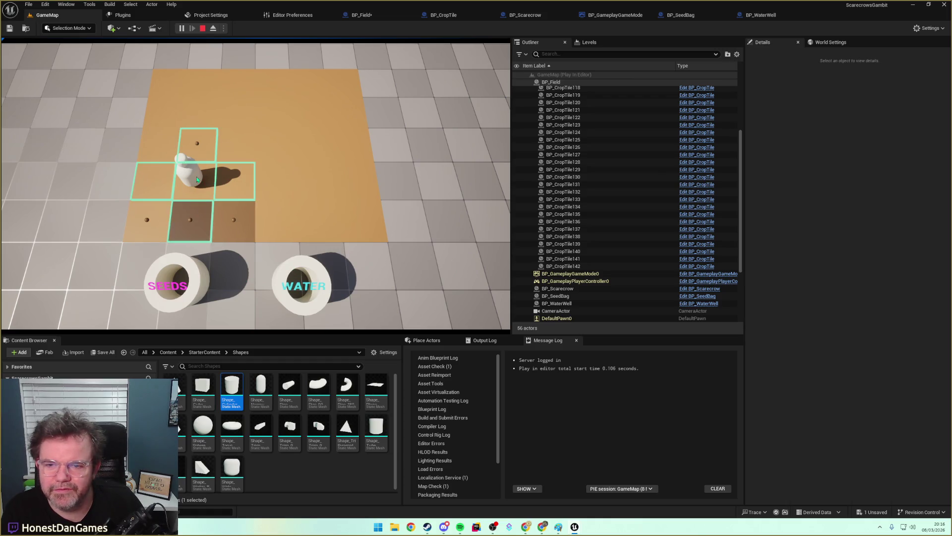
pyautogui.click(227, 189)
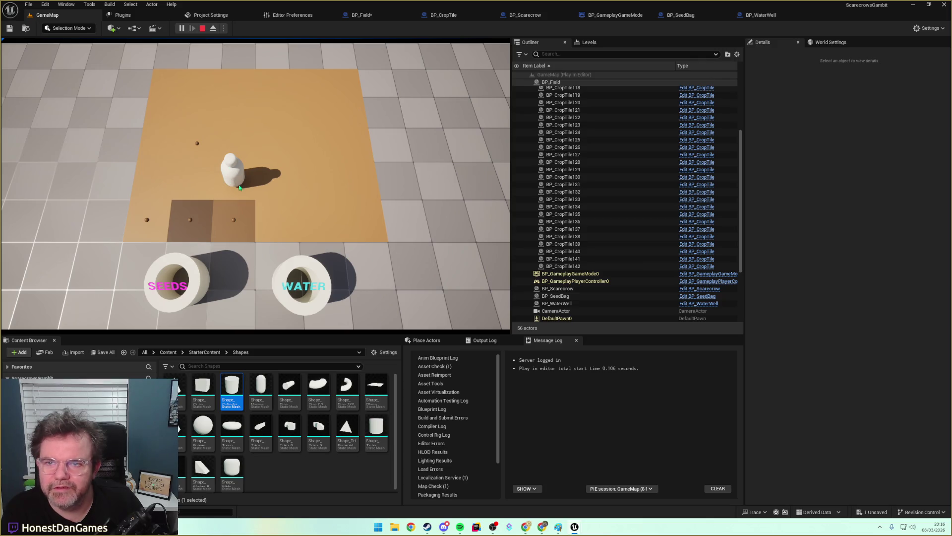
pyautogui.click(202, 267)
pyautogui.click(207, 179)
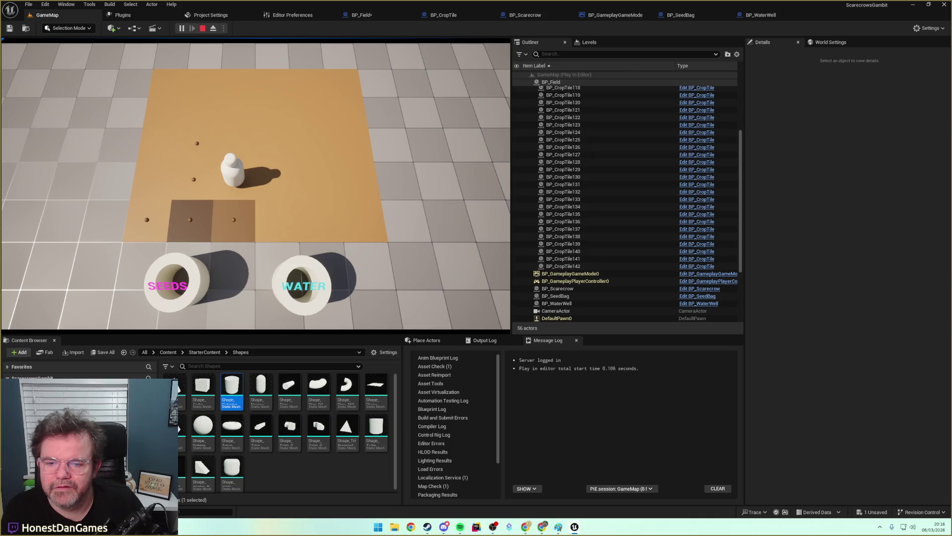
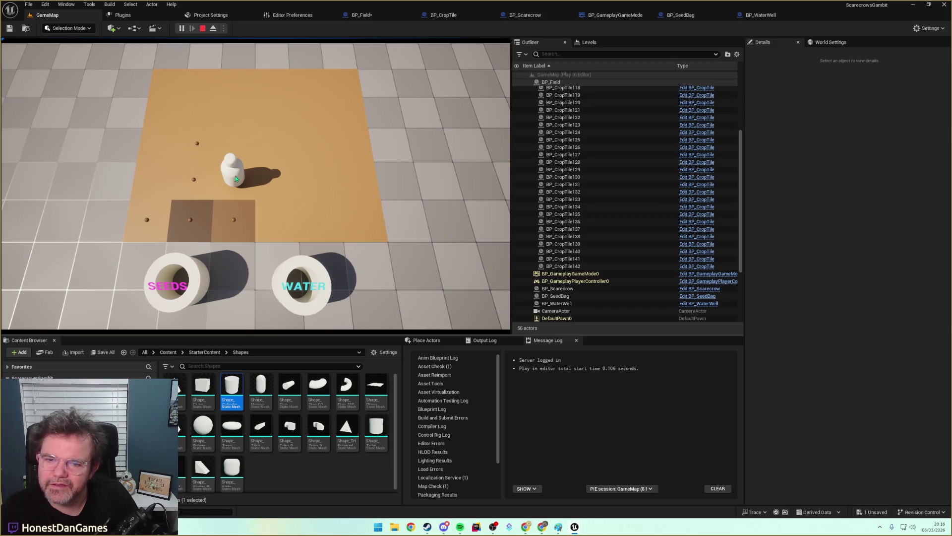
# Drag the scarecrow higher up the field, stop the playtest and switch to BP_SeedBag.
pyautogui.moveTo(235, 178); pyautogui.dragTo(232, 148)
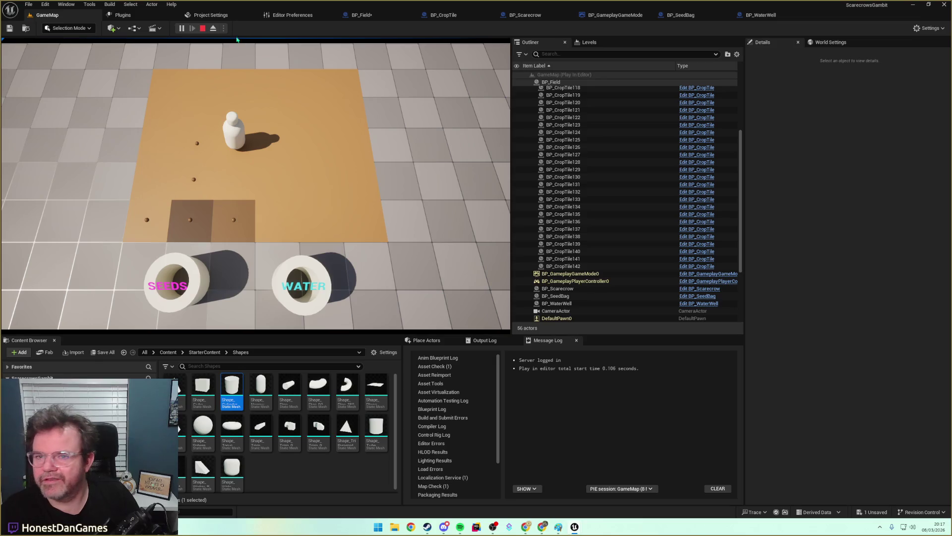
pyautogui.click(202, 29)
pyautogui.click(664, 14)
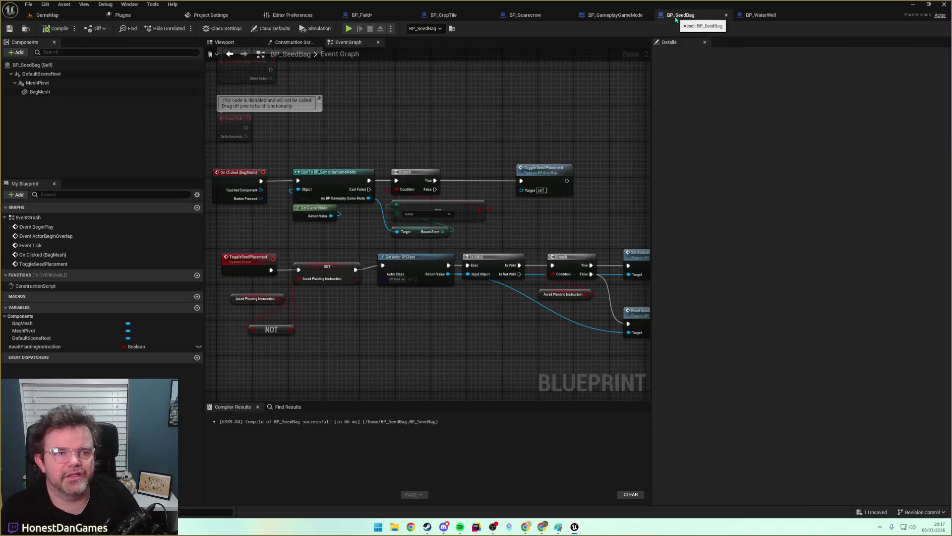
# Save the BP_Field blueprint.
pyautogui.scroll(-6, 499, 231)
pyautogui.scroll(2, 498, 231)
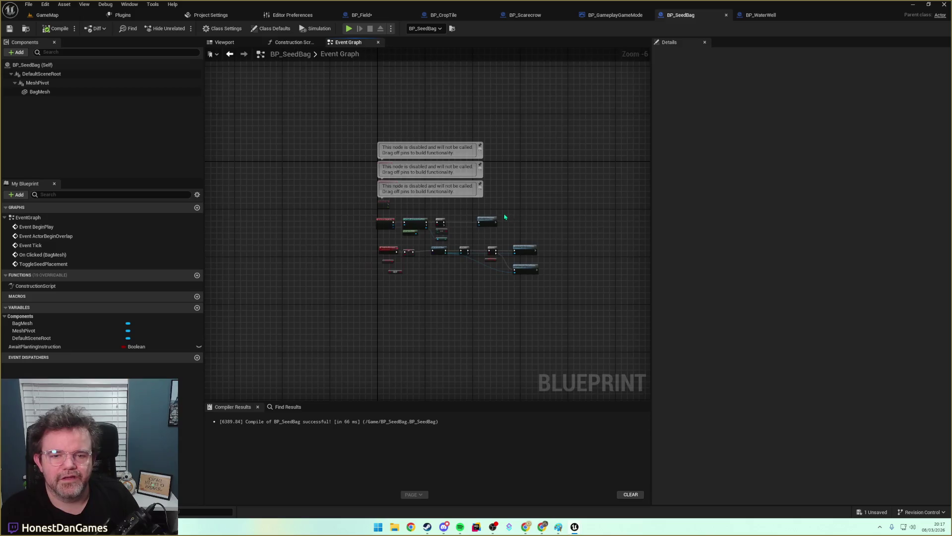
pyautogui.click(361, 14)
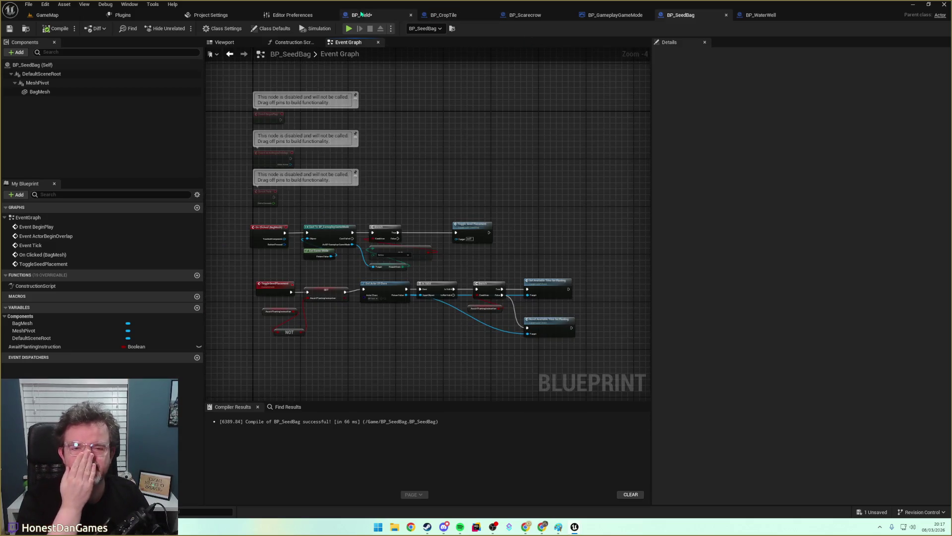
pyautogui.click(9, 28)
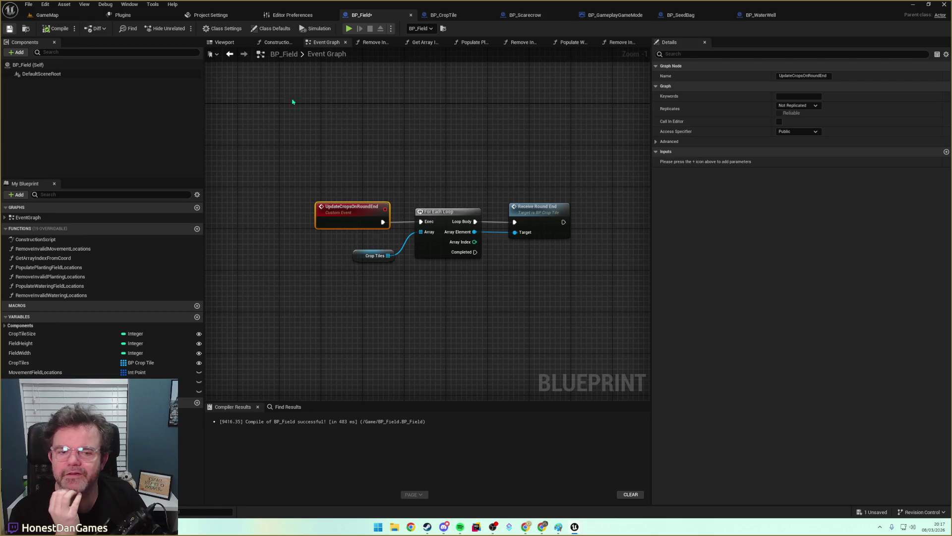
# Add an Increase Maturity call on the second Branch's True path in BP_CropTile.
pyautogui.doubleClick(561, 216)
pyautogui.moveTo(507, 268)
pyautogui.mouseDown()
pyautogui.moveTo(352, 200)
pyautogui.moveTo(401, 189)
pyautogui.moveTo(376, 164)
pyautogui.moveTo(280, 153)
pyautogui.mouseUp()
pyautogui.moveTo(469, 251); pyautogui.dragTo(325, 244)
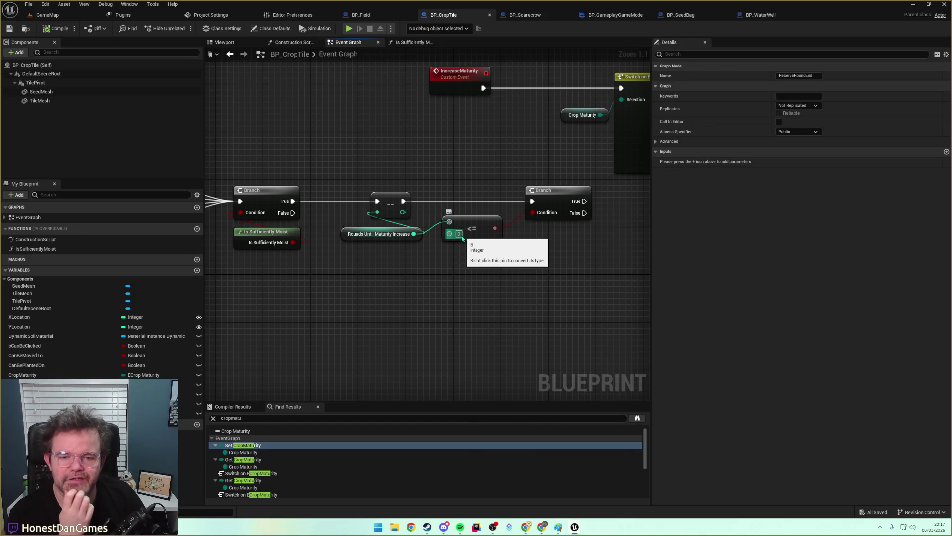
pyautogui.moveTo(464, 240)
pyautogui.mouseDown()
pyautogui.moveTo(468, 281)
pyautogui.moveTo(434, 329)
pyautogui.moveTo(434, 300)
pyautogui.moveTo(387, 289)
pyautogui.moveTo(446, 247)
pyautogui.moveTo(446, 234)
pyautogui.mouseUp()
pyautogui.write('increase')
pyautogui.press('Return')
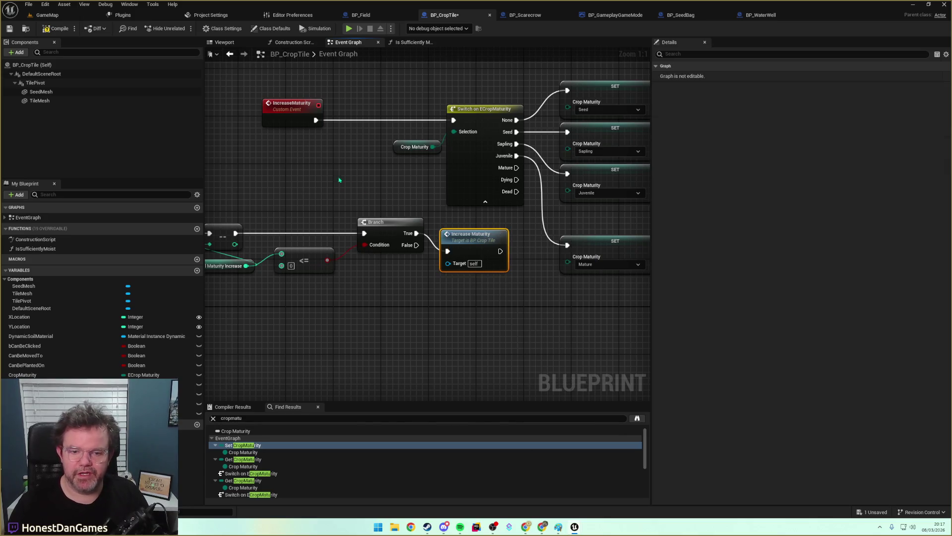
# Save all blueprints and start a playtest of the GameMap level.
pyautogui.click(9, 29)
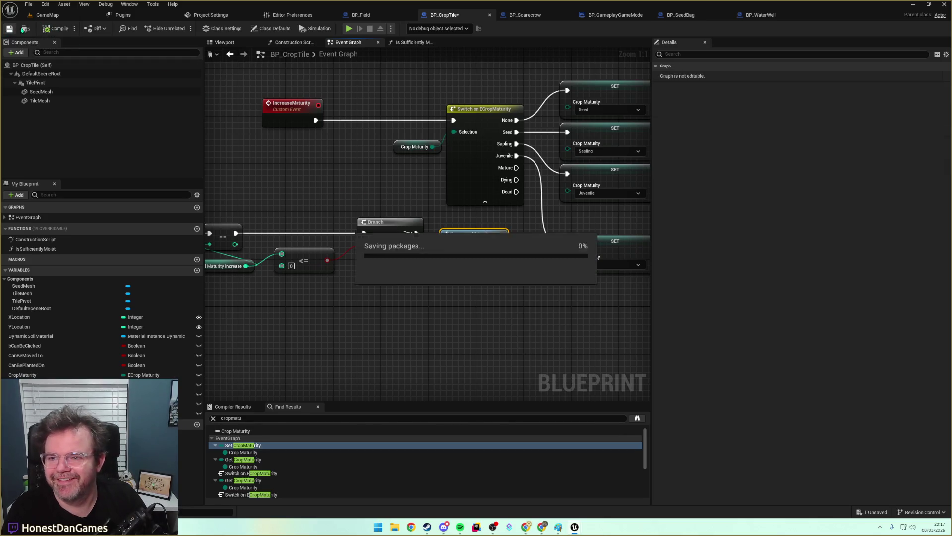
pyautogui.click(47, 15)
pyautogui.click(182, 29)
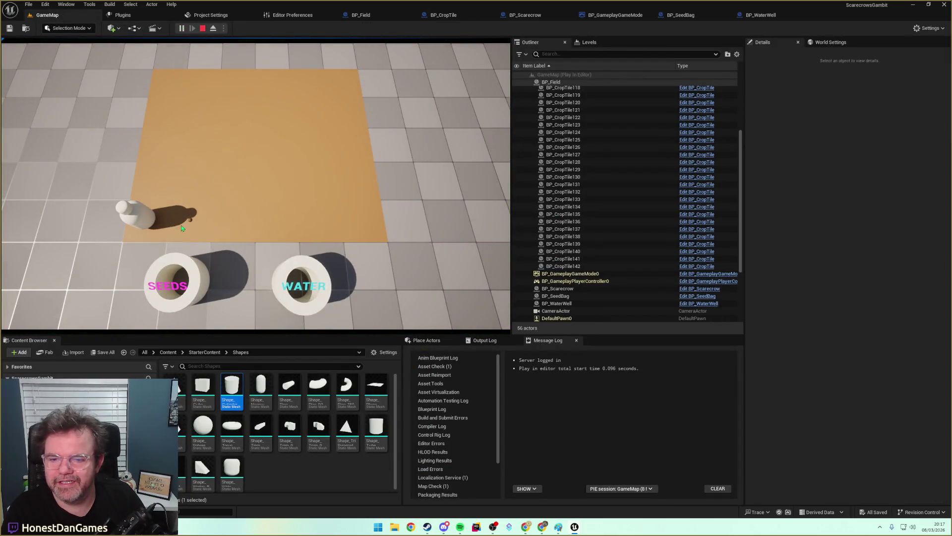
# Walk the scarecrow up and right, plant a seed, and water a tile from the well.
pyautogui.click(144, 201)
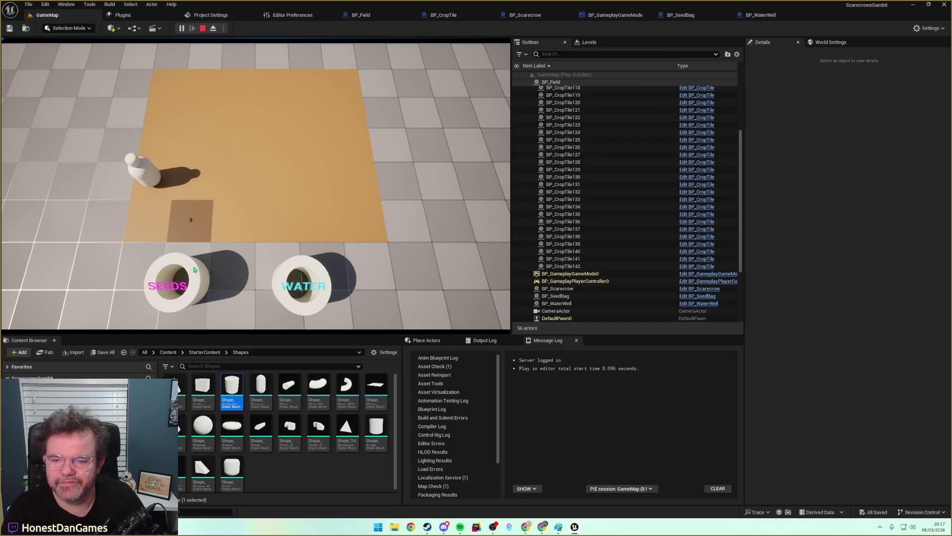
pyautogui.click(190, 185)
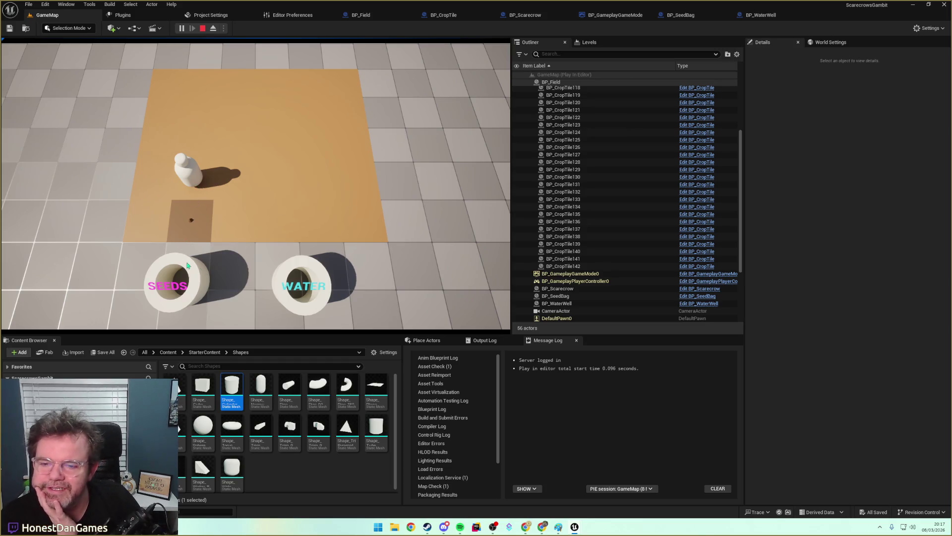
pyautogui.click(208, 174)
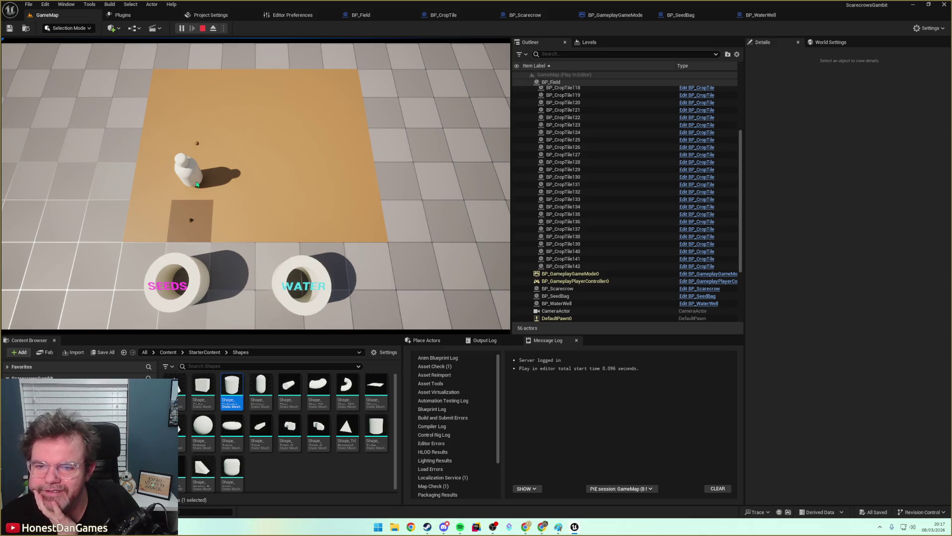
pyautogui.click(236, 184)
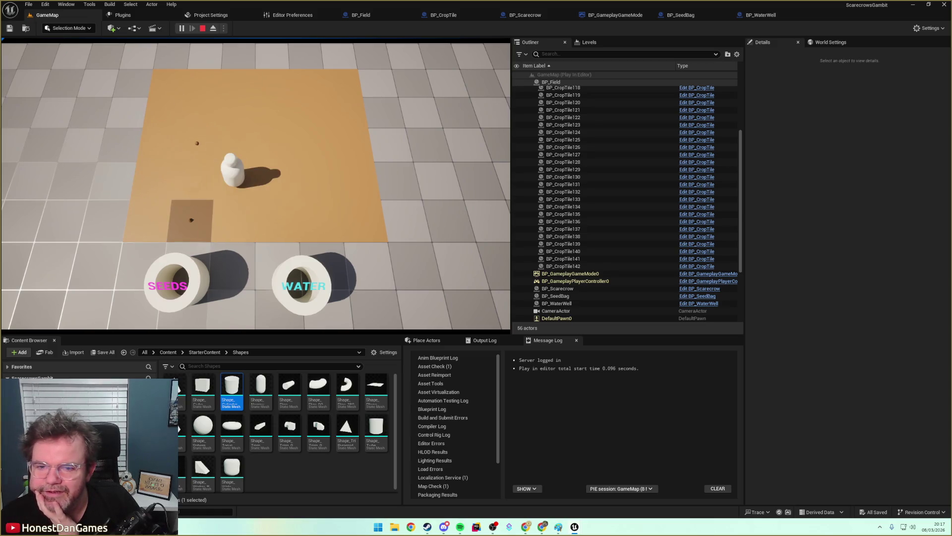
pyautogui.click(298, 269)
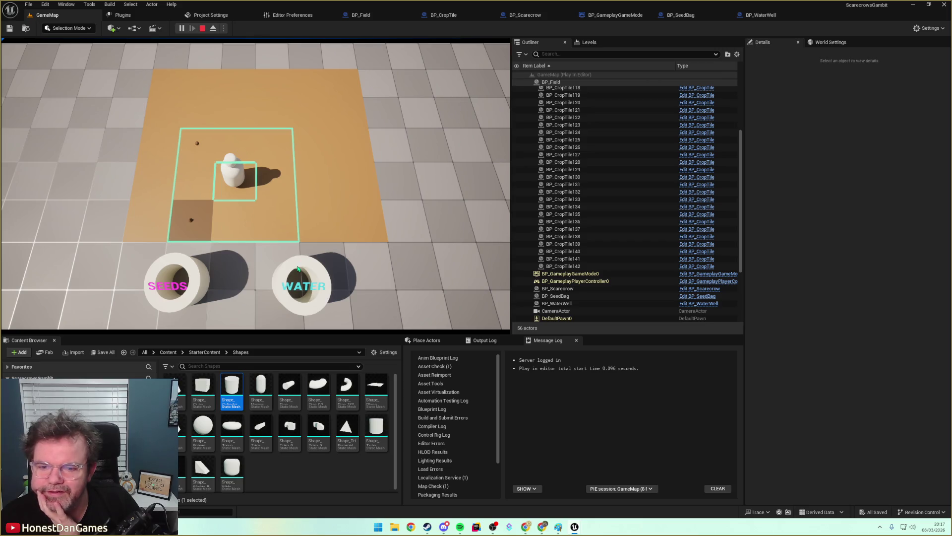
pyautogui.click(202, 184)
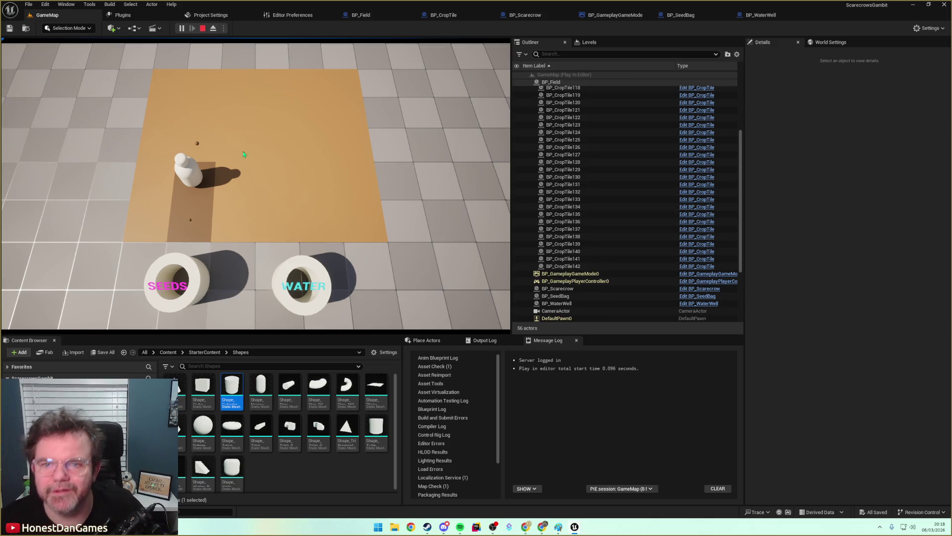
# Eject with F8 to fly the camera near the field, then return to the game view.
pyautogui.press('F8')
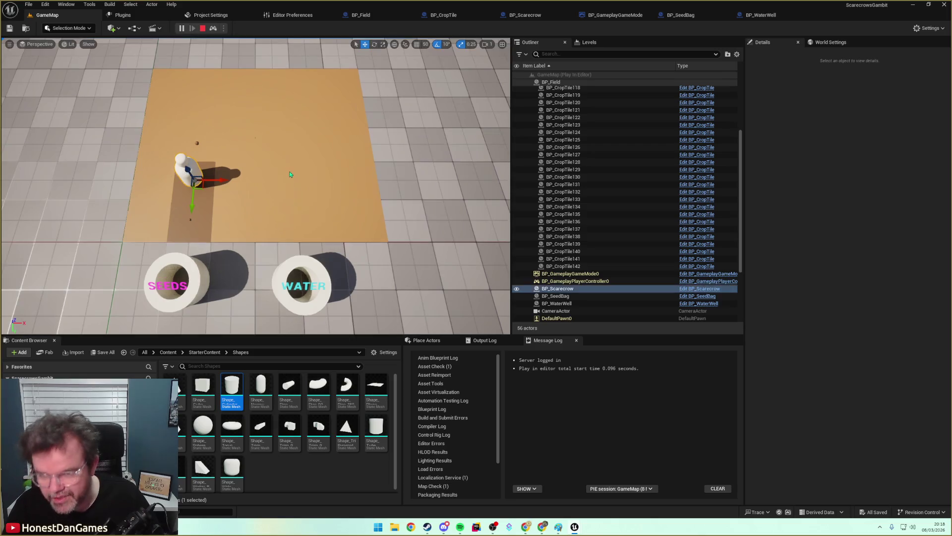
pyautogui.moveTo(242, 192)
pyautogui.mouseDown()
pyautogui.moveTo(208, 168)
pyautogui.moveTo(208, 149)
pyautogui.moveTo(228, 153)
pyautogui.moveTo(152, 66)
pyautogui.mouseUp()
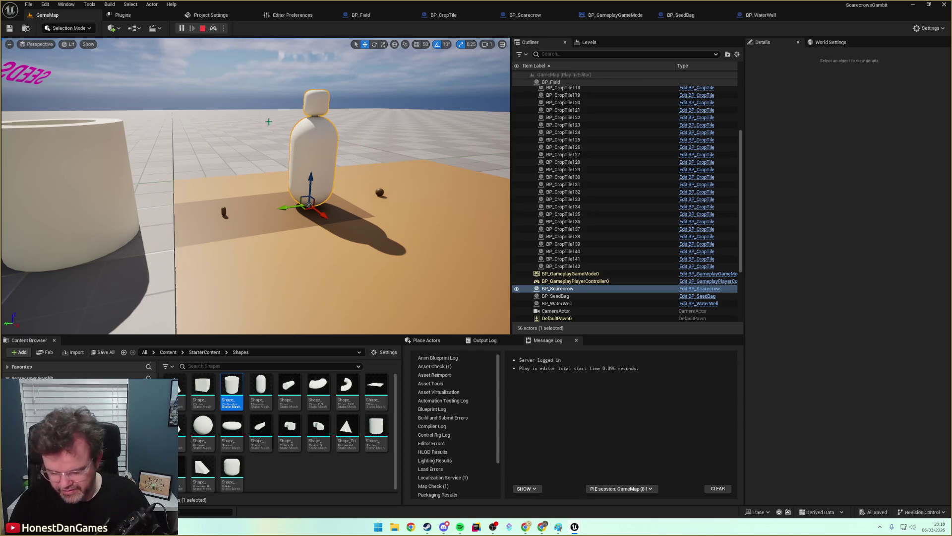
pyautogui.press('F8')
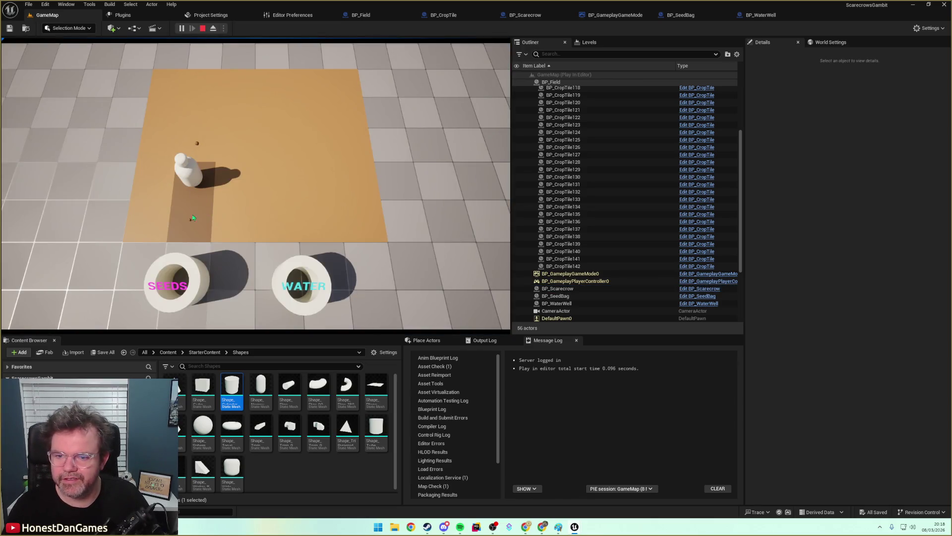
# Take seeds and water, water the left strip, and plant seeds in the bottom row.
pyautogui.click(192, 268)
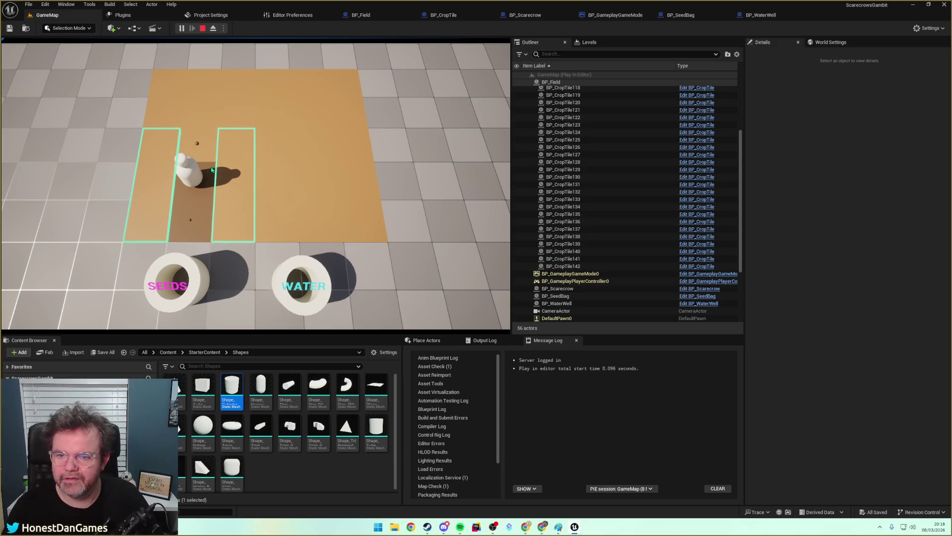
pyautogui.click(301, 270)
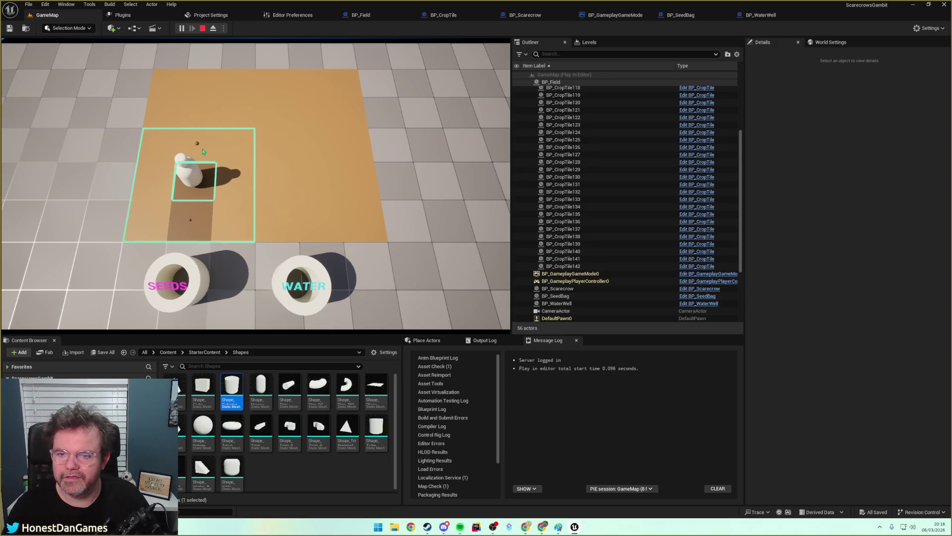
pyautogui.click(202, 151)
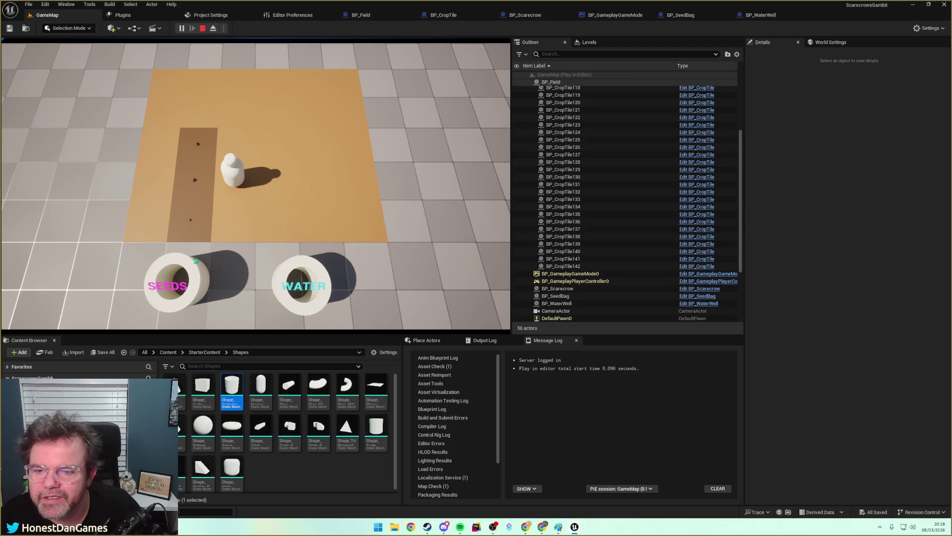
pyautogui.click(234, 232)
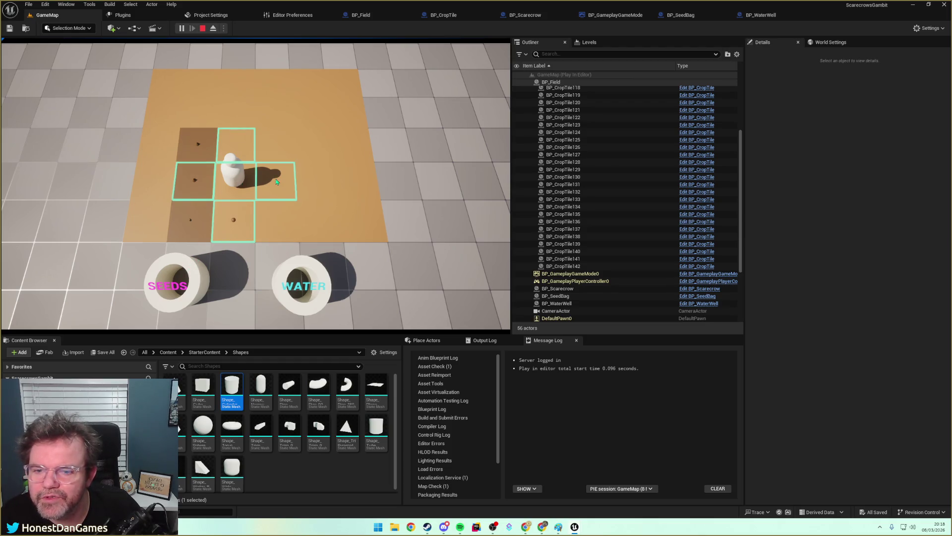
pyautogui.click(277, 182)
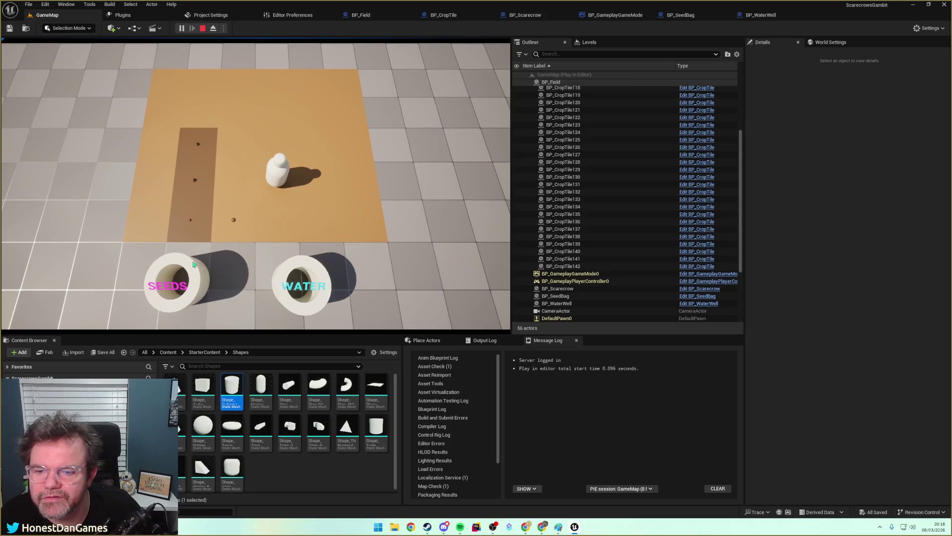
pyautogui.click(277, 226)
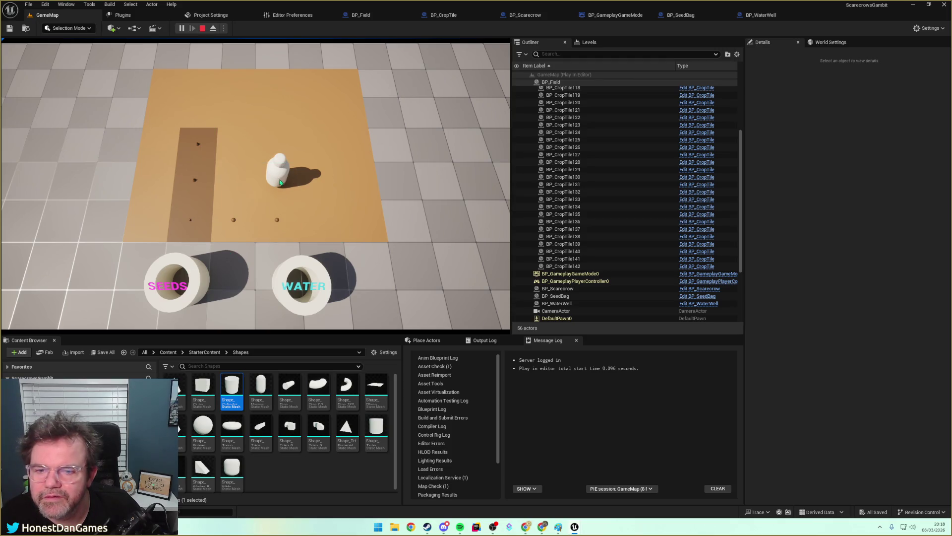
pyautogui.click(238, 185)
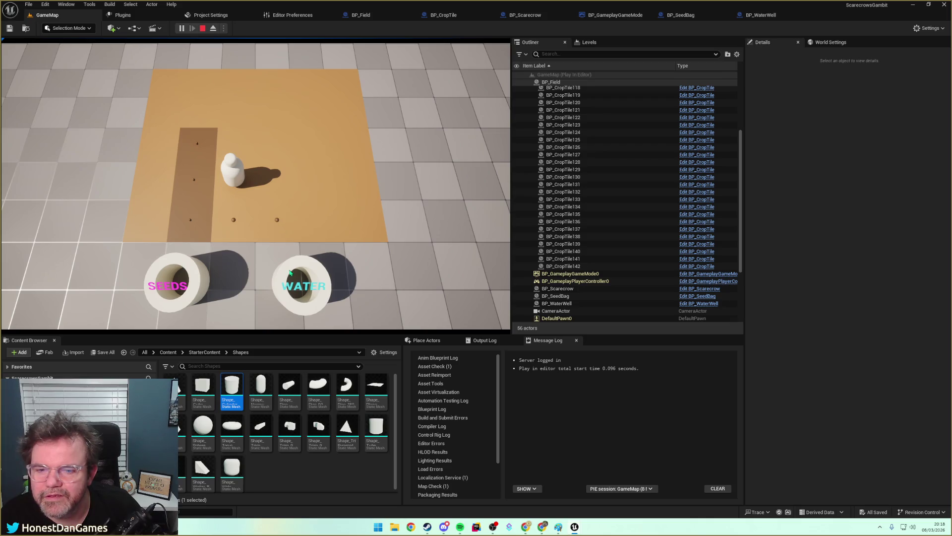
pyautogui.click(207, 196)
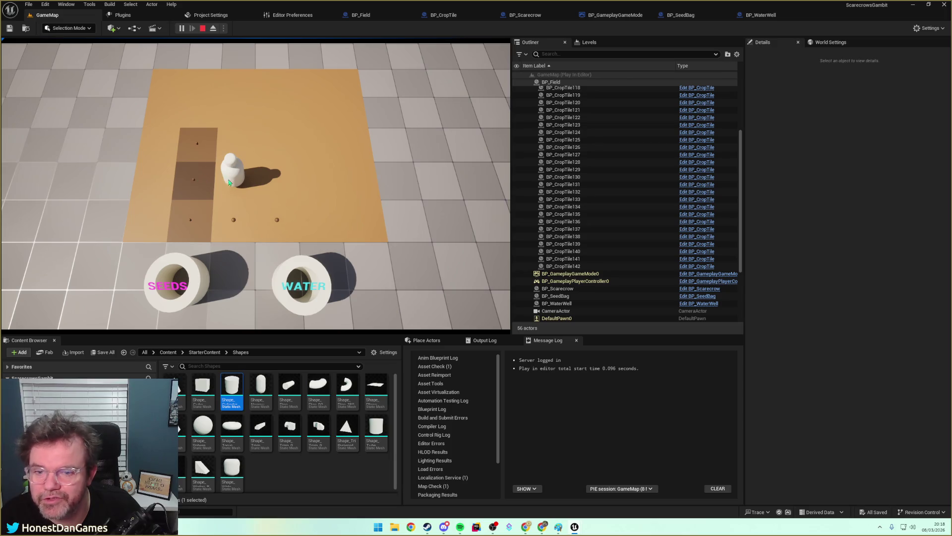
# Move the scarecrow up, plant the top-left tile, step it down and back, then stop with Esc.
pyautogui.moveTo(229, 182); pyautogui.dragTo(242, 149)
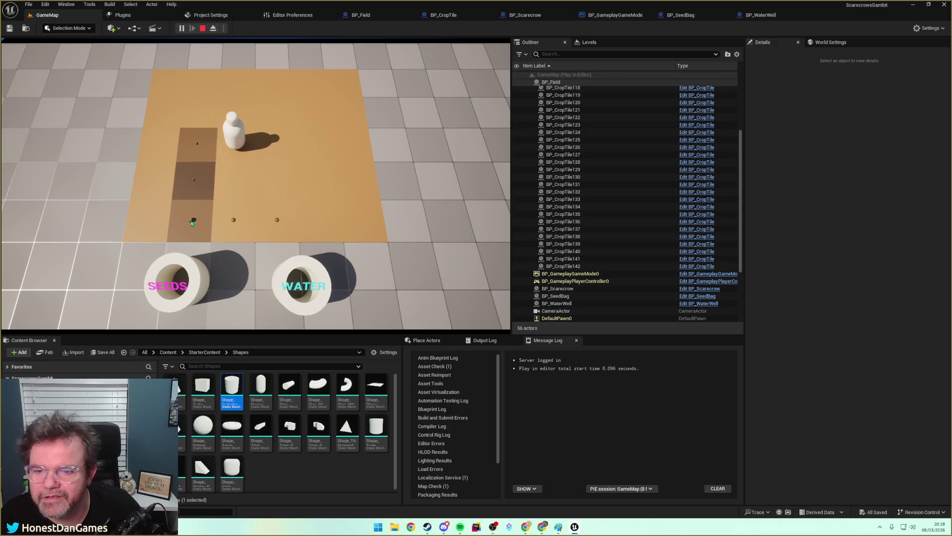
pyautogui.click(186, 275)
pyautogui.click(208, 117)
pyautogui.moveTo(232, 149)
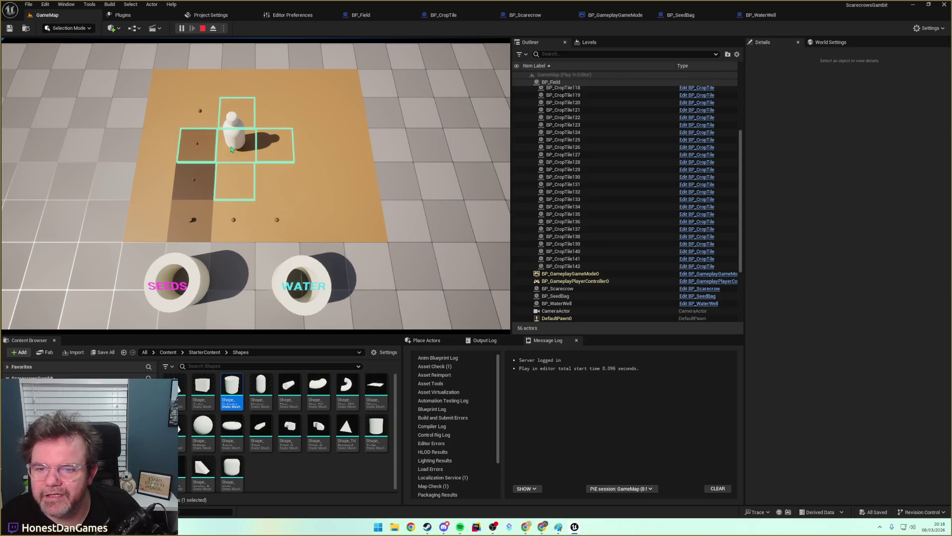
pyautogui.click(240, 188)
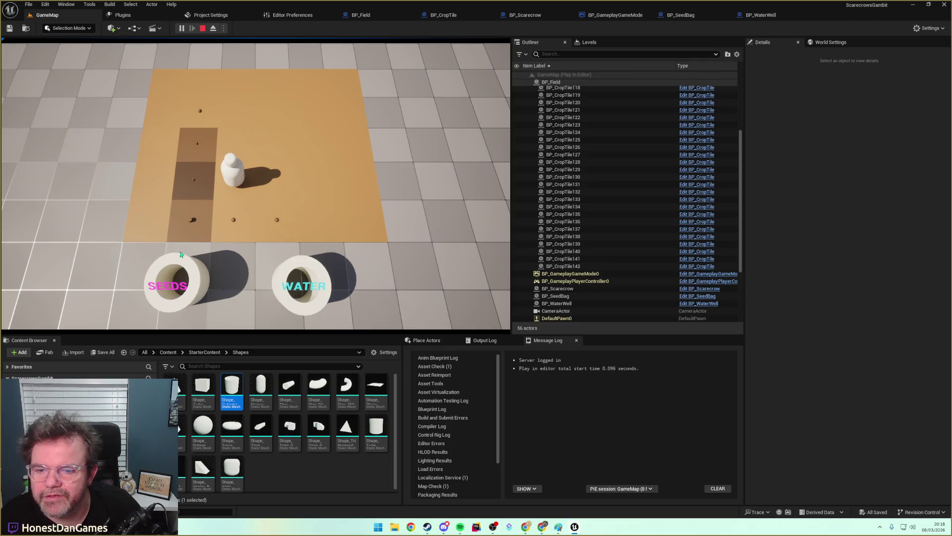
pyautogui.click(273, 187)
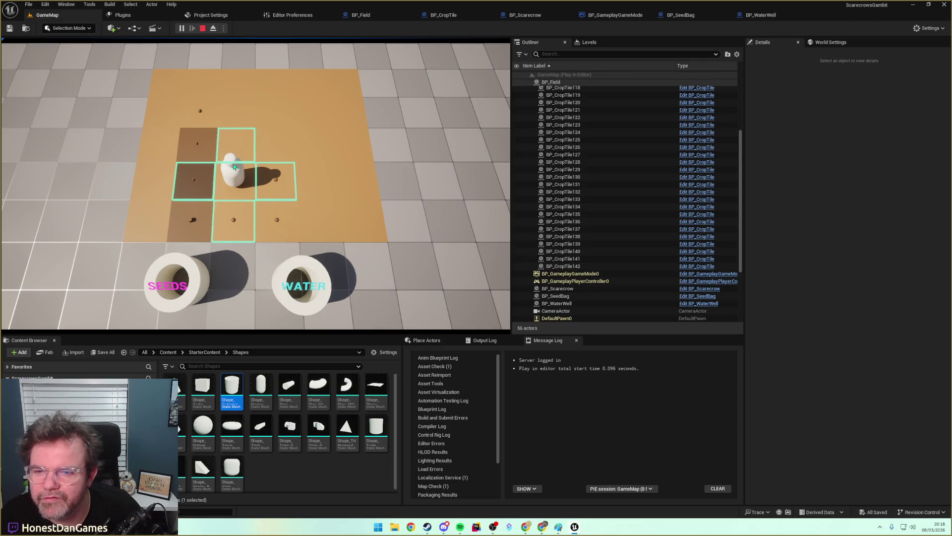
pyautogui.click(234, 128)
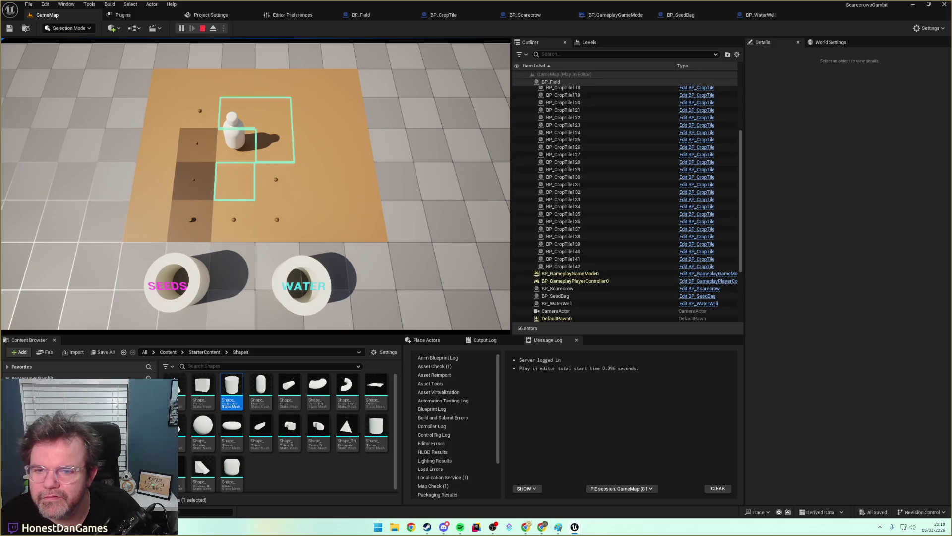
pyautogui.click(237, 184)
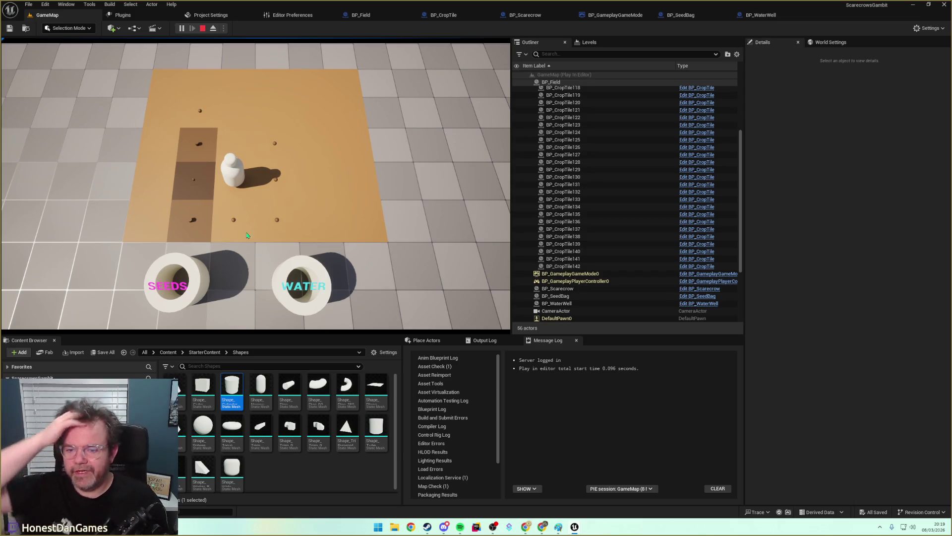
pyautogui.press('Escape')
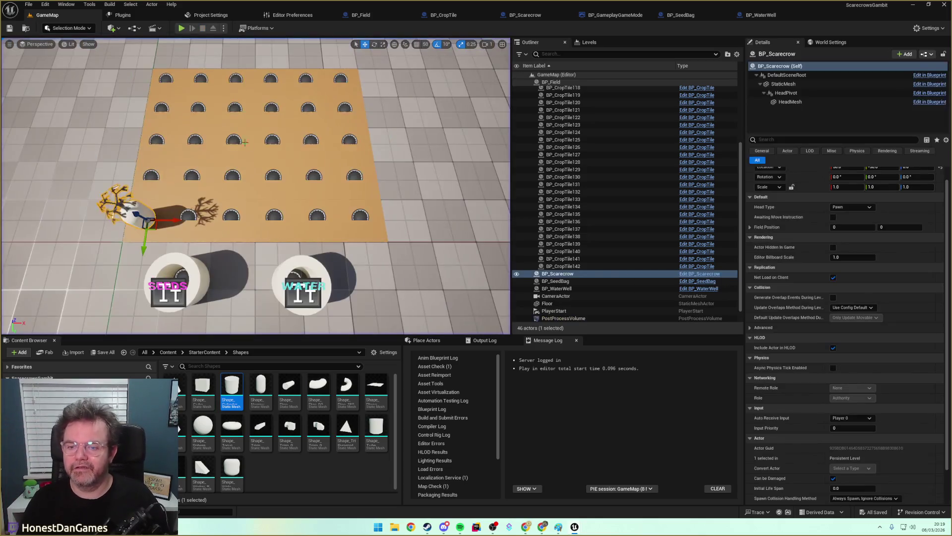
# Move from BP_WaterWell to BP_CropTile and zoom to the Crop Maturity switch's Set Static Mesh nodes.
pyautogui.click(761, 14)
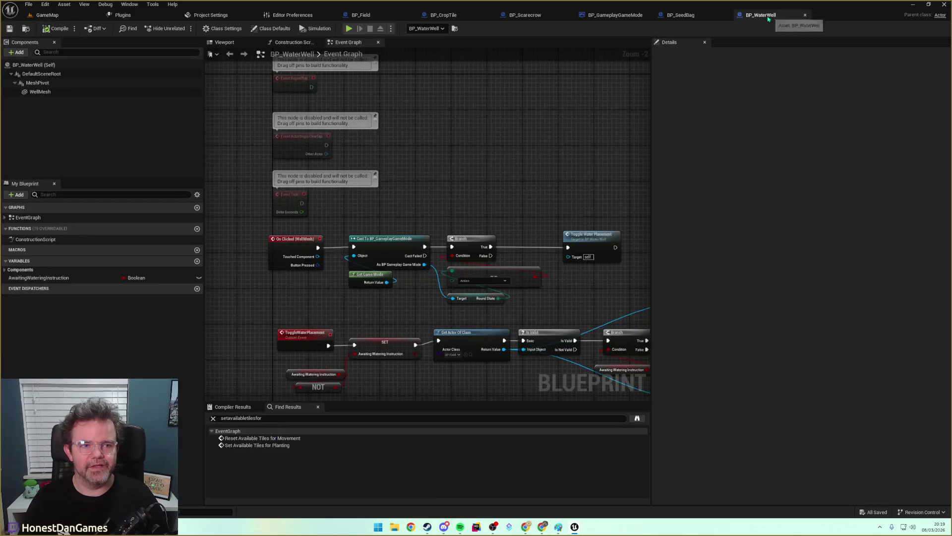
pyautogui.scroll(-7, 484, 183)
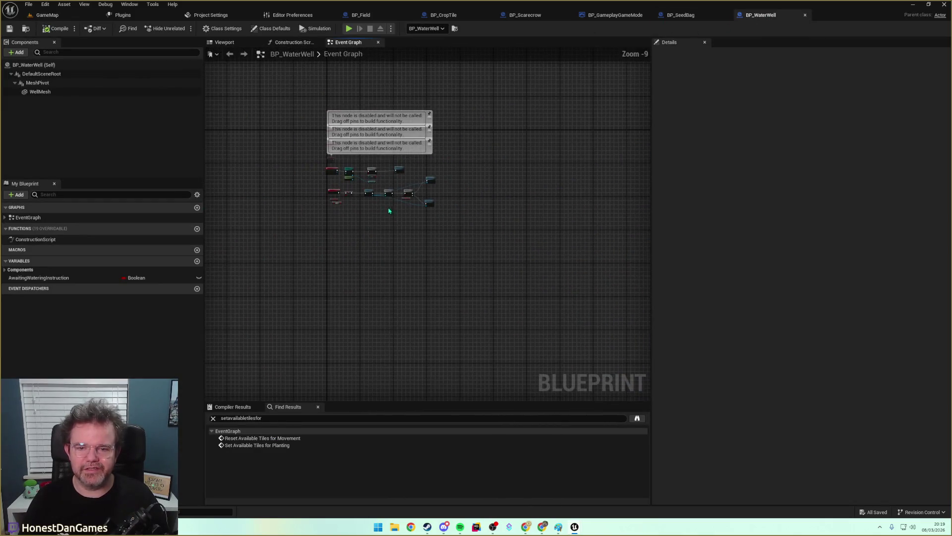
pyautogui.click(443, 15)
pyautogui.scroll(-6, 378, 245)
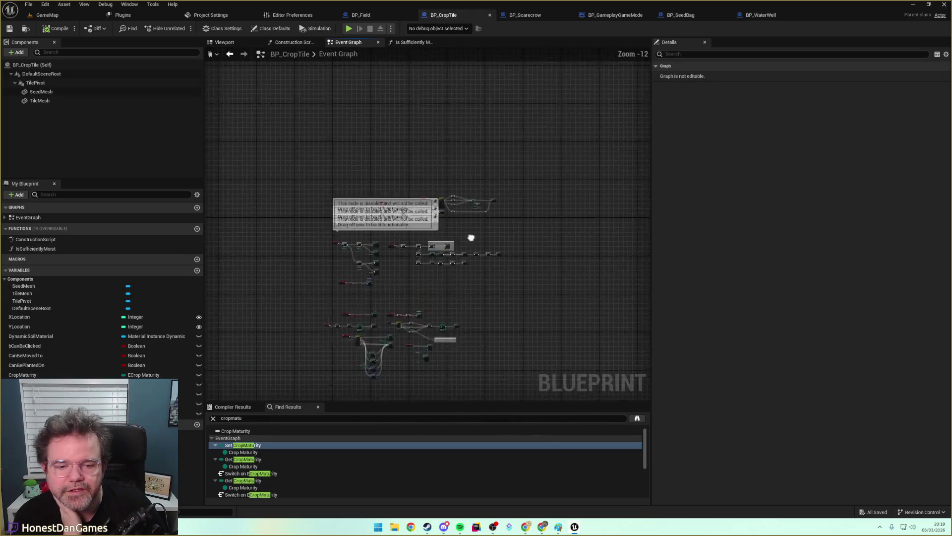
pyautogui.scroll(6, 429, 251)
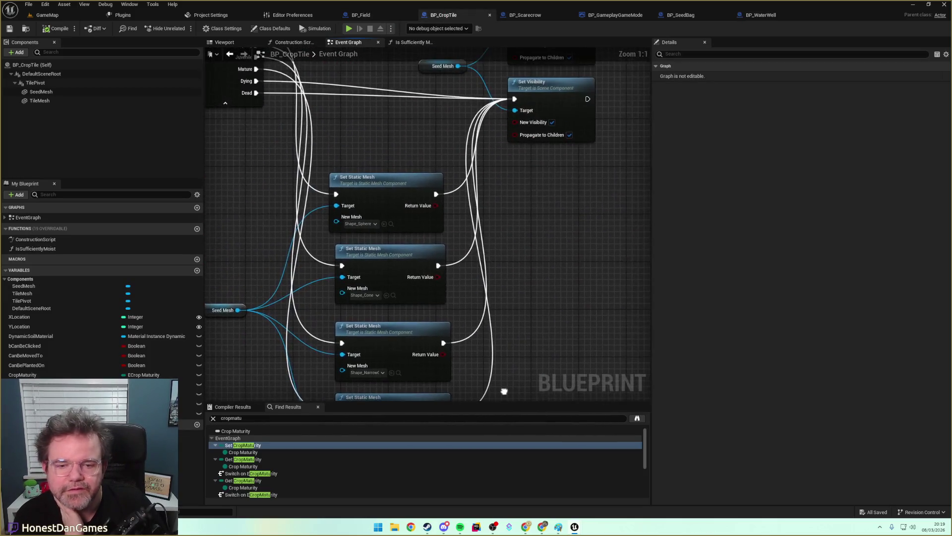
pyautogui.scroll(-3, 521, 288)
pyautogui.scroll(2, 541, 218)
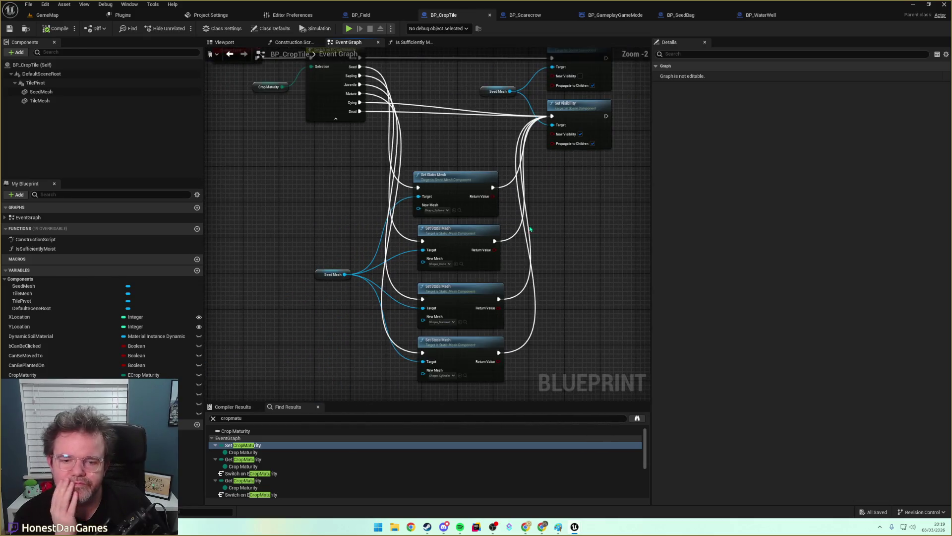
pyautogui.scroll(-1, 491, 258)
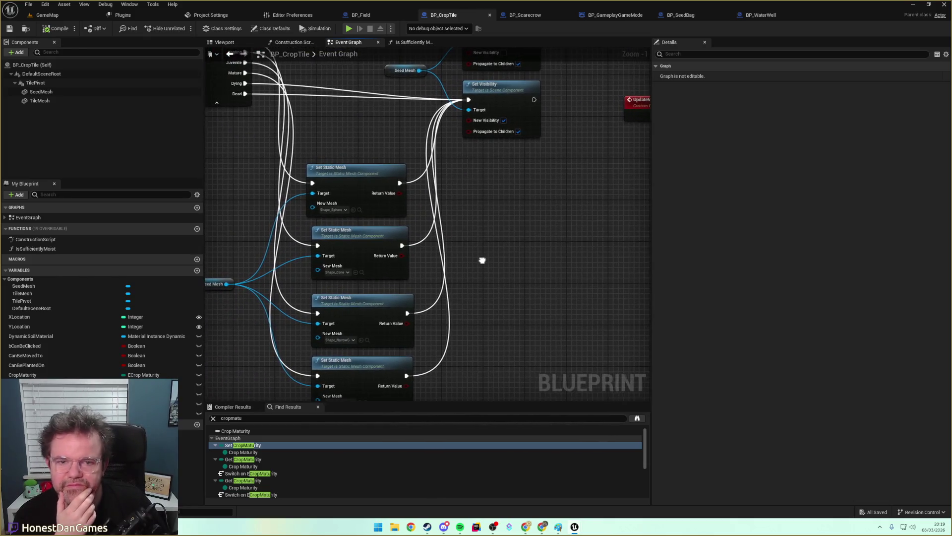
pyautogui.scroll(1, 486, 263)
pyautogui.scroll(1, 493, 226)
pyautogui.scroll(-1, 422, 195)
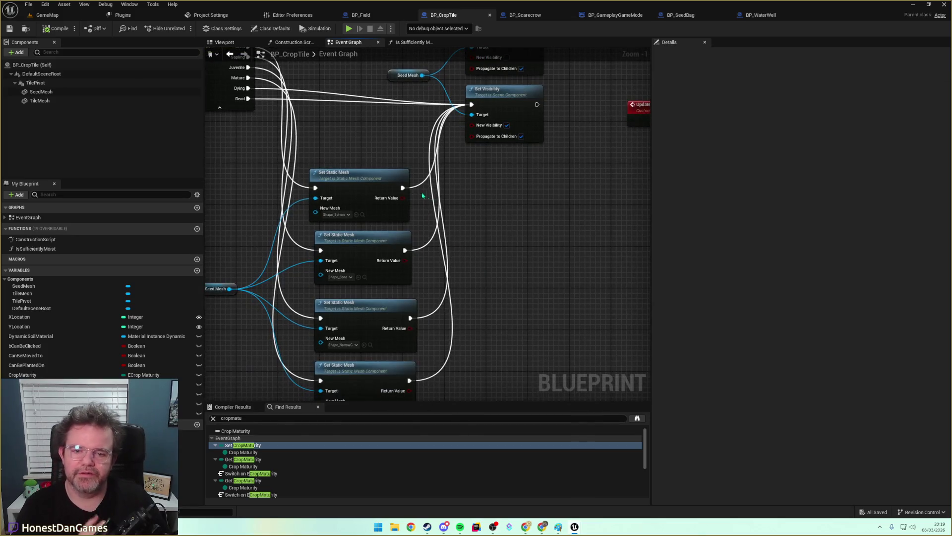
pyautogui.moveTo(327, 292)
pyautogui.mouseDown()
pyautogui.moveTo(426, 296)
pyautogui.moveTo(540, 264)
pyautogui.moveTo(570, 280)
pyautogui.moveTo(561, 286)
pyautogui.mouseUp()
# Add a SeedMesh getter and a Set Relative Scale 3D node wired from it.
pyautogui.write('set')
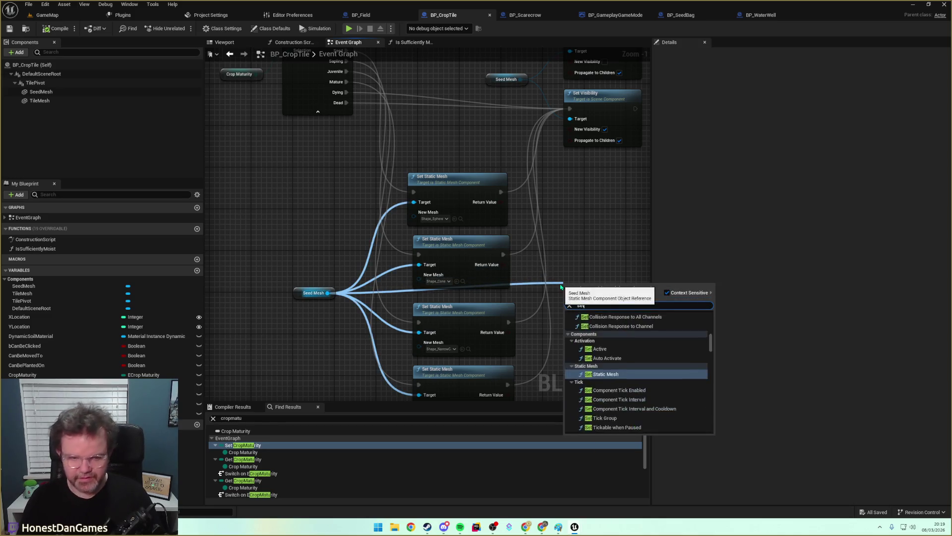
pyautogui.write('scale')
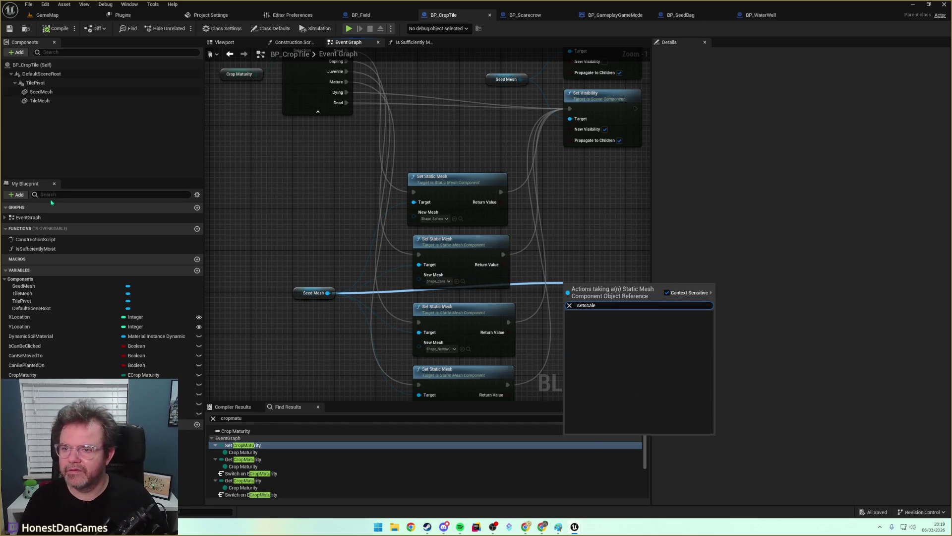
pyautogui.click(40, 92)
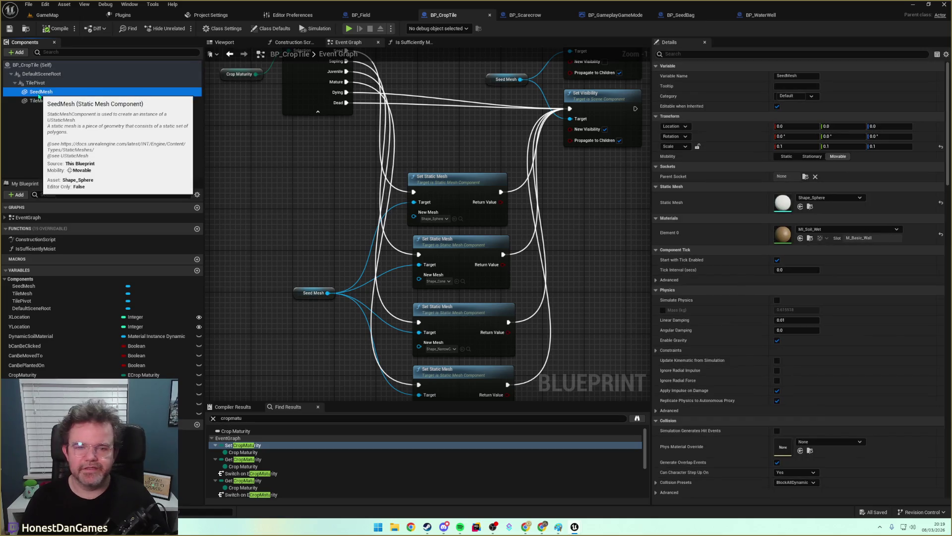
pyautogui.moveTo(40, 91)
pyautogui.mouseDown()
pyautogui.moveTo(501, 253)
pyautogui.moveTo(578, 237)
pyautogui.moveTo(570, 230)
pyautogui.mouseUp()
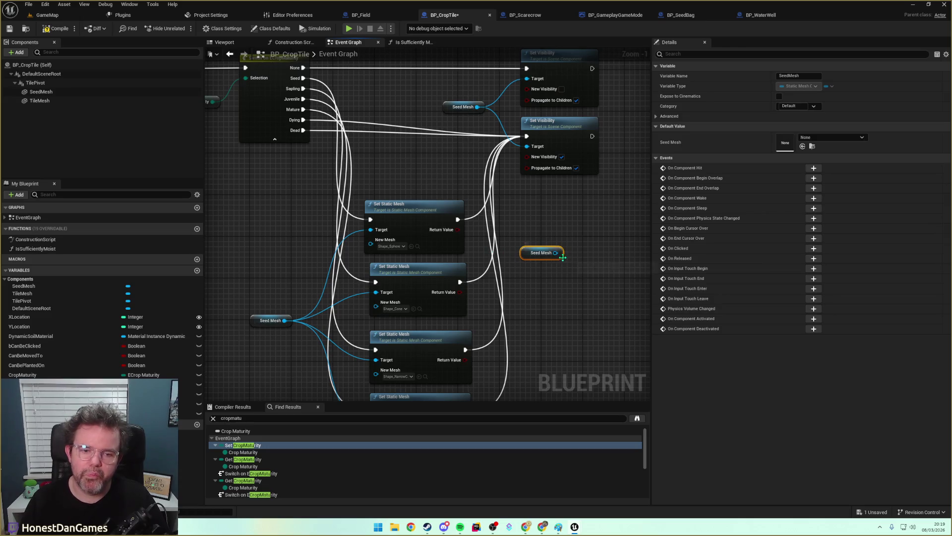
pyautogui.moveTo(555, 253); pyautogui.dragTo(558, 226)
pyautogui.write('SetScal')
pyautogui.press('BackSpace')
pyautogui.press('BackSpace')
pyautogui.press('BackSpace')
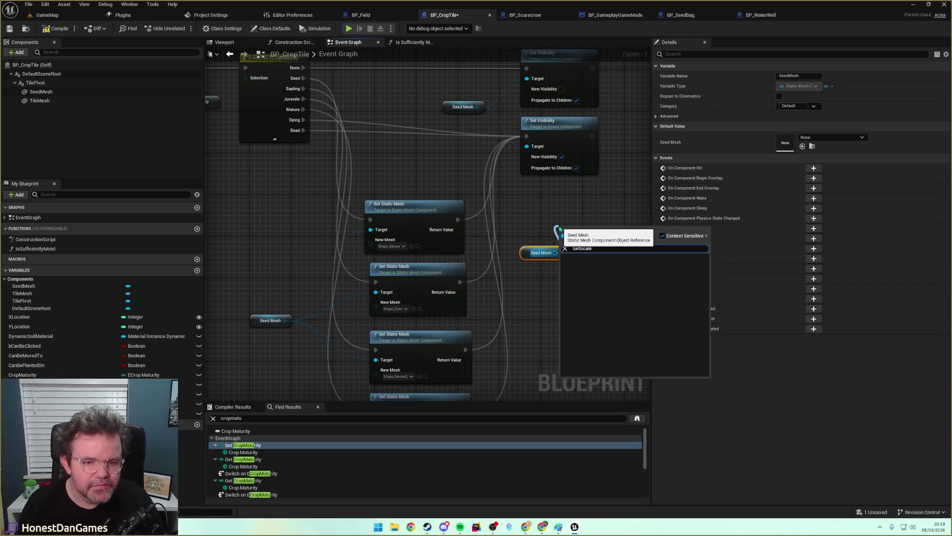
pyautogui.press('BackSpace')
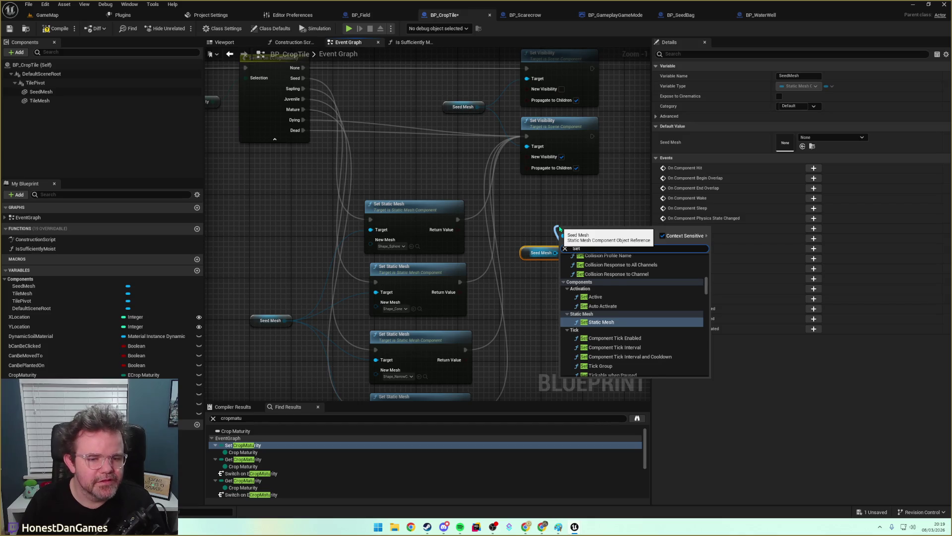
pyautogui.write('Scale')
pyautogui.press('BackSpace')
pyautogui.press('BackSpace')
pyautogui.press('BackSpace')
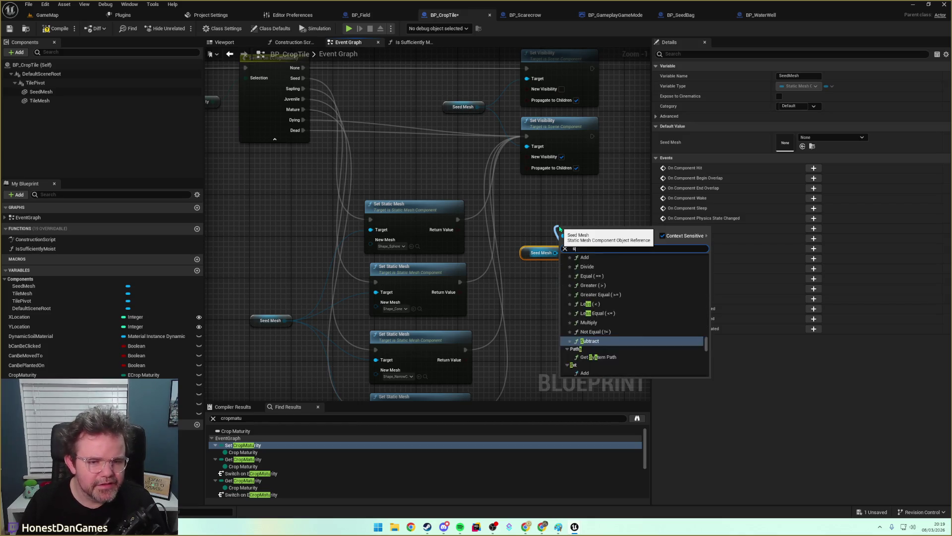
pyautogui.write('scale')
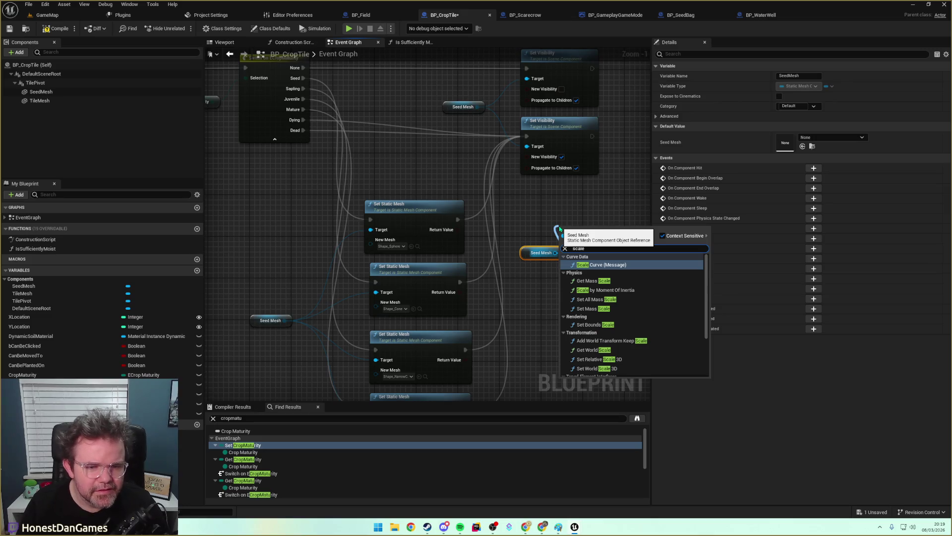
pyautogui.scroll(-1, 616, 313)
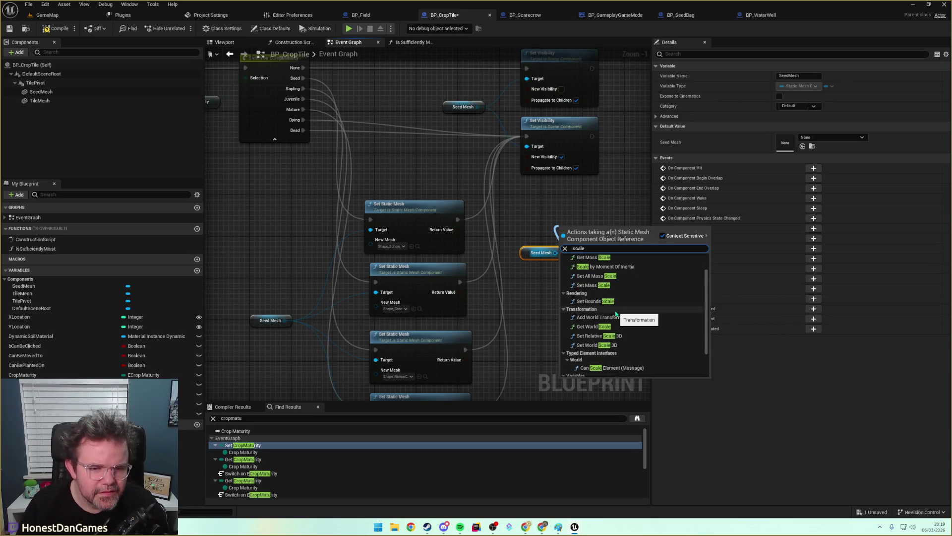
pyautogui.scroll(-1, 615, 313)
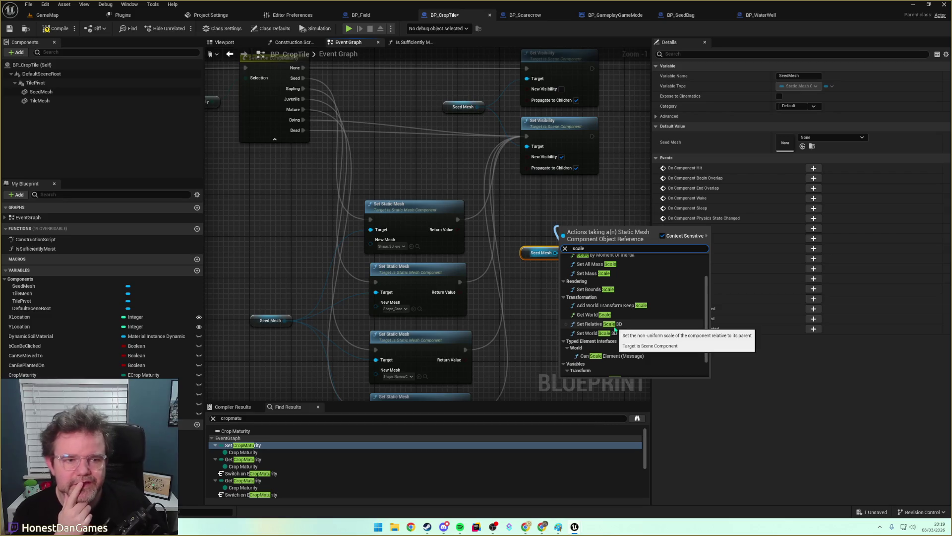
pyautogui.click(634, 324)
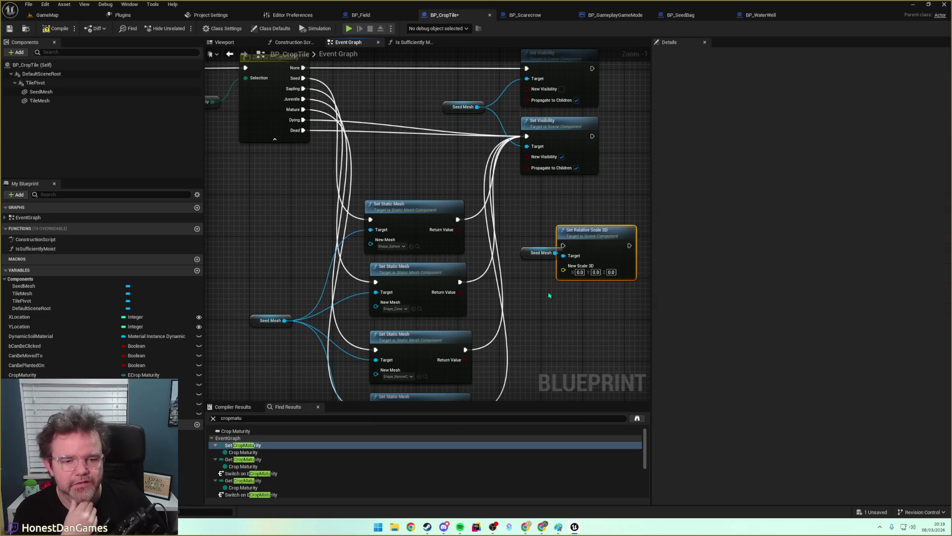
pyautogui.moveTo(530, 253); pyautogui.dragTo(517, 300)
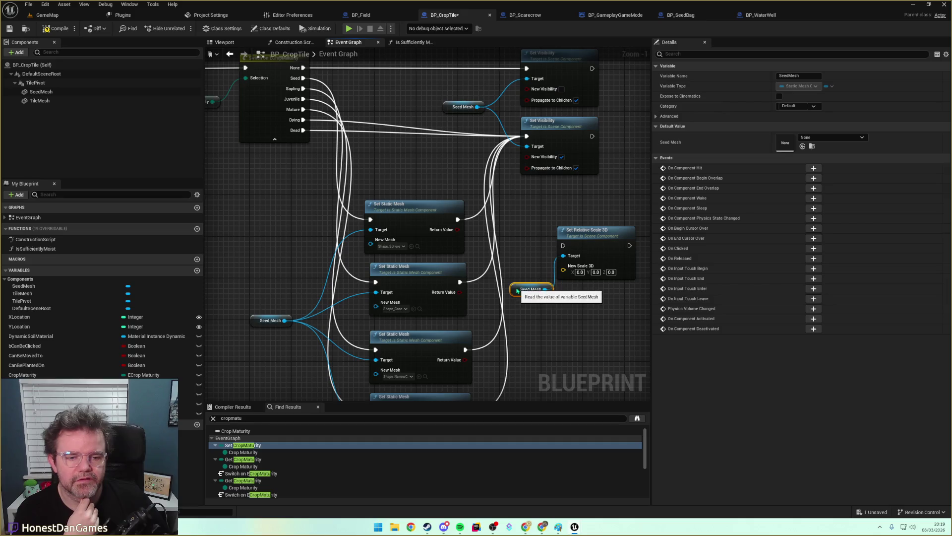
# Fill in the new scale node's fields, setting Y to 0.1.
pyautogui.click(595, 273)
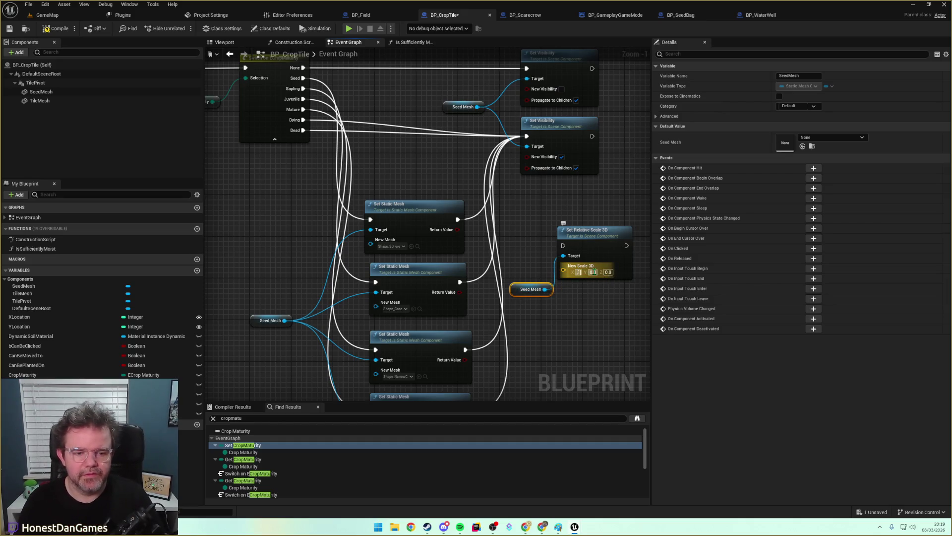
pyautogui.write('0.5')
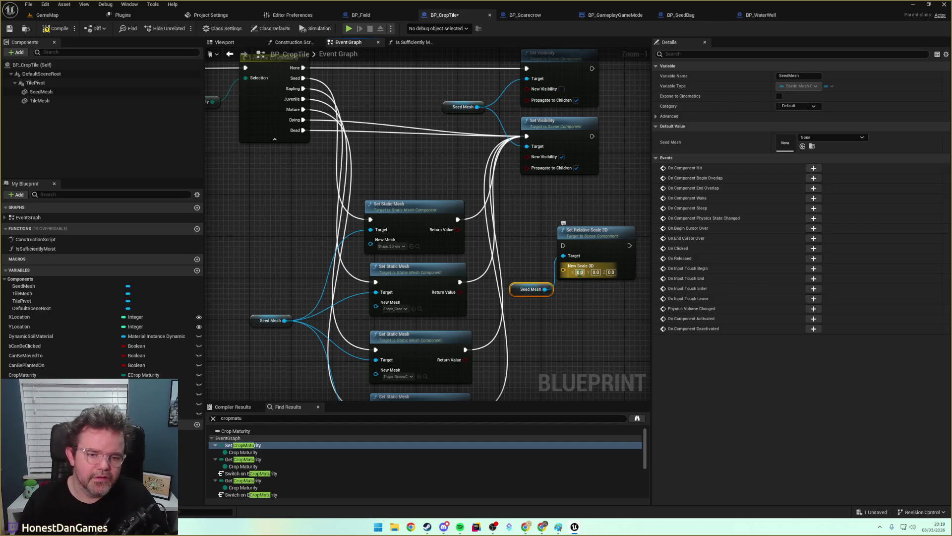
pyautogui.press('Return')
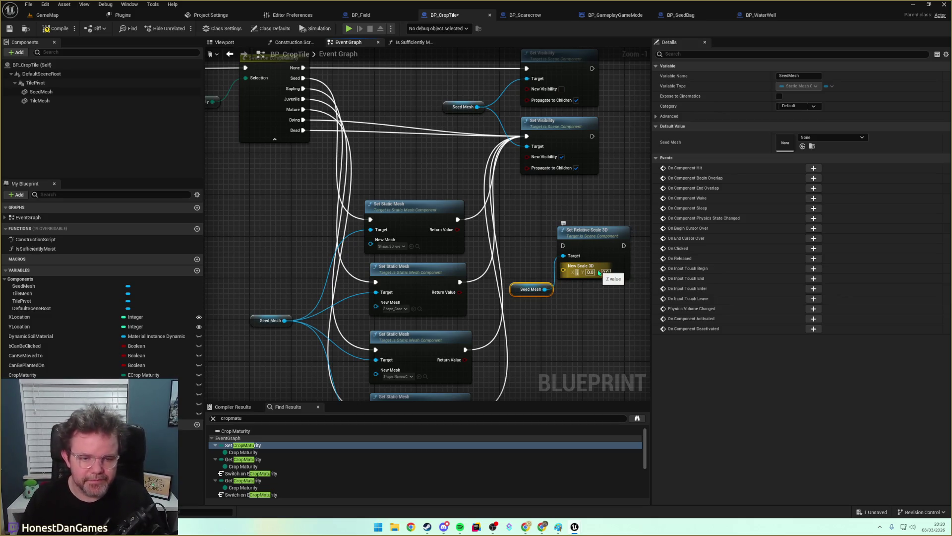
pyautogui.write('1')
pyautogui.press('Tab')
pyautogui.write('0.1')
pyautogui.press('Tab')
# Finish Z at 0.1 and wire the scale node between the first Set Static Mesh and Set Visibility.
pyautogui.write('0.1')
pyautogui.click(567, 214)
pyautogui.moveTo(463, 216); pyautogui.dragTo(563, 246)
pyautogui.moveTo(628, 246)
pyautogui.mouseDown()
pyautogui.moveTo(500, 142)
pyautogui.moveTo(526, 136)
pyautogui.mouseUp()
pyautogui.moveTo(526, 291)
pyautogui.mouseDown()
pyautogui.moveTo(567, 296)
pyautogui.moveTo(535, 296)
pyautogui.mouseUp()
pyautogui.moveTo(578, 235); pyautogui.dragTo(533, 214)
pyautogui.moveTo(541, 294); pyautogui.dragTo(531, 268)
# Copy the scale node with its Seed Mesh getter and paste copies beside the other Set Static Mesh nodes.
pyautogui.moveTo(517, 202); pyautogui.dragTo(550, 285)
pyautogui.hotkey('ctrl', 'c')
pyautogui.hotkey('ctrl', 'v')
pyautogui.moveTo(467, 197); pyautogui.dragTo(433, 197)
pyautogui.hotkey('ctrl', 'v')
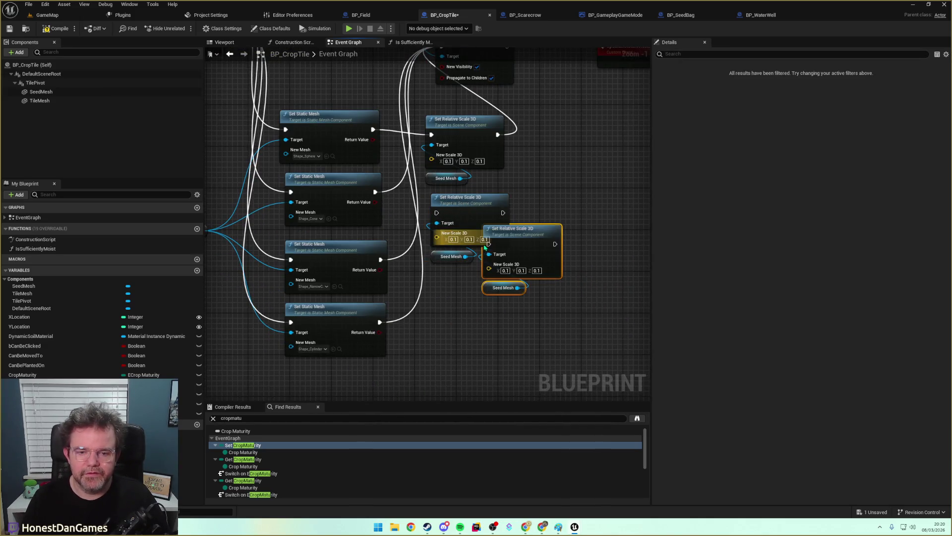
pyautogui.moveTo(485, 248); pyautogui.dragTo(433, 290)
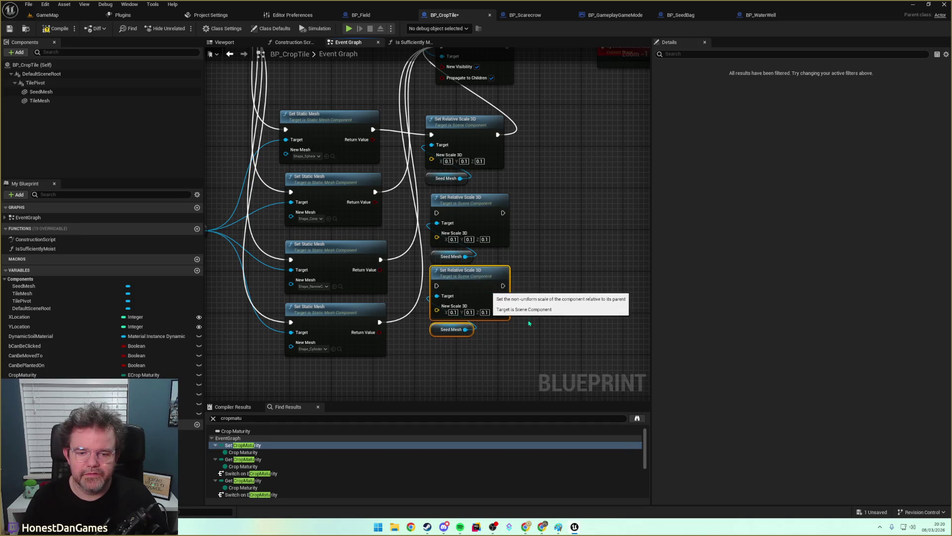
pyautogui.moveTo(460, 196); pyautogui.dragTo(460, 269)
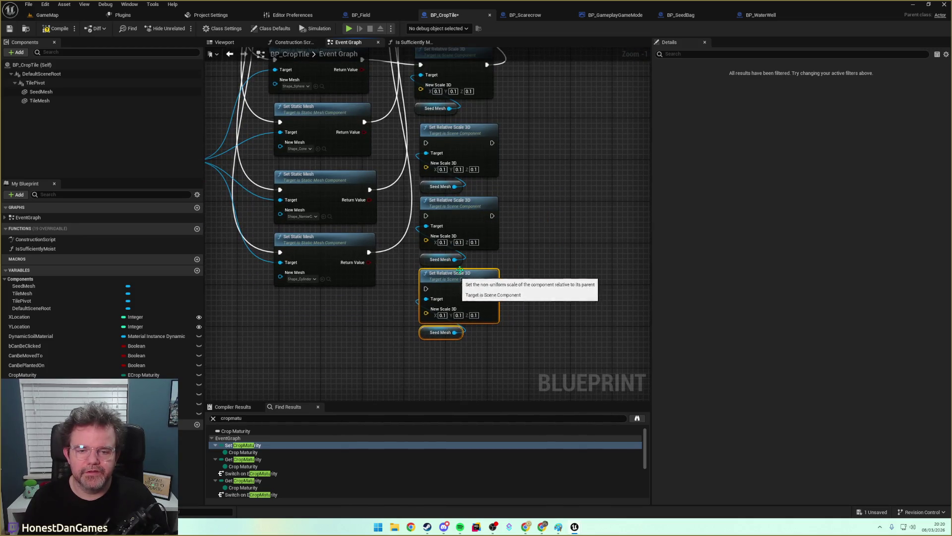
pyautogui.scroll(3, 465, 255)
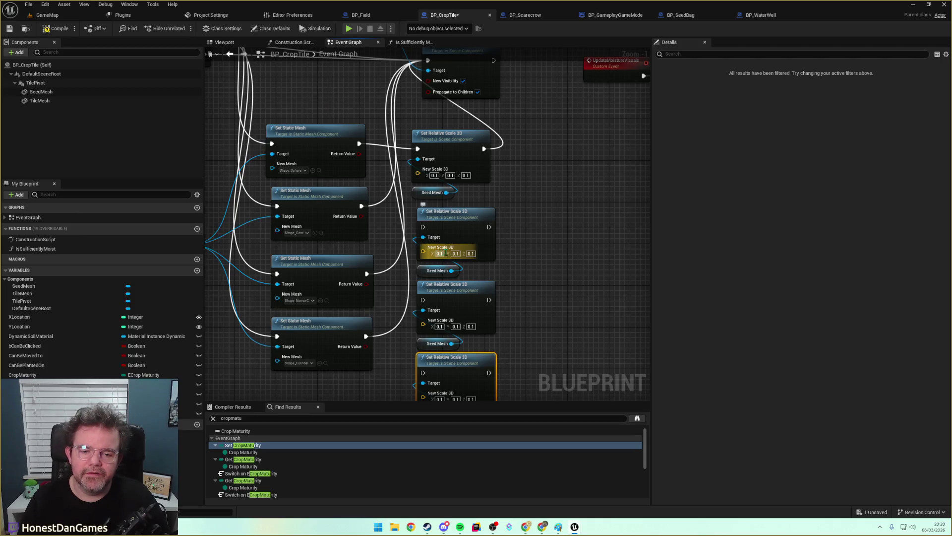
# Set the first copied scale node to 0.25 on every axis.
pyautogui.write('0.2')
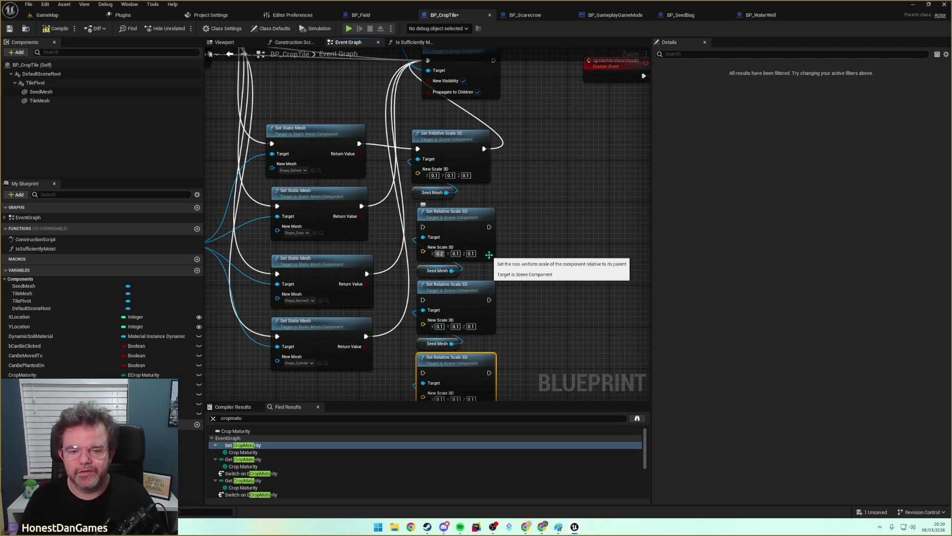
pyautogui.write('5')
pyautogui.press('Tab')
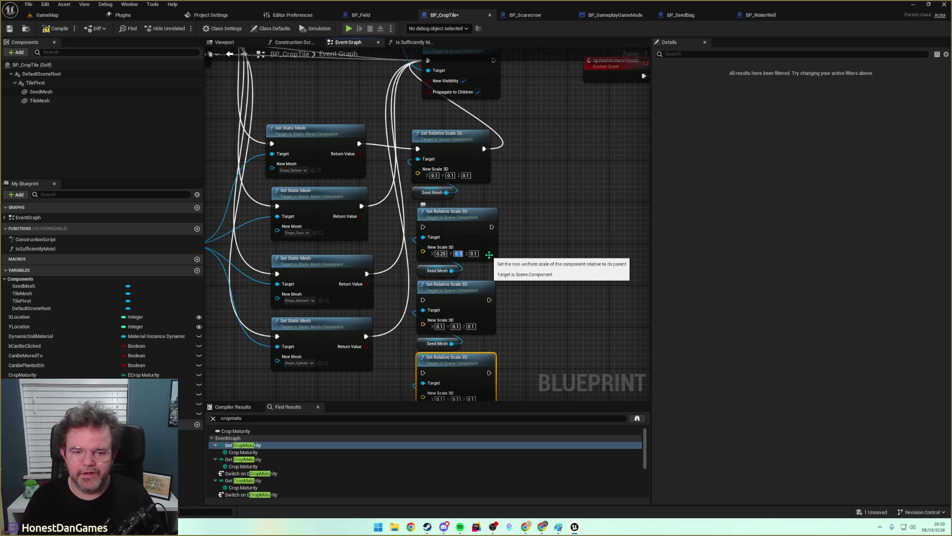
pyautogui.write('45')
pyautogui.press('Tab')
pyautogui.write('0.25')
pyautogui.press('Return')
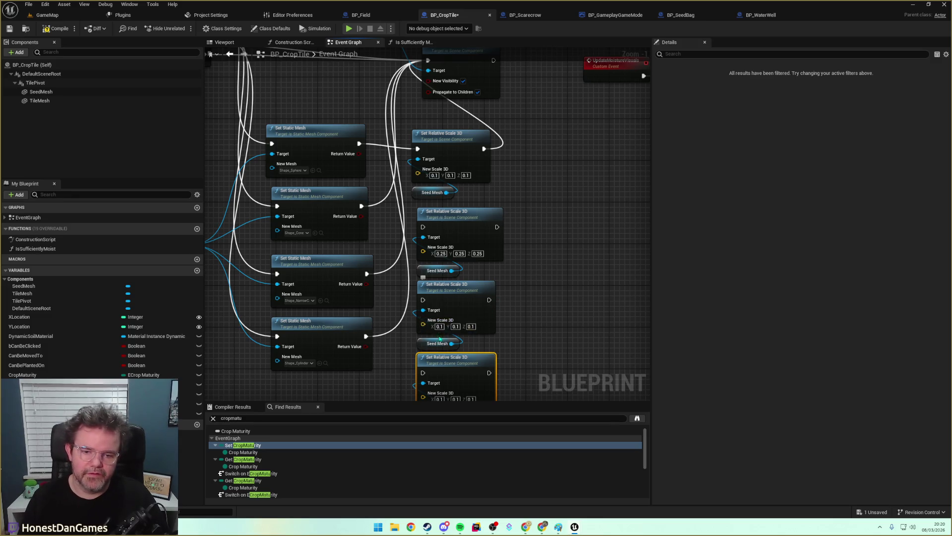
# Set the next scale node to 0.5 on every axis.
pyautogui.click(440, 327)
pyautogui.press('Right')
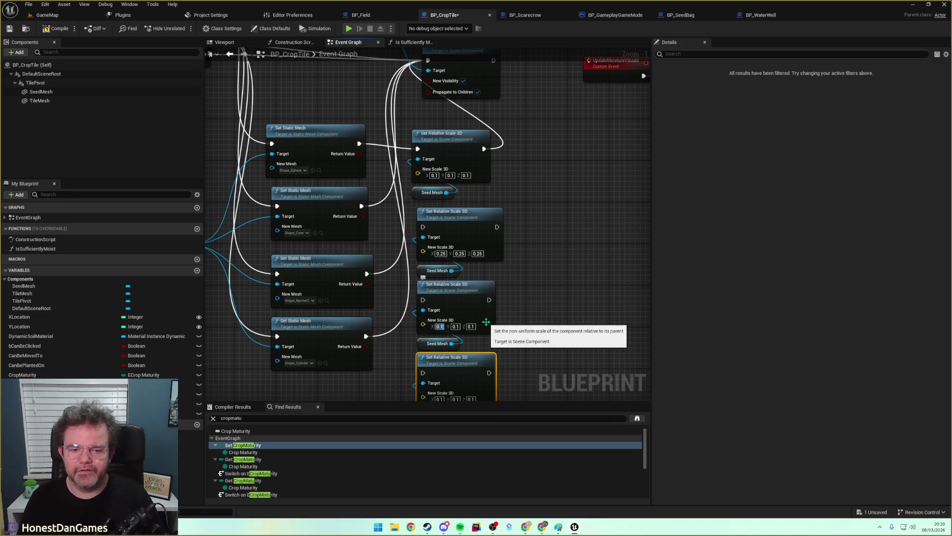
pyautogui.press('BackSpace')
pyautogui.write('5')
pyautogui.press('Tab')
pyautogui.write('0.5')
pyautogui.press('Tab')
pyautogui.write('0.5')
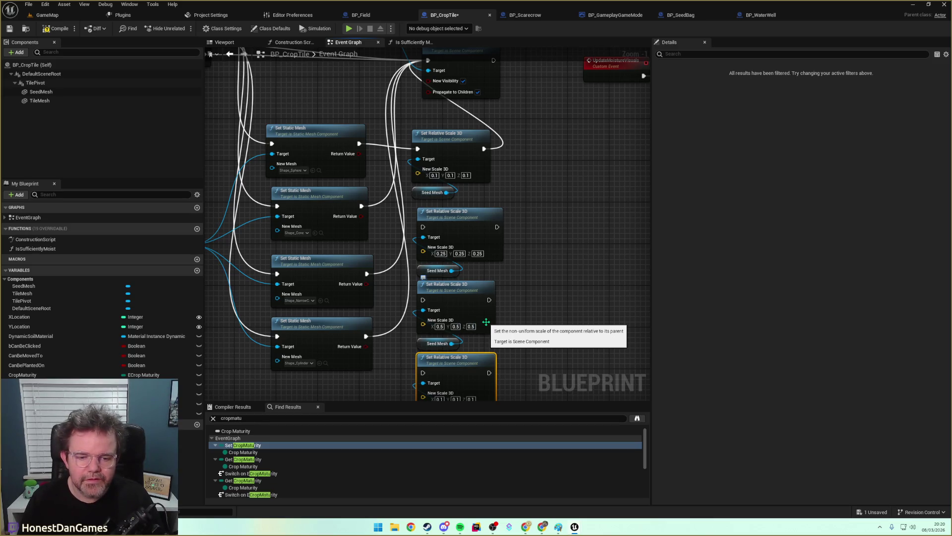
pyautogui.press('Return')
# Set the last scale node to 0.6 on every axis.
pyautogui.moveTo(531, 293); pyautogui.dragTo(495, 223)
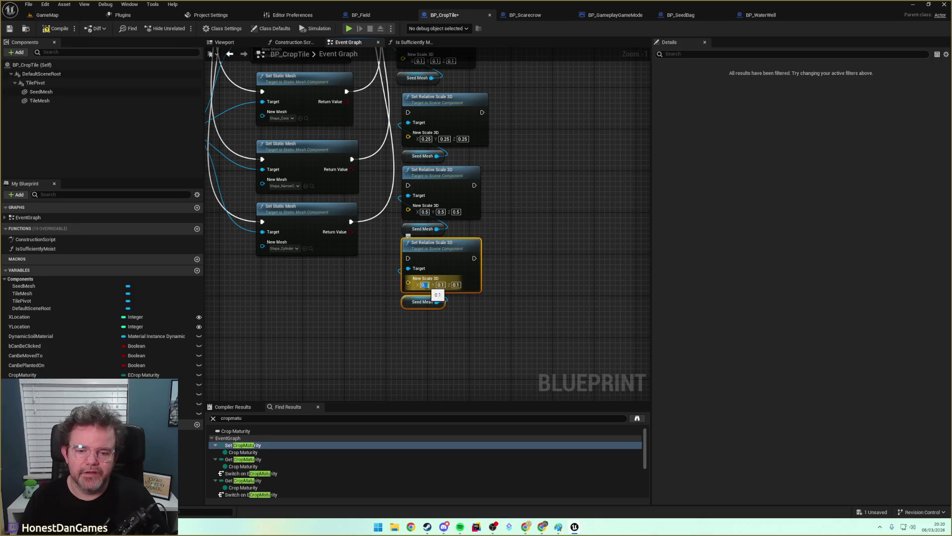
pyautogui.click(424, 284)
pyautogui.write('0.')
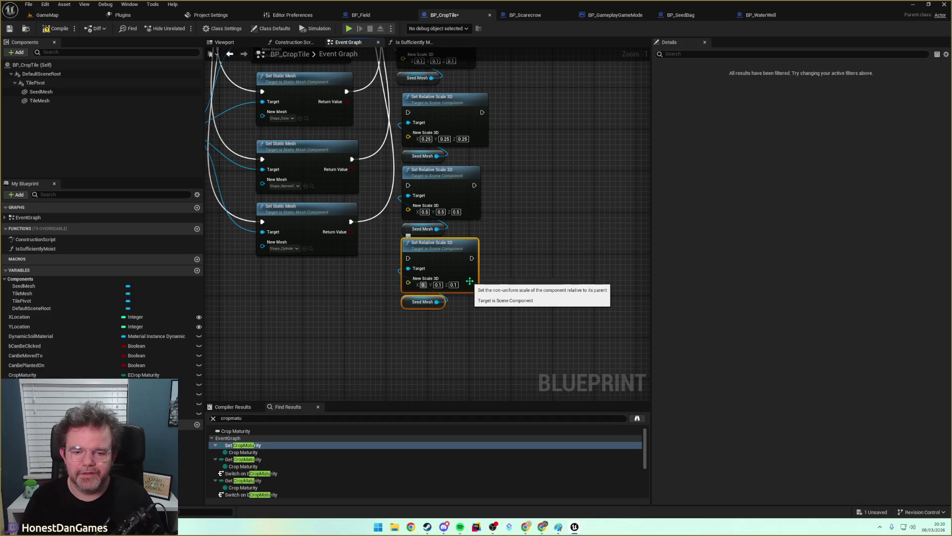
pyautogui.write('6')
pyautogui.press('Tab')
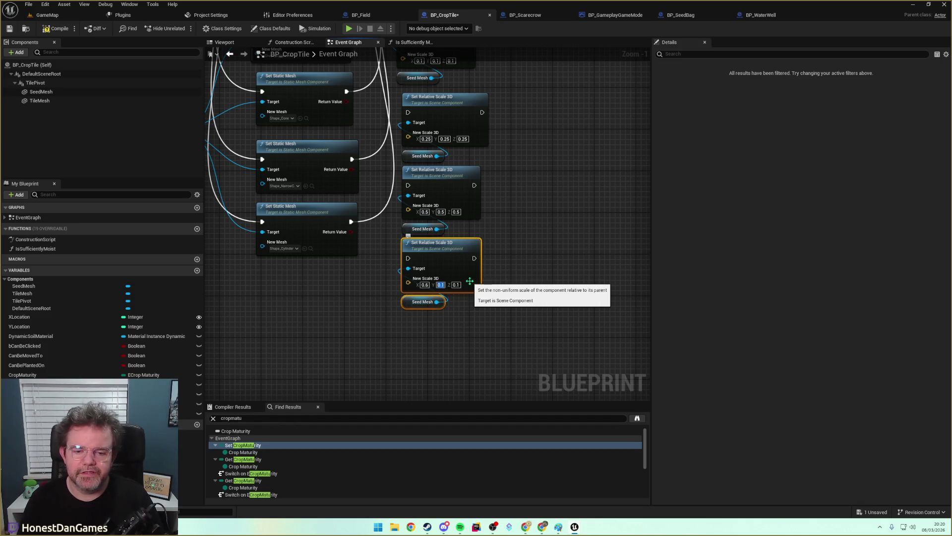
pyautogui.write('0.6')
pyautogui.press('Tab')
pyautogui.write('0.6')
pyautogui.click(515, 224)
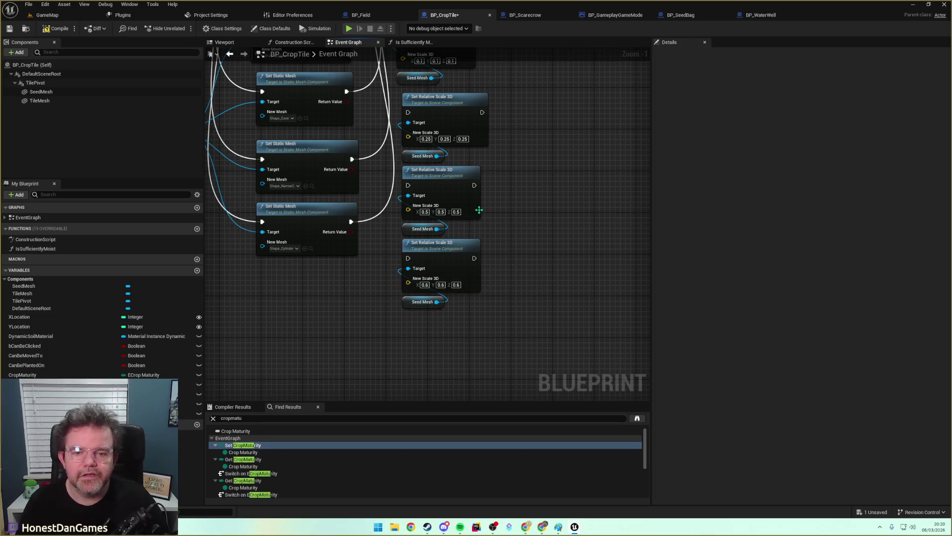
# Wire each mesh swap through its 0.25, 0.5 or 0.6 scale node into Set Visibility.
pyautogui.moveTo(479, 210); pyautogui.dragTo(486, 276)
pyautogui.moveTo(338, 204); pyautogui.dragTo(399, 225)
pyautogui.moveTo(343, 273)
pyautogui.mouseDown()
pyautogui.moveTo(401, 298)
pyautogui.moveTo(372, 276)
pyautogui.moveTo(400, 299)
pyautogui.mouseUp()
pyautogui.moveTo(343, 334); pyautogui.dragTo(400, 370)
pyautogui.moveTo(442, 292); pyautogui.dragTo(374, 130)
pyautogui.moveTo(400, 381)
pyautogui.mouseDown()
pyautogui.moveTo(415, 170)
pyautogui.moveTo(299, 137)
pyautogui.mouseUp()
pyautogui.moveTo(335, 150)
pyautogui.mouseDown()
pyautogui.moveTo(320, 57)
pyautogui.moveTo(337, 47)
pyautogui.mouseUp()
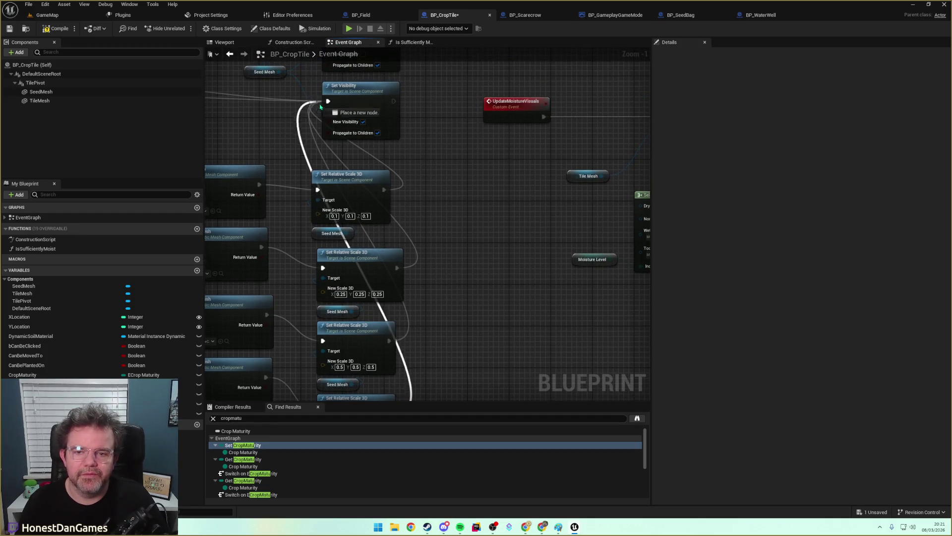
# Save BP_CropTile and return to the GameMap level.
pyautogui.scroll(-3, 421, 161)
pyautogui.moveTo(482, 205); pyautogui.dragTo(520, 323)
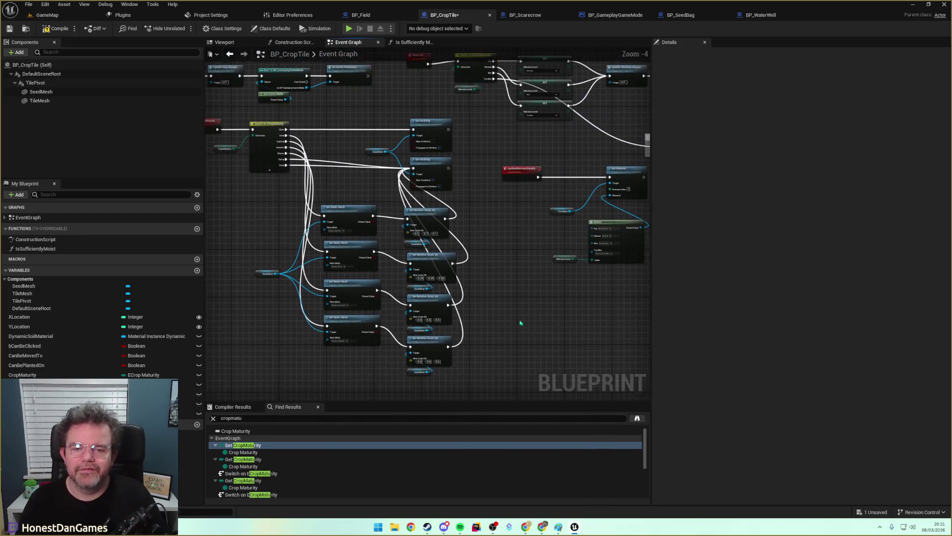
pyautogui.click(9, 28)
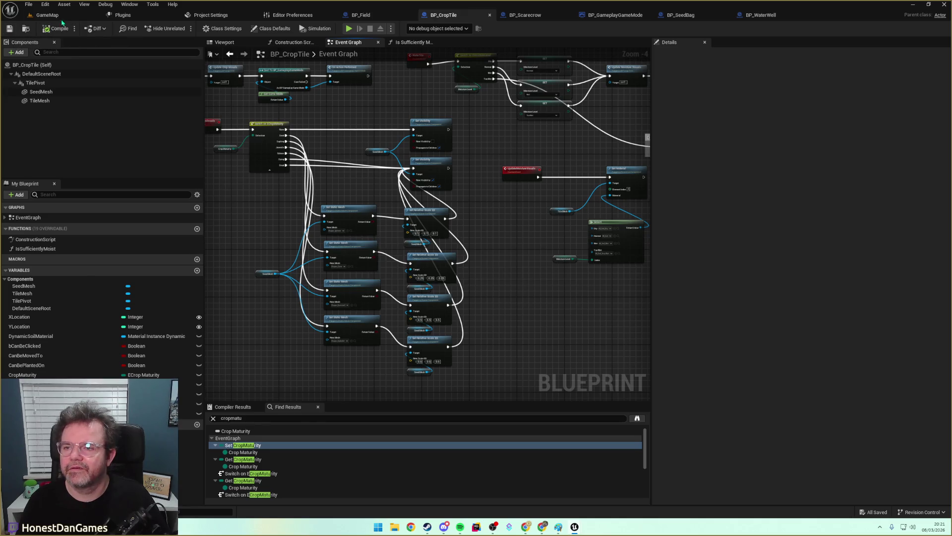
pyautogui.click(48, 15)
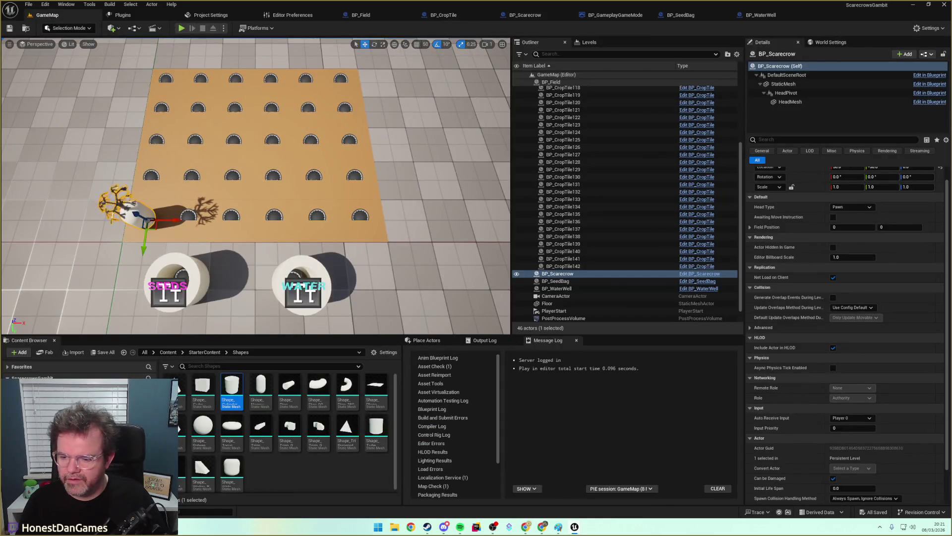
# Duplicate MI_Soil_Wet in the Materials folder and name the copy MI_Crop.
pyautogui.click(40, 446)
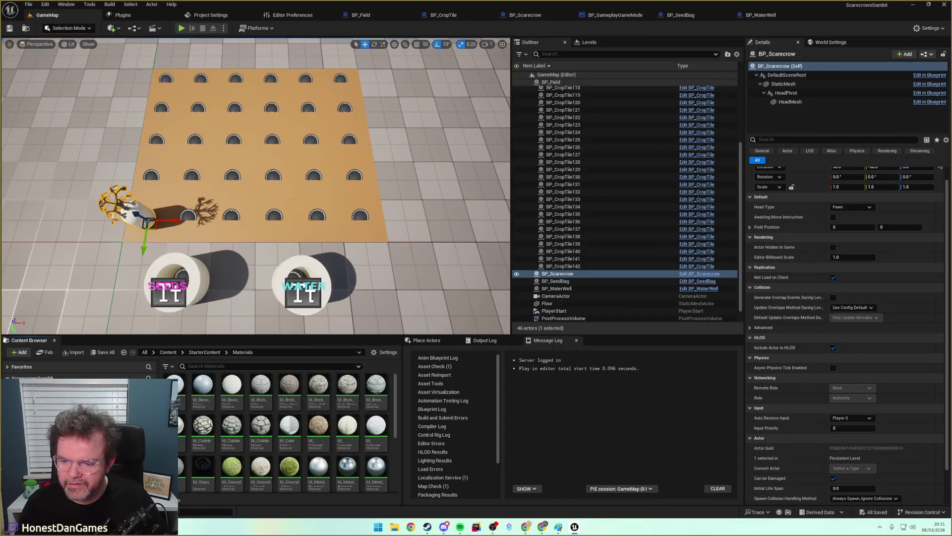
pyautogui.click(35, 412)
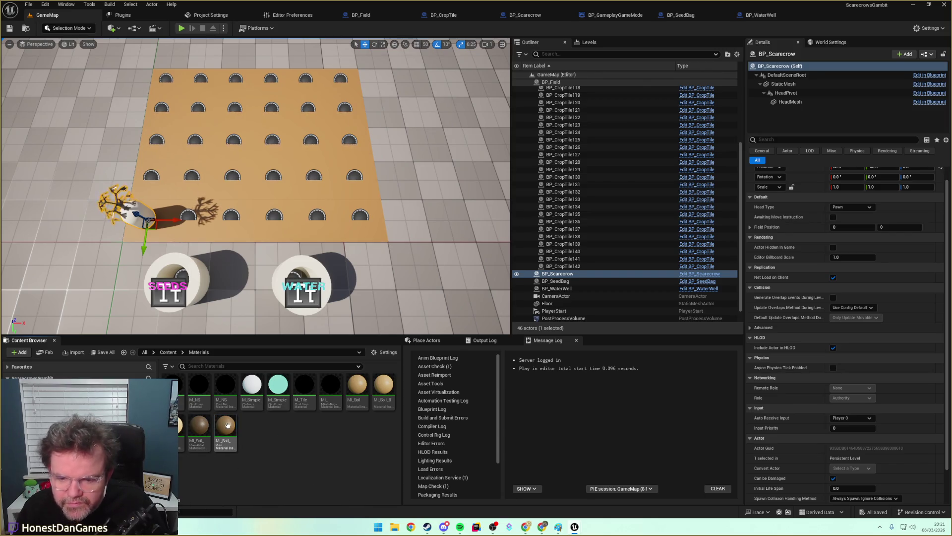
pyautogui.click(230, 424)
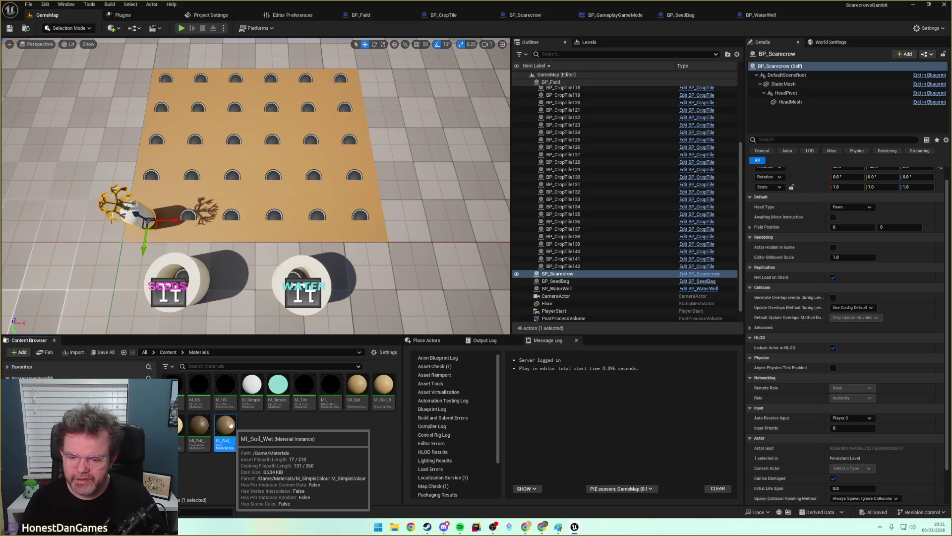
pyautogui.hotkey('ctrl', 'd')
pyautogui.press('BackSpace')
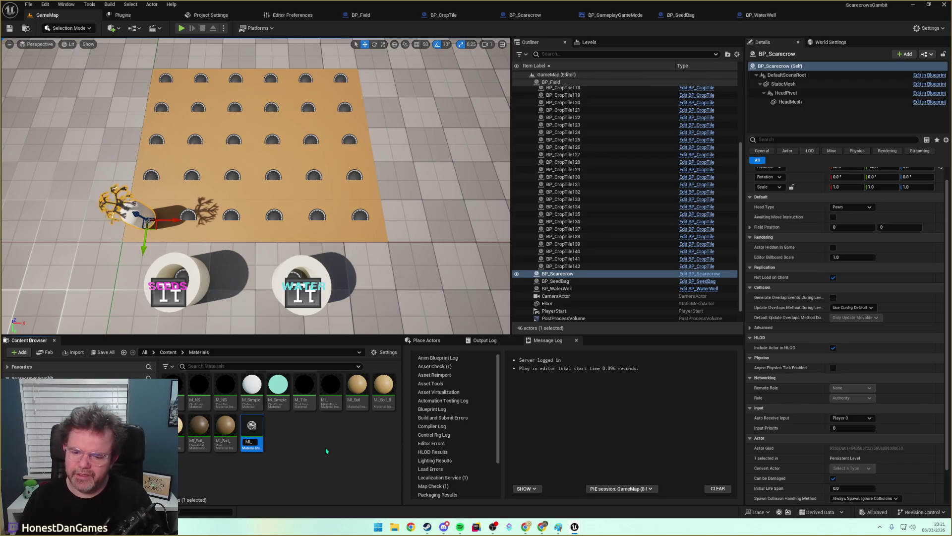
pyautogui.write('rop')
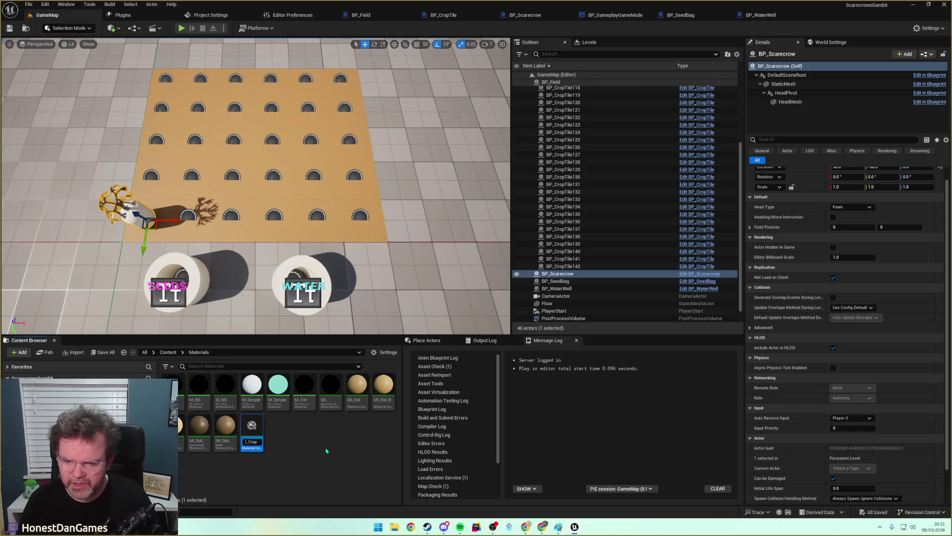
pyautogui.press('Return')
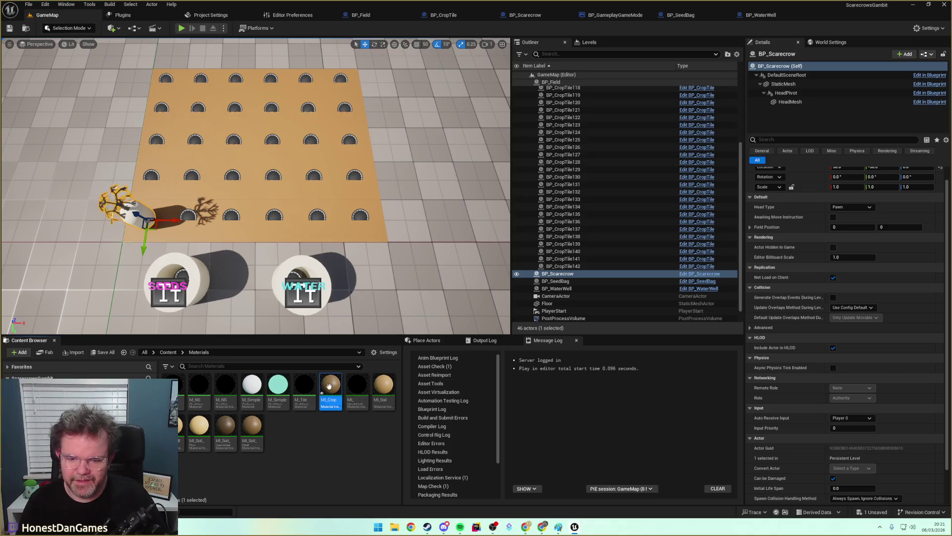
# Set MI_Crop's Base Color to a soft bright green and save it.
pyautogui.doubleClick(334, 387)
pyautogui.click(673, 87)
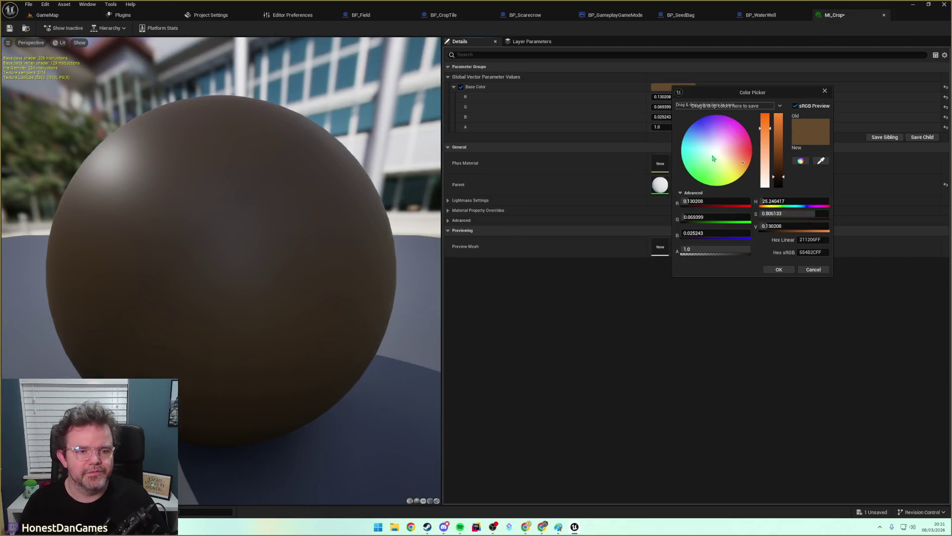
pyautogui.click(705, 178)
pyautogui.moveTo(704, 177); pyautogui.dragTo(711, 177)
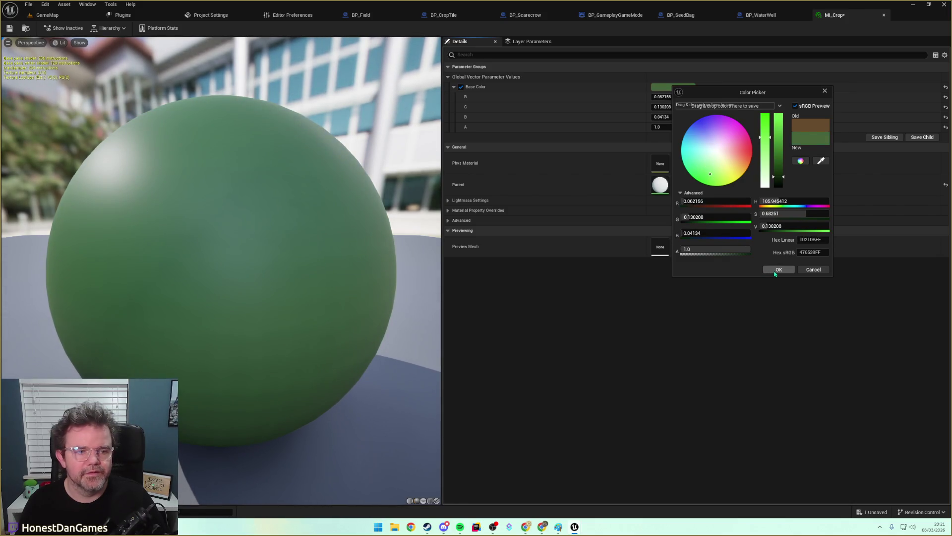
pyautogui.moveTo(779, 177)
pyautogui.mouseDown()
pyautogui.moveTo(777, 144)
pyautogui.moveTo(778, 162)
pyautogui.mouseUp()
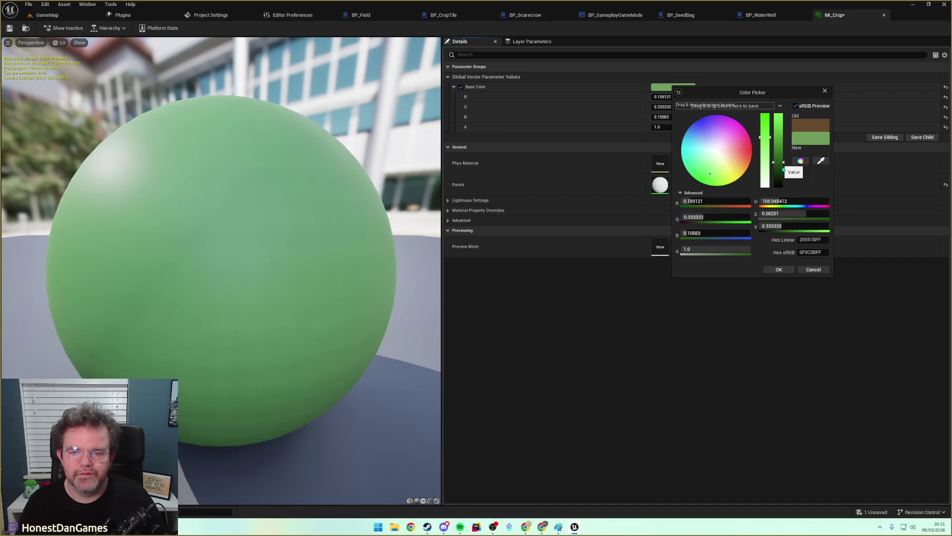
pyautogui.click(250, 87)
pyautogui.click(10, 28)
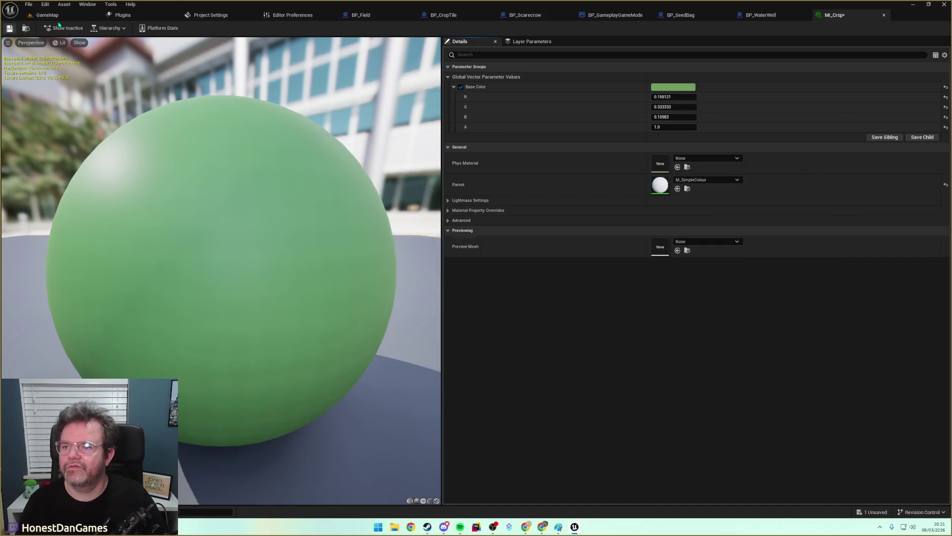
pyautogui.click(47, 14)
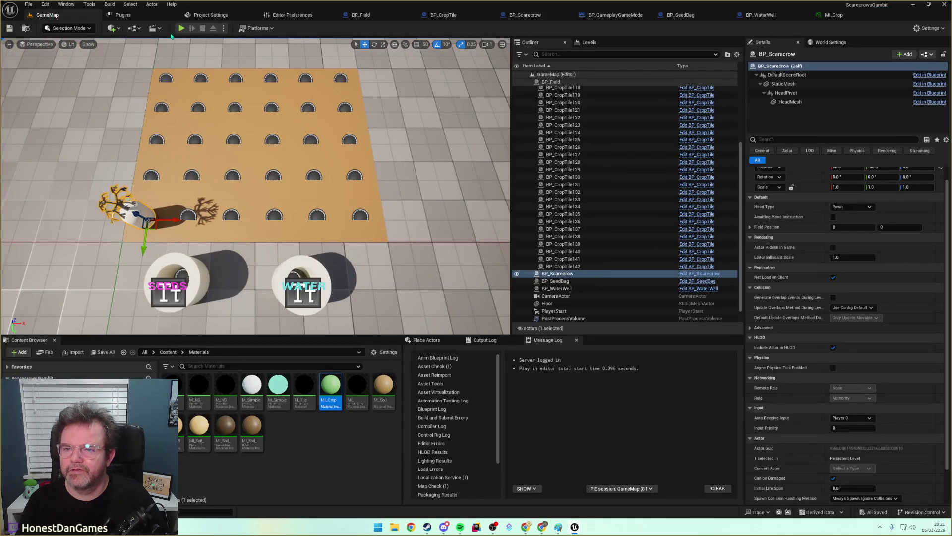
pyautogui.hotkey('alt', 'p')
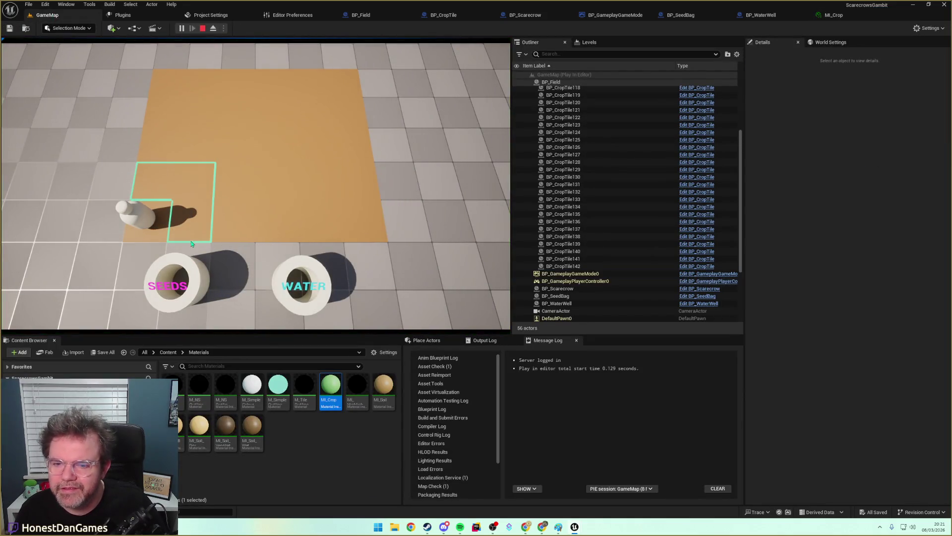
pyautogui.click(203, 29)
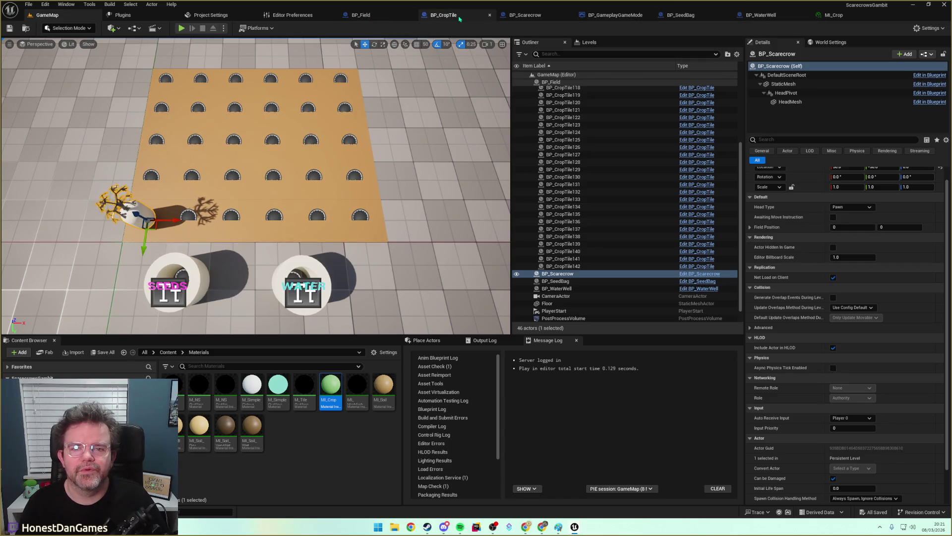
# Assign the MI_Crop material to SeedMesh's Element 0 slot and save BP_CropTile.
pyautogui.click(439, 15)
pyautogui.click(41, 92)
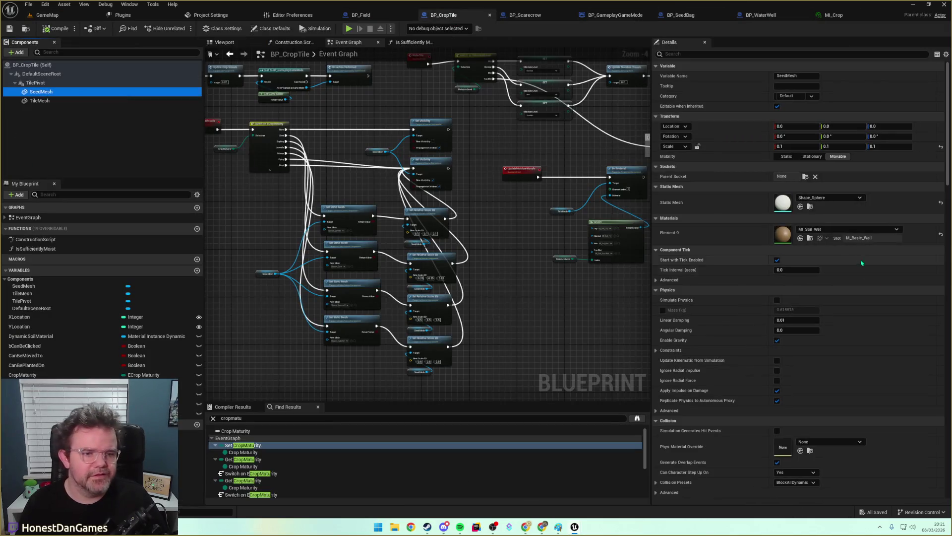
pyautogui.click(833, 230)
pyautogui.write('crop')
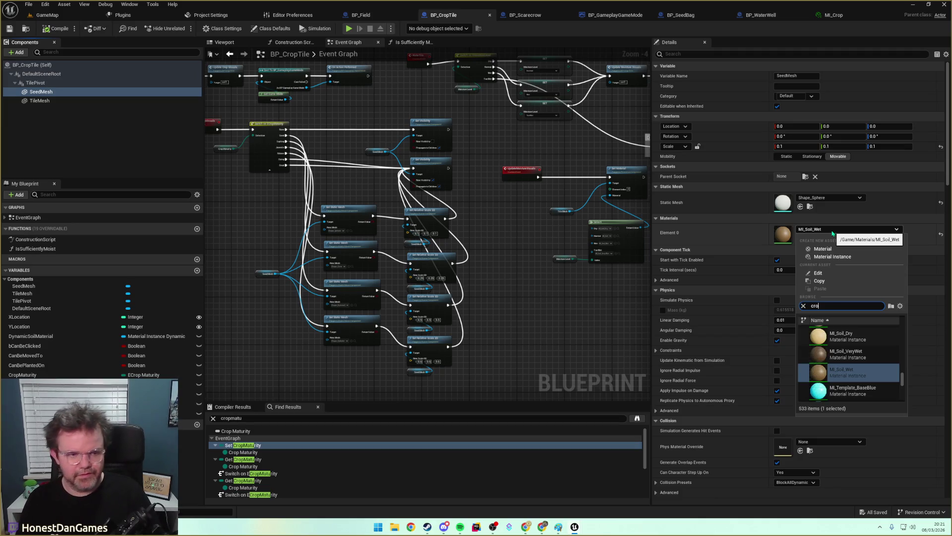
pyautogui.click(846, 335)
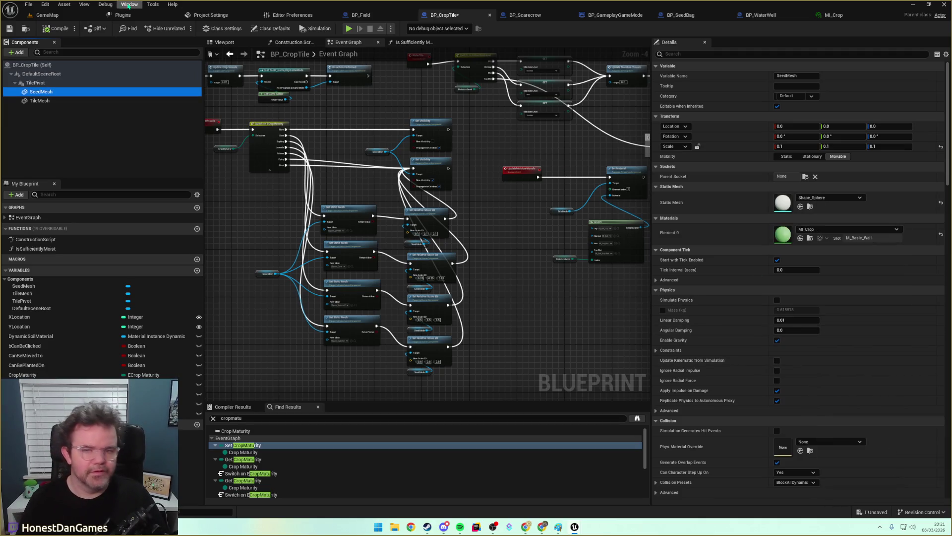
pyautogui.click(8, 28)
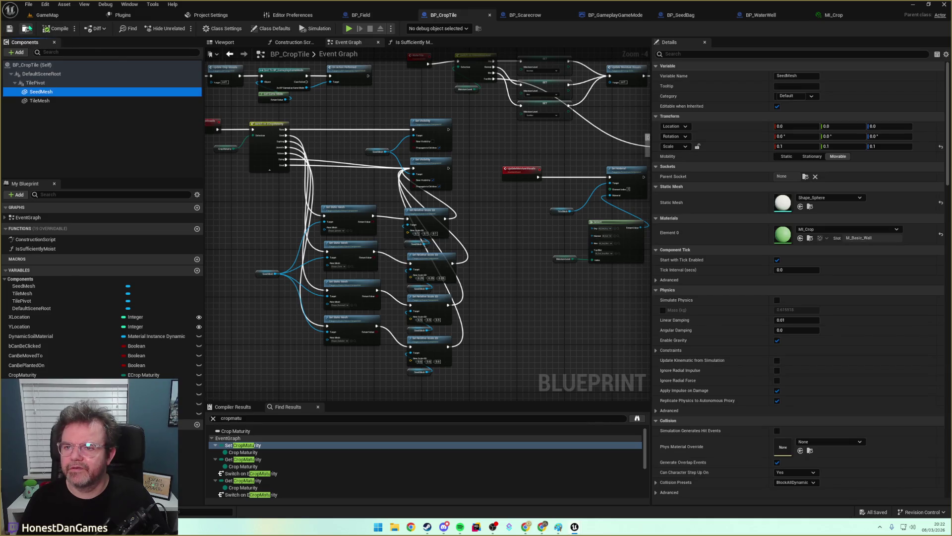
pyautogui.click(47, 15)
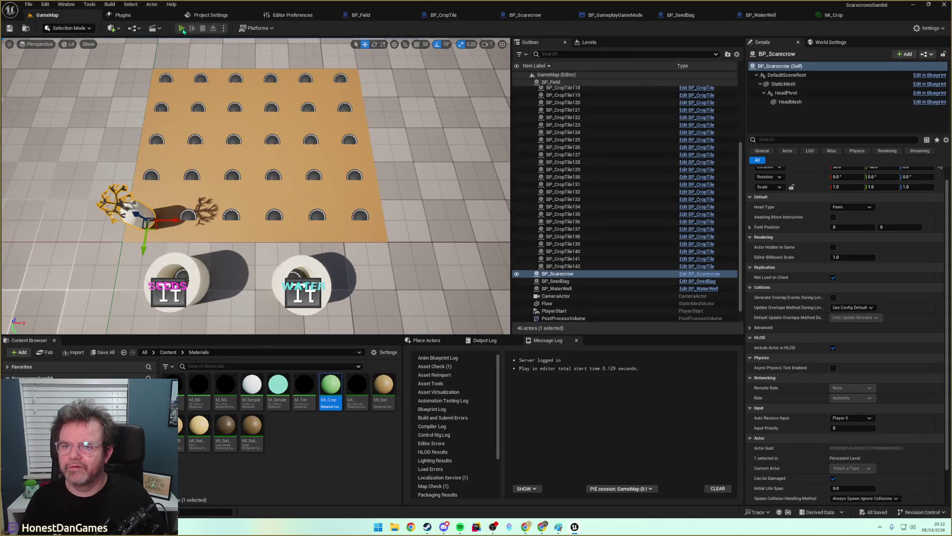
pyautogui.click(182, 29)
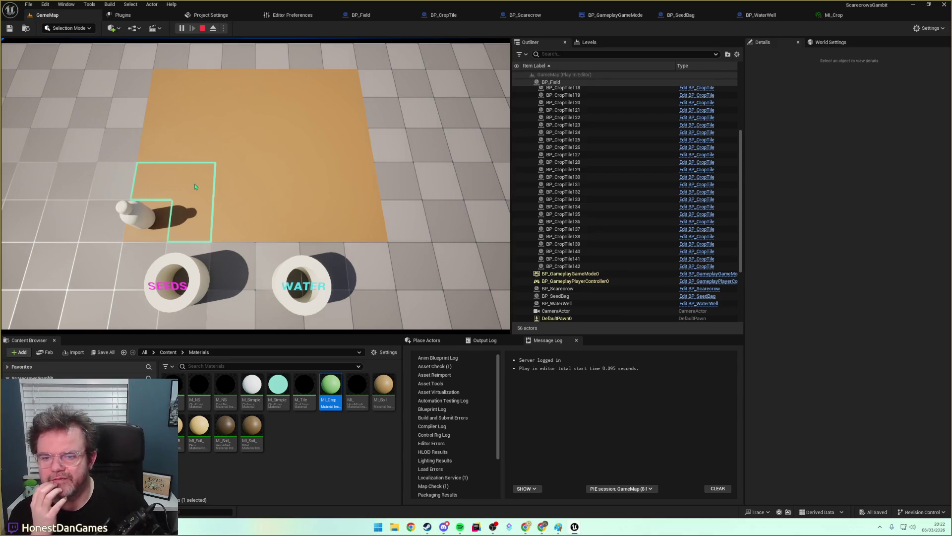
pyautogui.click(189, 224)
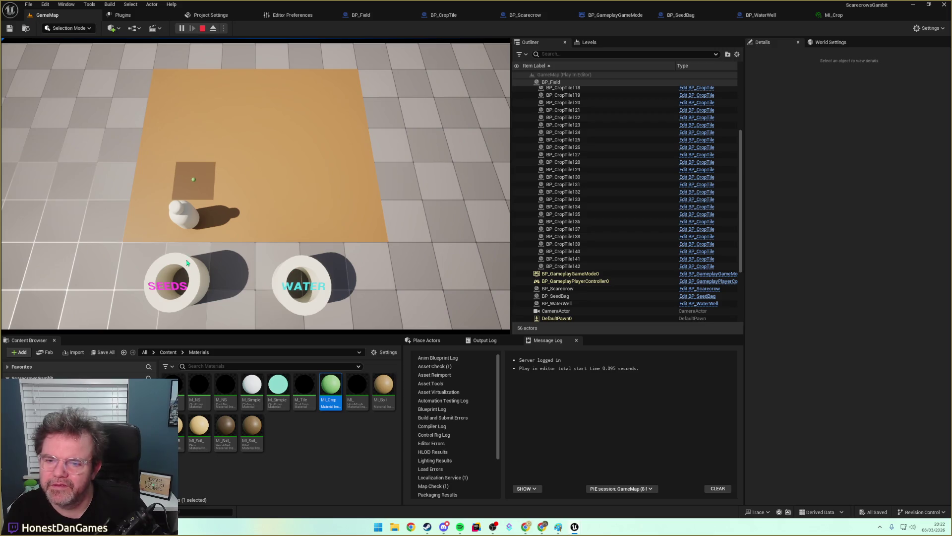
pyautogui.click(246, 223)
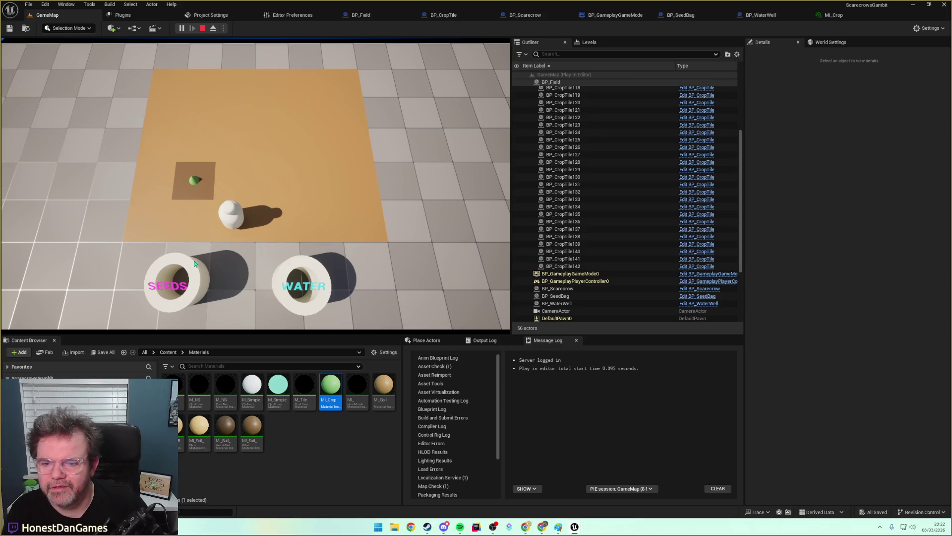
pyautogui.click(205, 222)
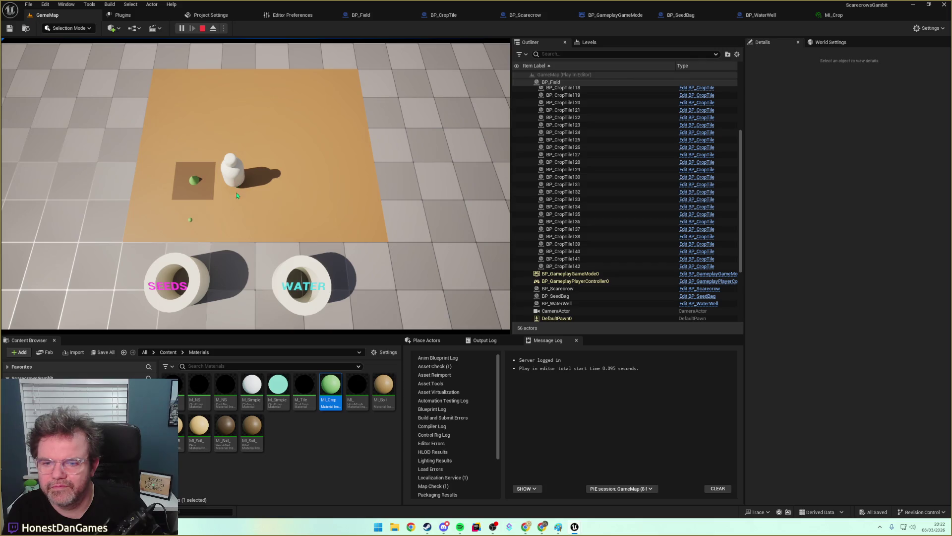
pyautogui.click(242, 224)
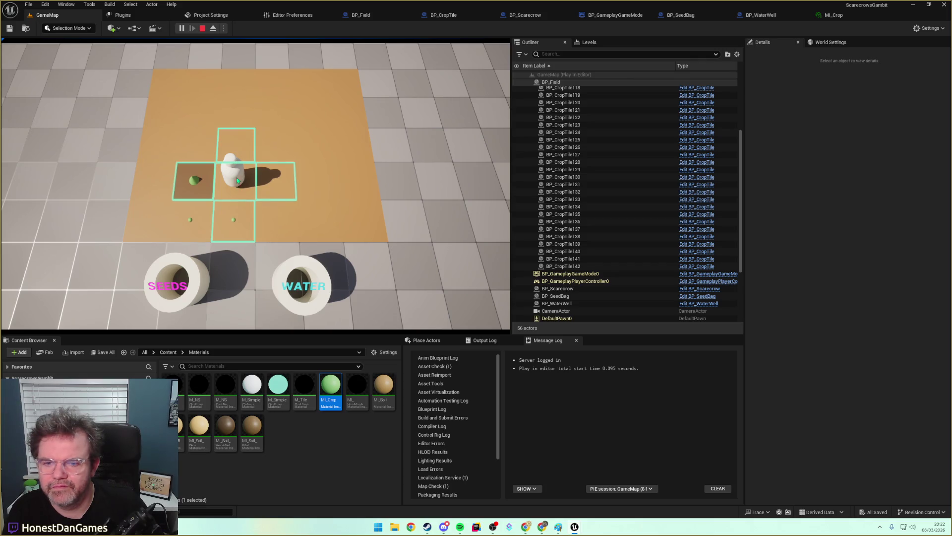
pyautogui.click(239, 220)
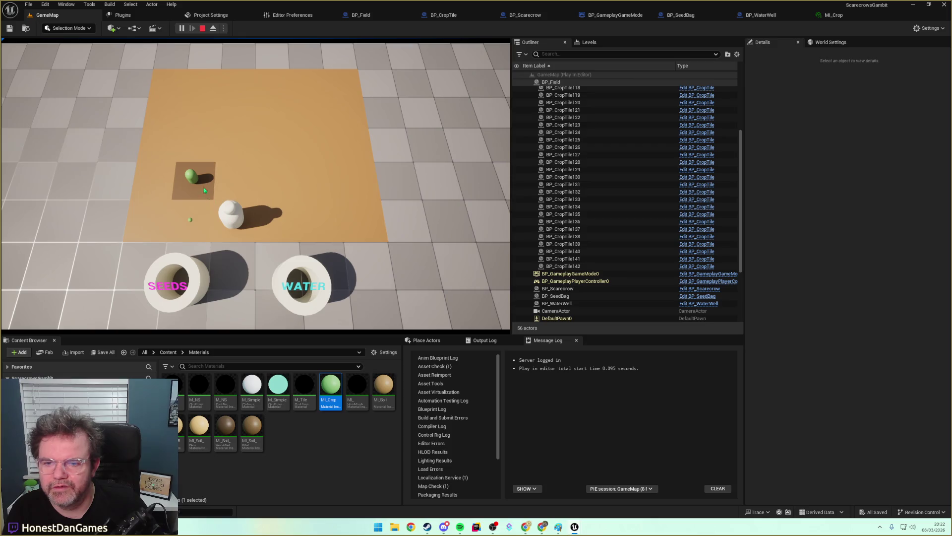
pyautogui.press('Escape')
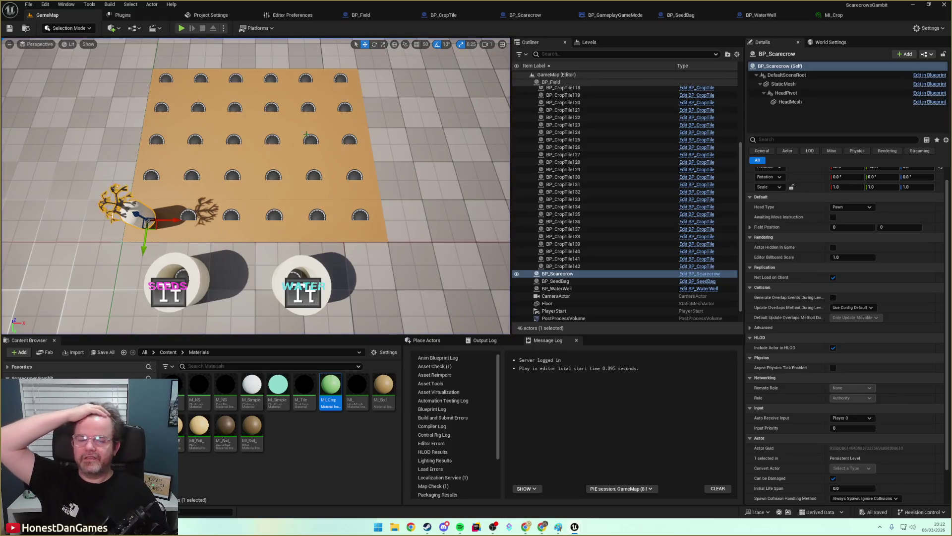
# Find the round-end nodes in BP_GameplayGameMode's event graph.
pyautogui.click(610, 13)
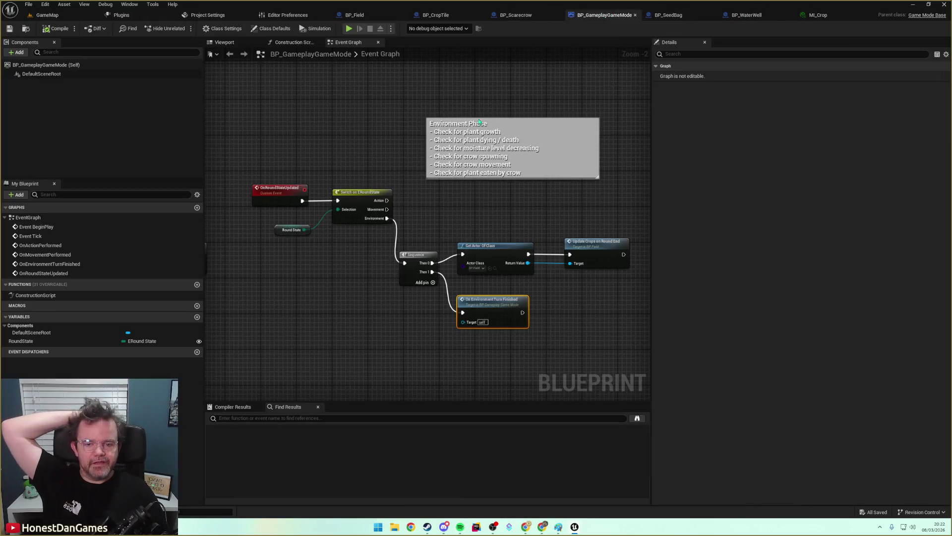
pyautogui.moveTo(430, 217); pyautogui.dragTo(367, 194)
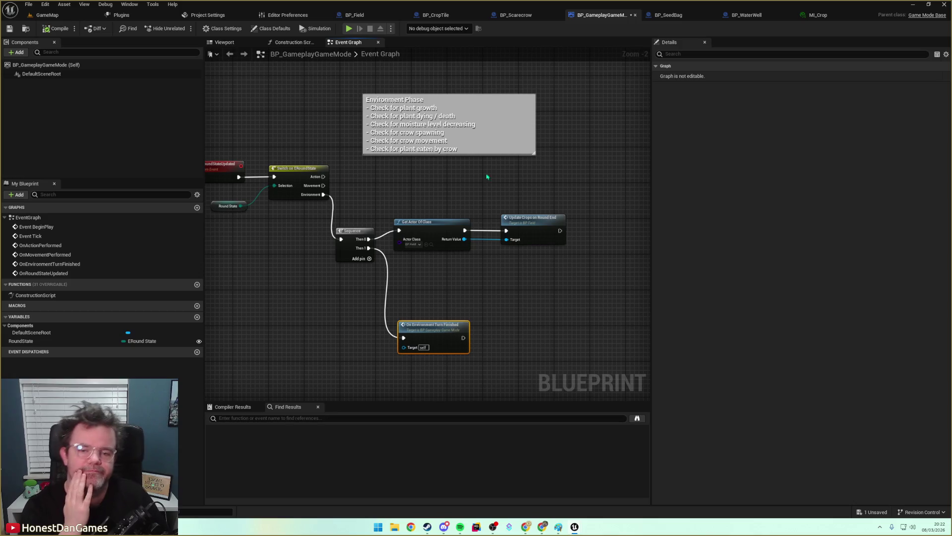
pyautogui.moveTo(456, 272)
pyautogui.mouseDown()
pyautogui.moveTo(480, 260)
pyautogui.moveTo(434, 243)
pyautogui.mouseUp()
pyautogui.click(350, 211)
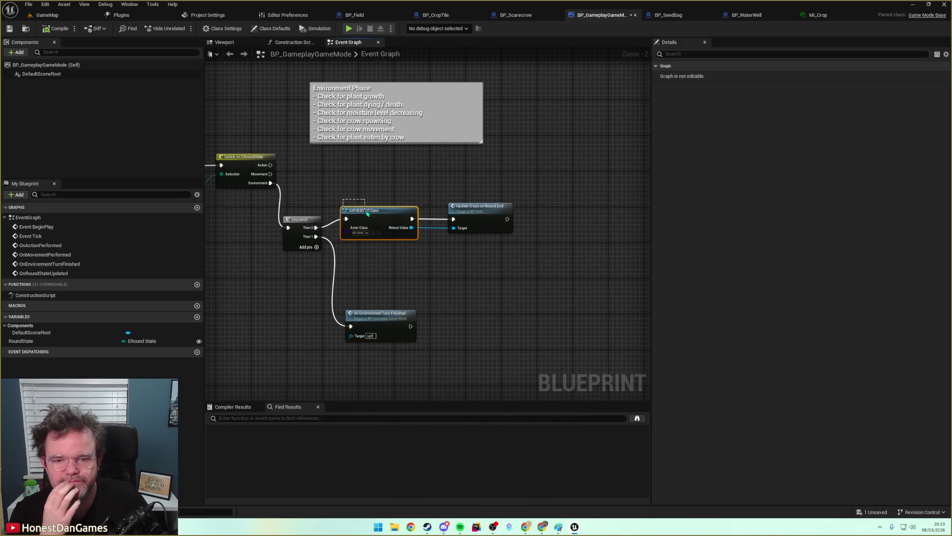
pyautogui.click(364, 201)
pyautogui.moveTo(494, 251); pyautogui.dragTo(431, 258)
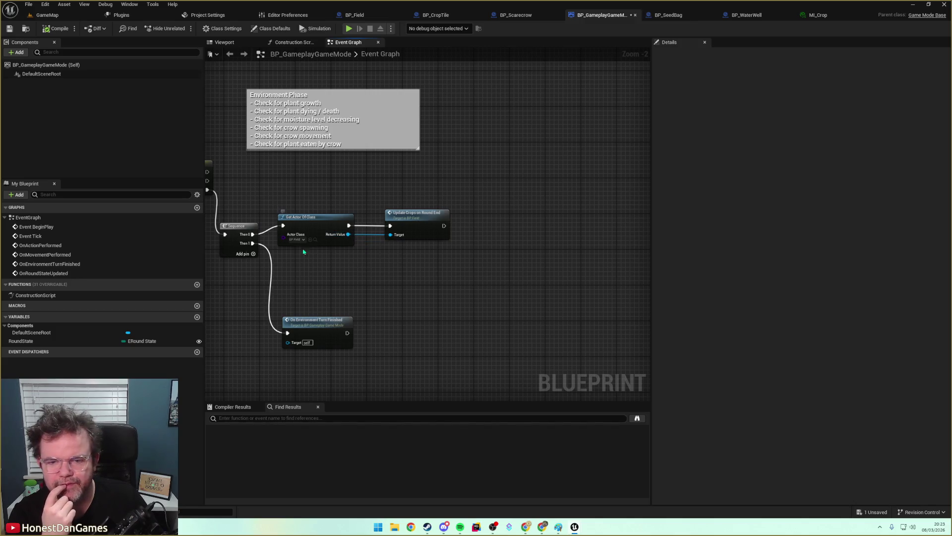
pyautogui.moveTo(350, 234); pyautogui.dragTo(428, 264)
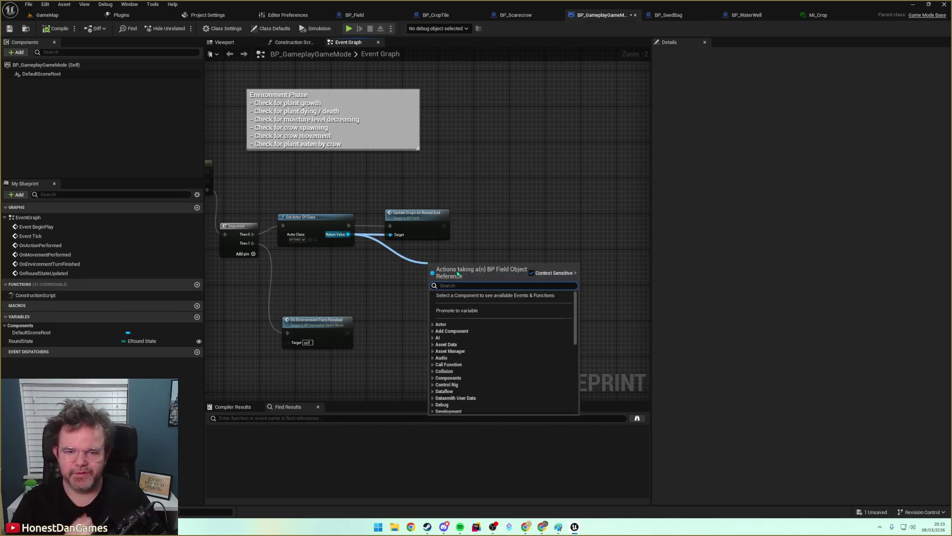
pyautogui.press('Escape')
# Follow Update Crops On Round End into BP_Field, then Receive Round End into BP_CropTile.
pyautogui.doubleClick(416, 213)
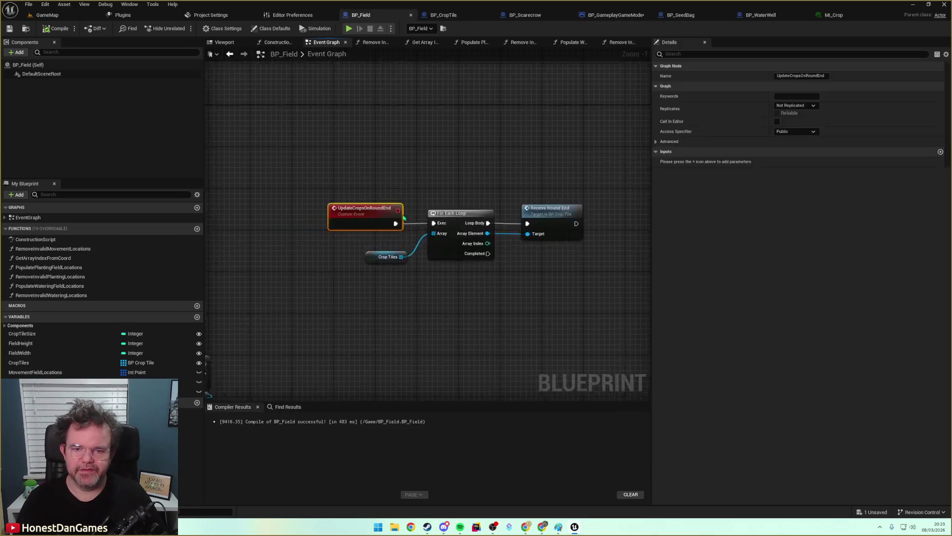
pyautogui.rightClick(400, 326)
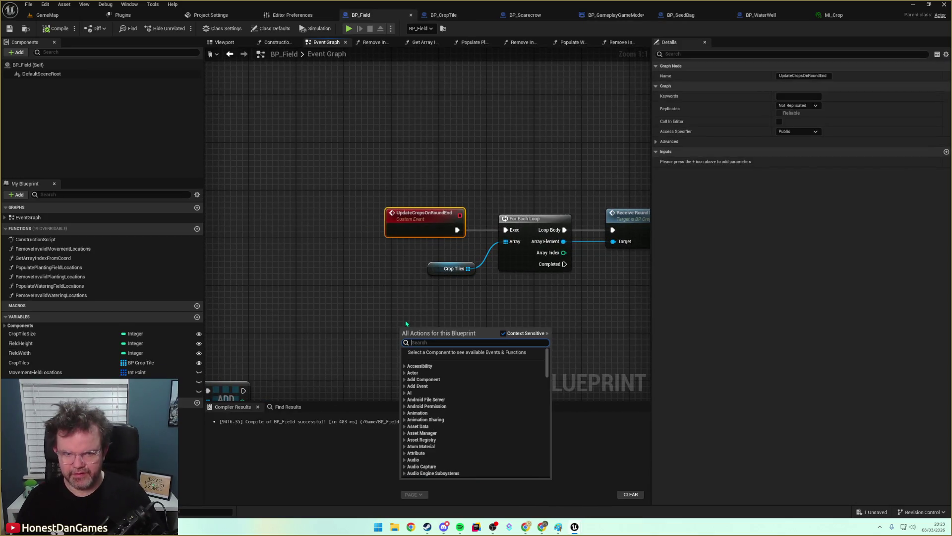
pyautogui.click(406, 323)
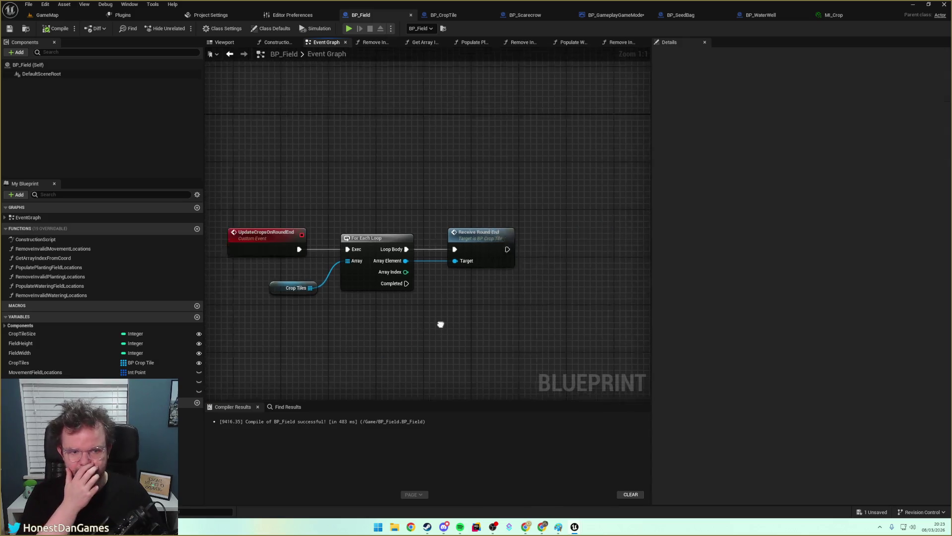
pyautogui.doubleClick(445, 264)
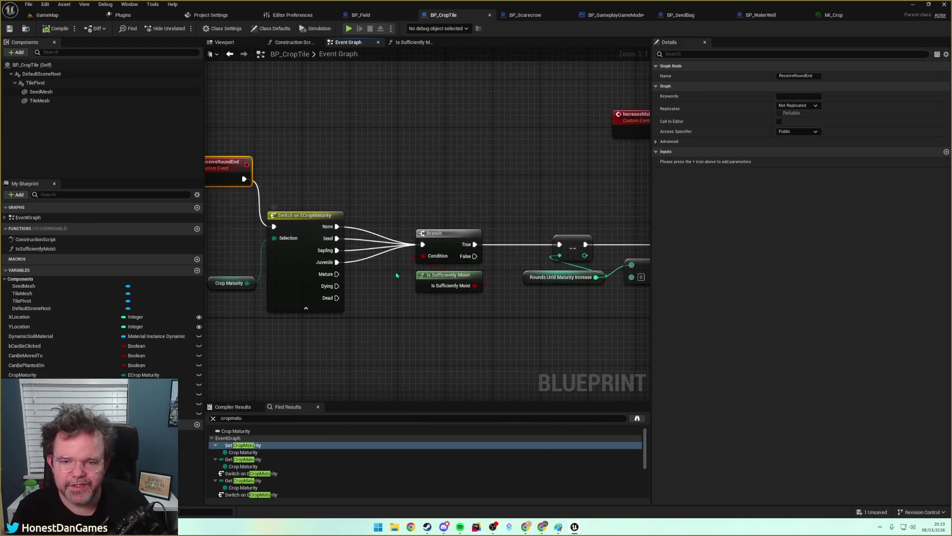
# Insert a Sequence node directly after the ReceiveRoundEnd event.
pyautogui.scroll(-3, 389, 281)
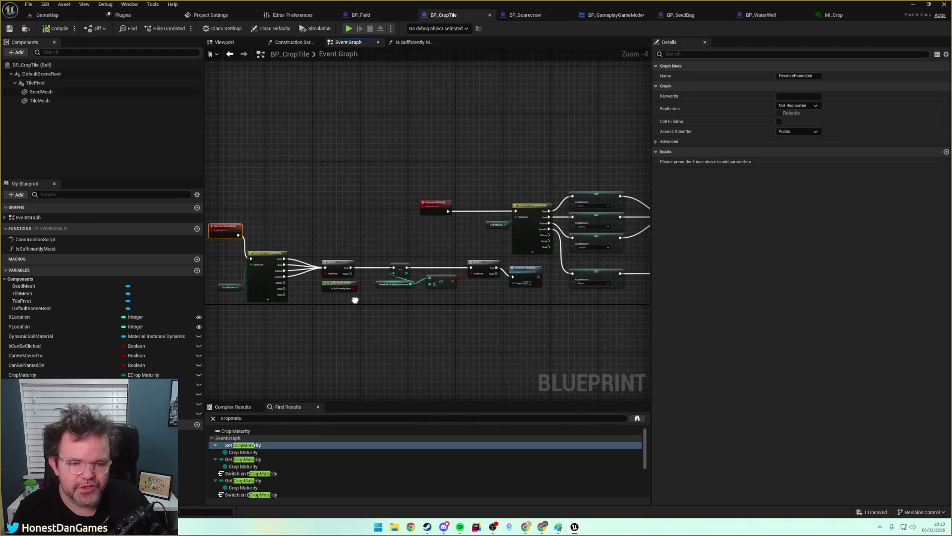
pyautogui.moveTo(526, 261); pyautogui.dragTo(566, 256)
pyautogui.moveTo(436, 186)
pyautogui.mouseDown()
pyautogui.moveTo(371, 209)
pyautogui.moveTo(415, 198)
pyautogui.moveTo(407, 194)
pyautogui.mouseUp()
pyautogui.click(448, 234)
pyautogui.scroll(1, 409, 224)
pyautogui.write('sequence')
pyautogui.press('Return')
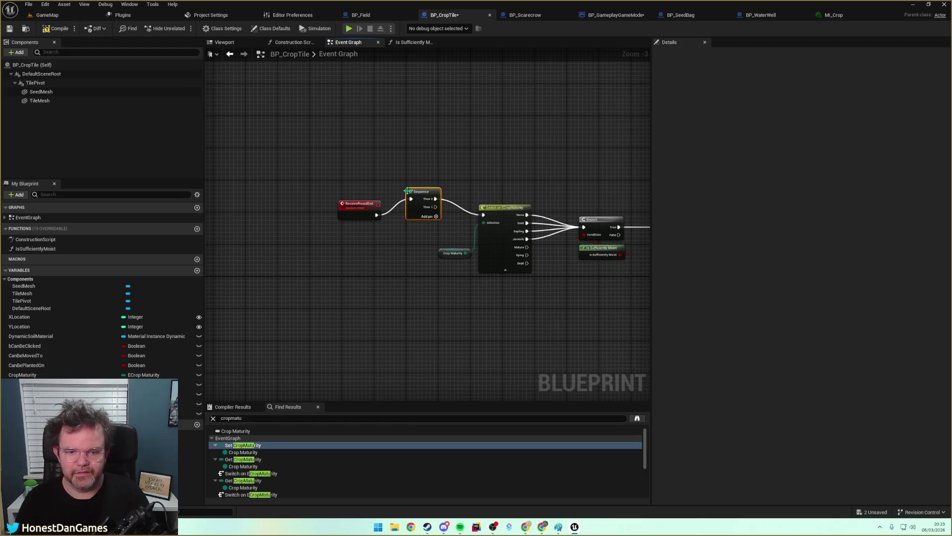
pyautogui.moveTo(423, 190); pyautogui.dragTo(407, 206)
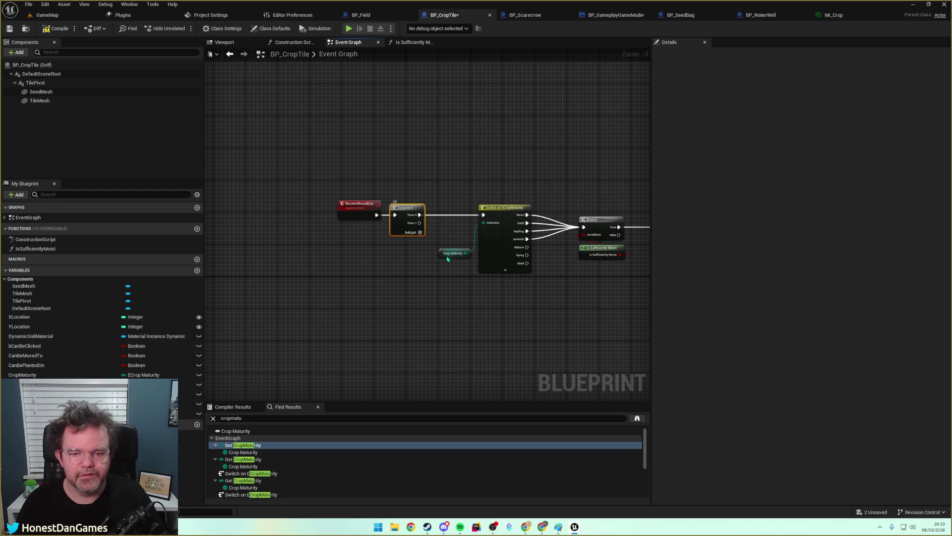
# Add a MoistureLevel getter with Switch on EMoistureLevel, driven by Sequence Then 1.
pyautogui.moveTo(446, 283); pyautogui.dragTo(351, 287)
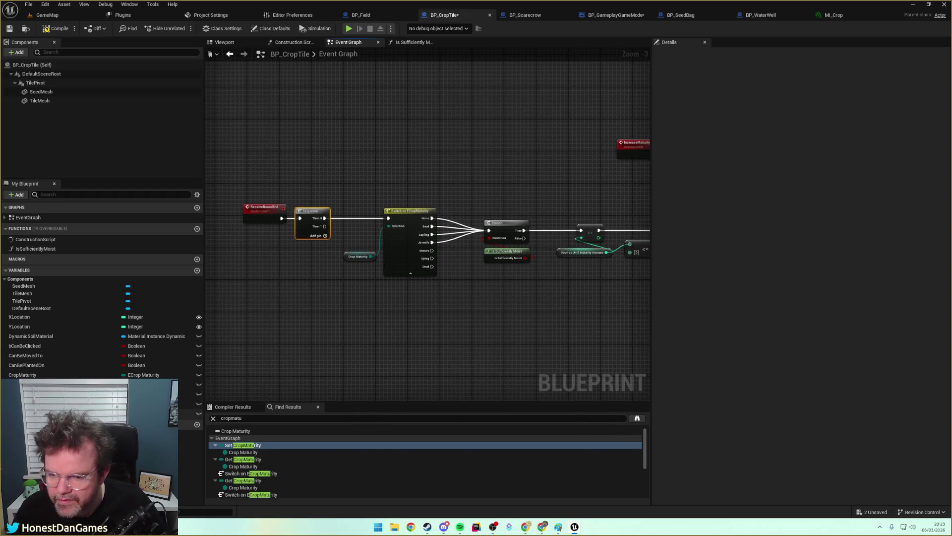
pyautogui.moveTo(189, 404)
pyautogui.mouseDown()
pyautogui.moveTo(322, 305)
pyautogui.moveTo(387, 320)
pyautogui.mouseUp()
pyautogui.click(377, 323)
pyautogui.write('switch')
pyautogui.press('Return')
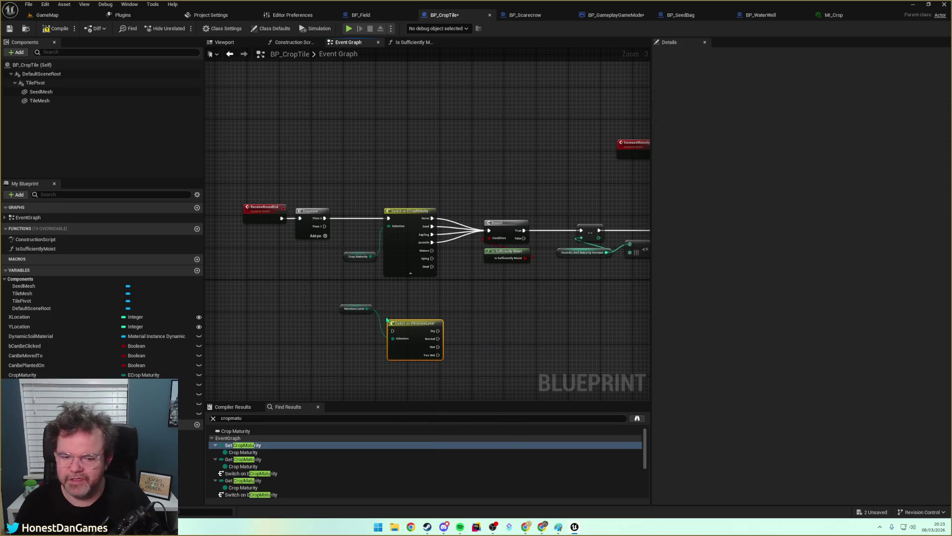
pyautogui.moveTo(325, 226); pyautogui.dragTo(392, 331)
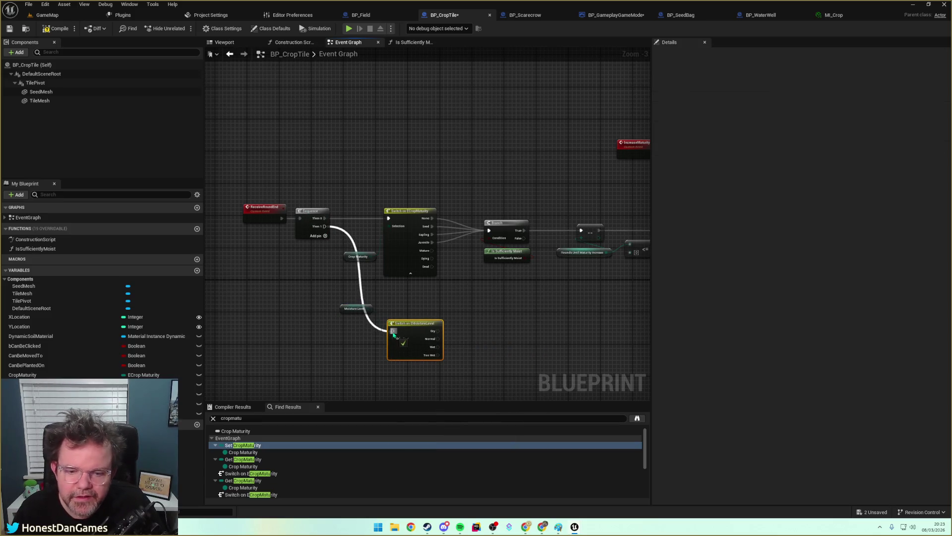
pyautogui.scroll(1, 382, 310)
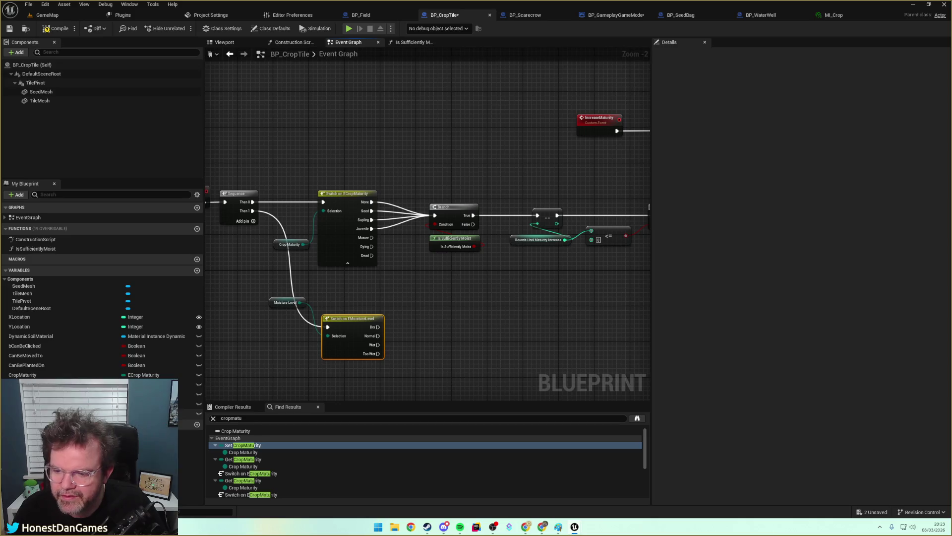
# Rename DaysToMature to DaysToMatureMap and duplicate RoundsUntilMaturityIncrease as RoundsUntilMoistureDecrease.
pyautogui.click(189, 404)
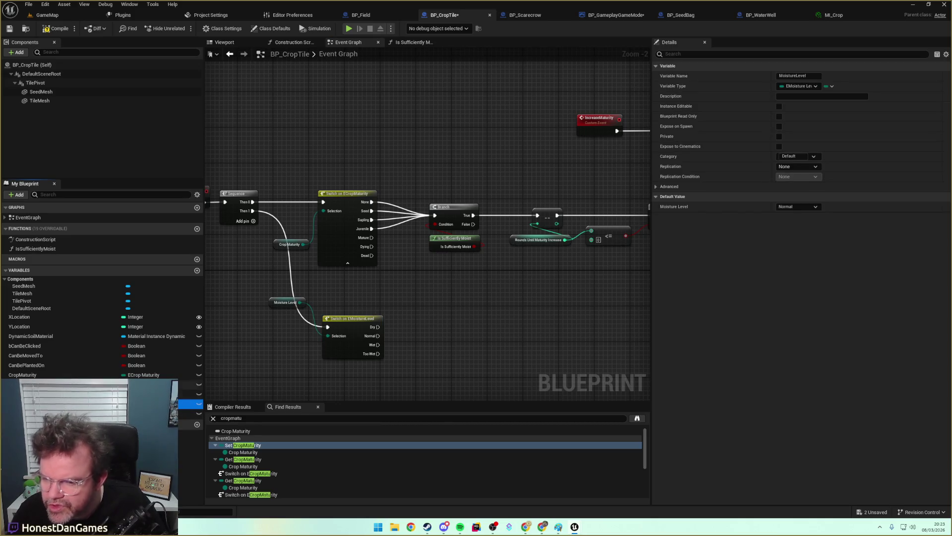
pyautogui.click(56, 374)
pyautogui.click(56, 385)
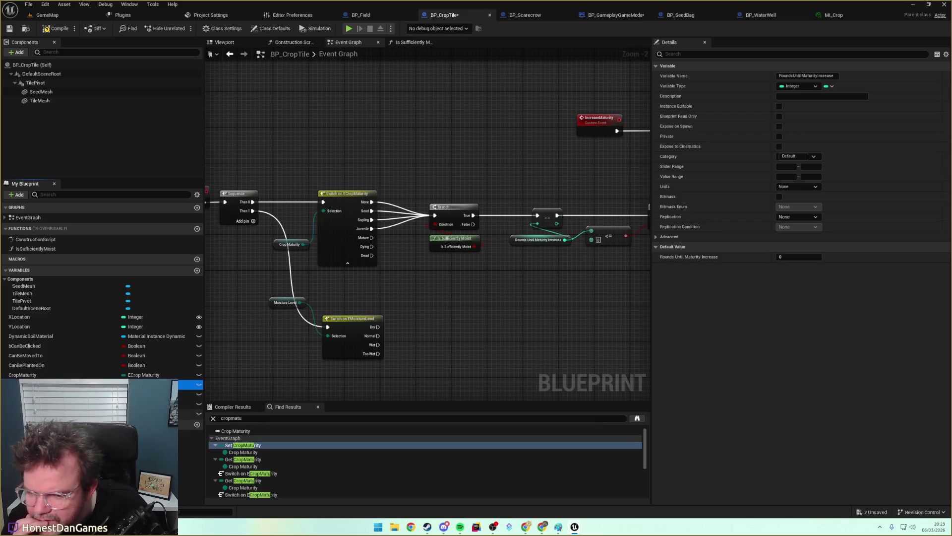
pyautogui.click(57, 413)
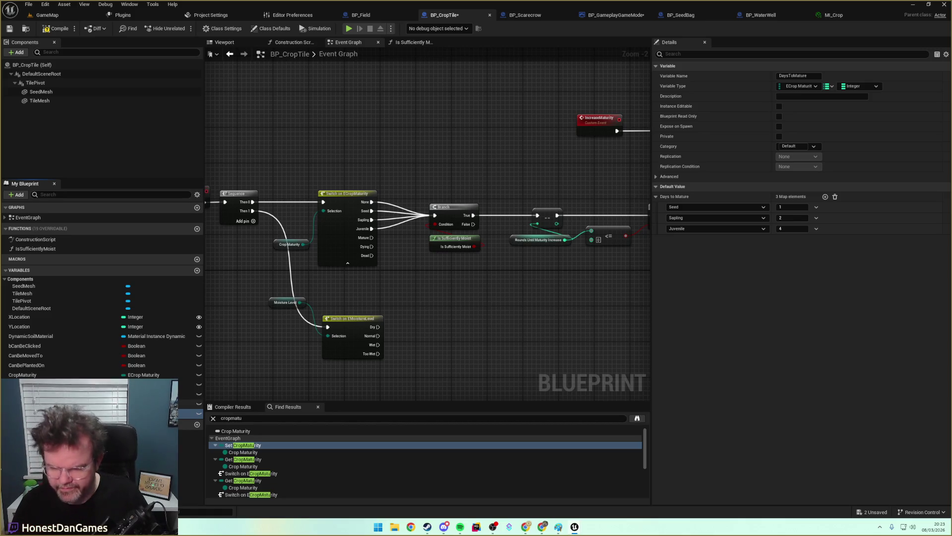
pyautogui.press('Return')
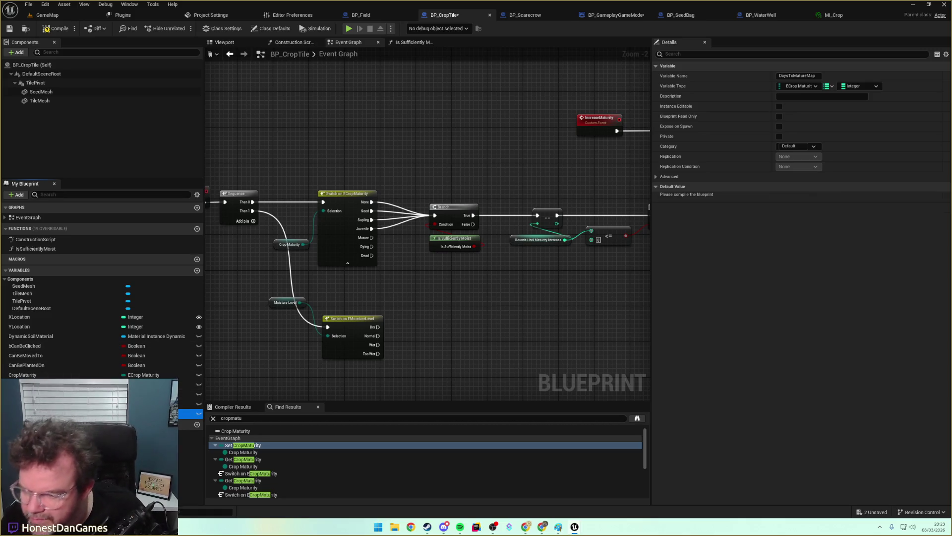
pyautogui.click(188, 384)
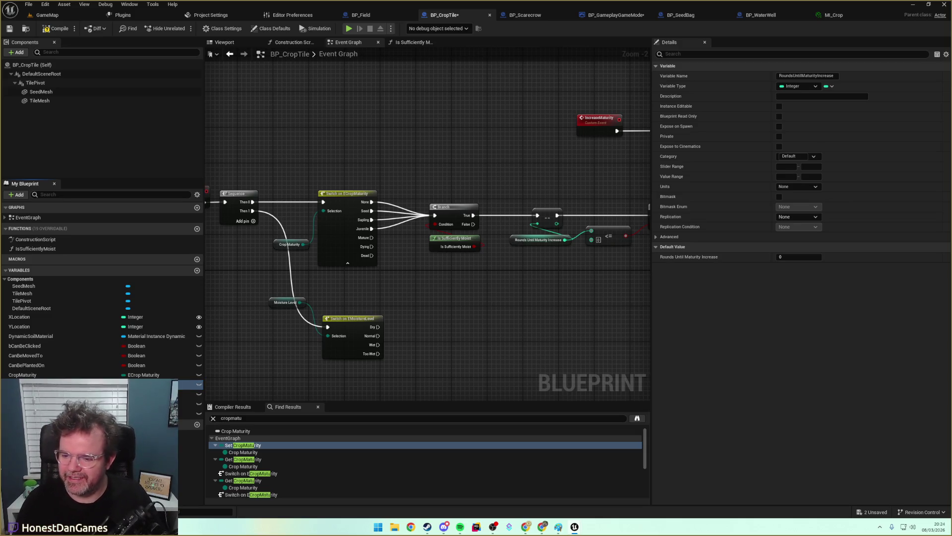
pyautogui.hotkey('ctrl', 'd')
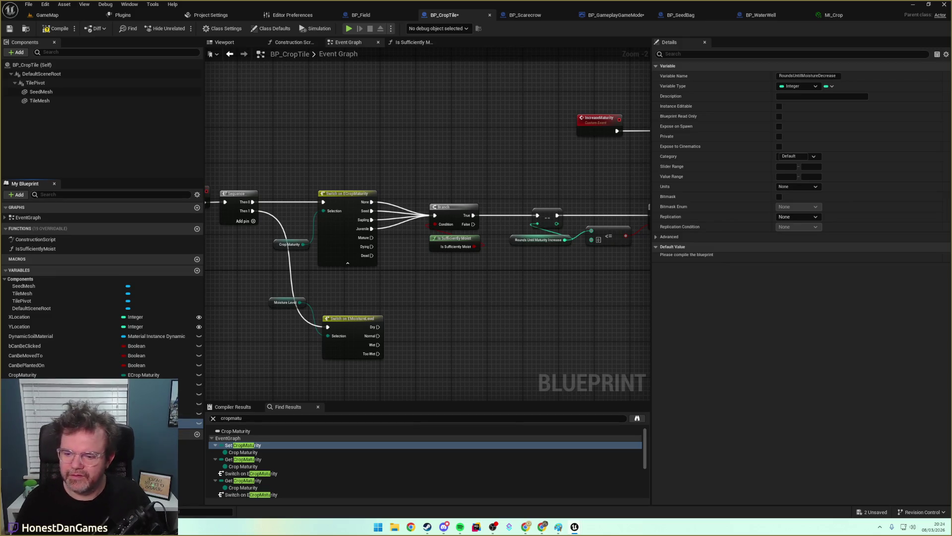
# Duplicate DaysToMatureMap as DaysToDryMap and set its key type to EMoisture Level.
pyautogui.click(188, 413)
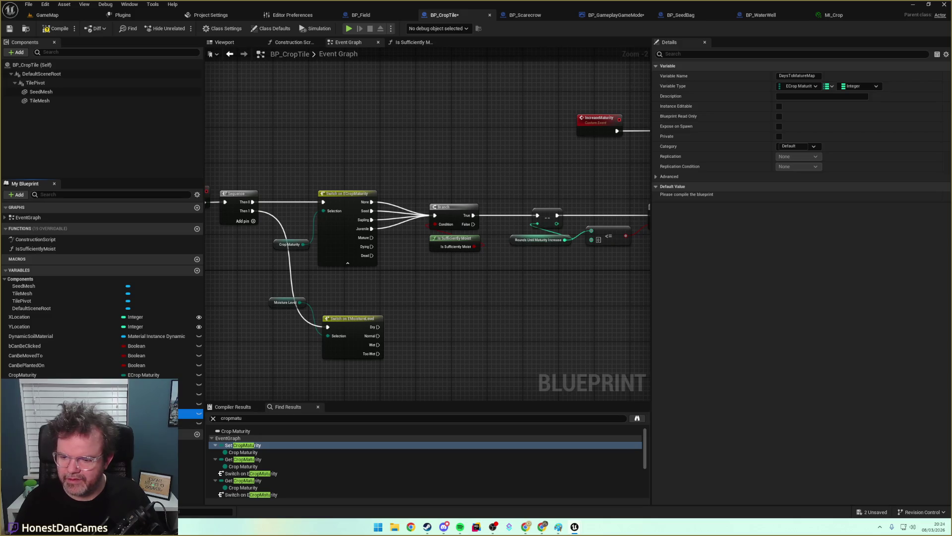
pyautogui.hotkey('ctrl', 'd')
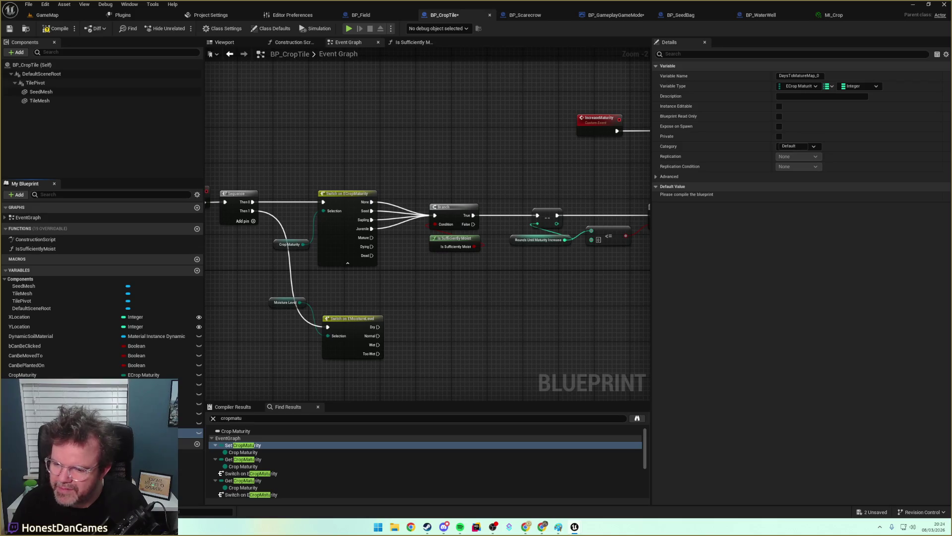
pyautogui.press('Return')
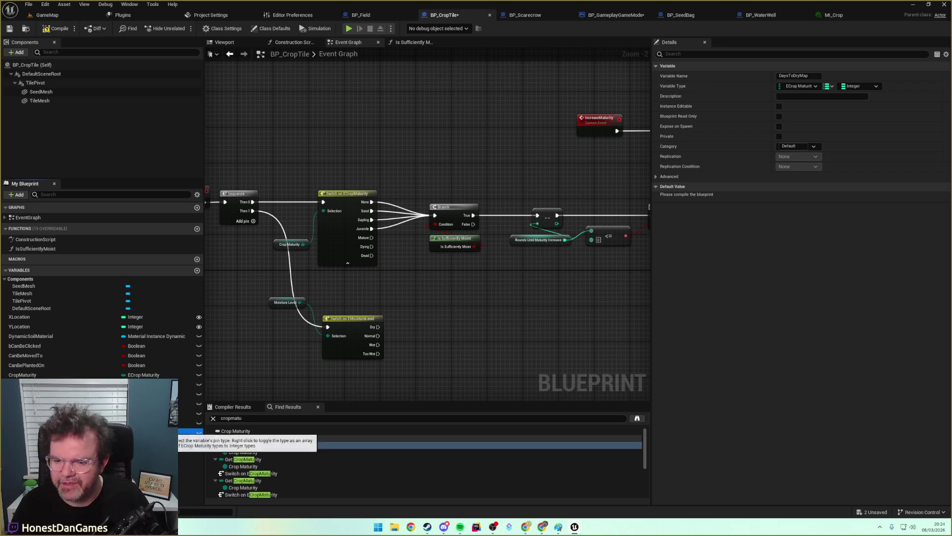
pyautogui.click(803, 87)
pyautogui.write('Moisture')
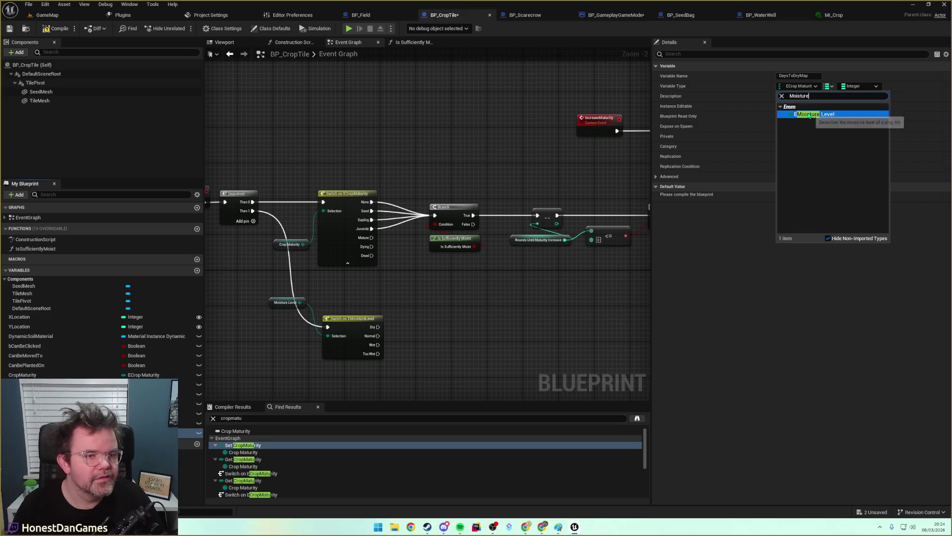
pyautogui.click(813, 121)
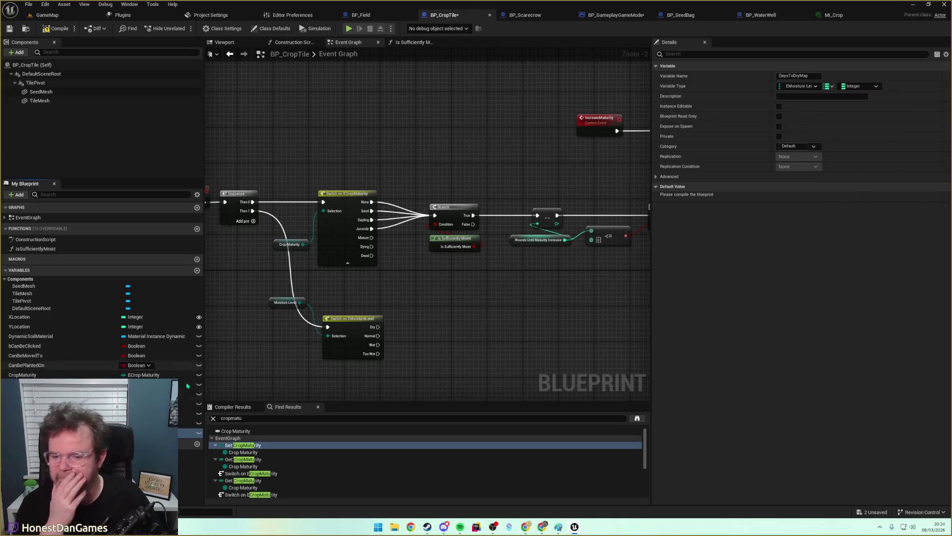
# Review the RoundsUntilMoistureDecrease and DaysToMatureMap variable settings.
pyautogui.click(99, 423)
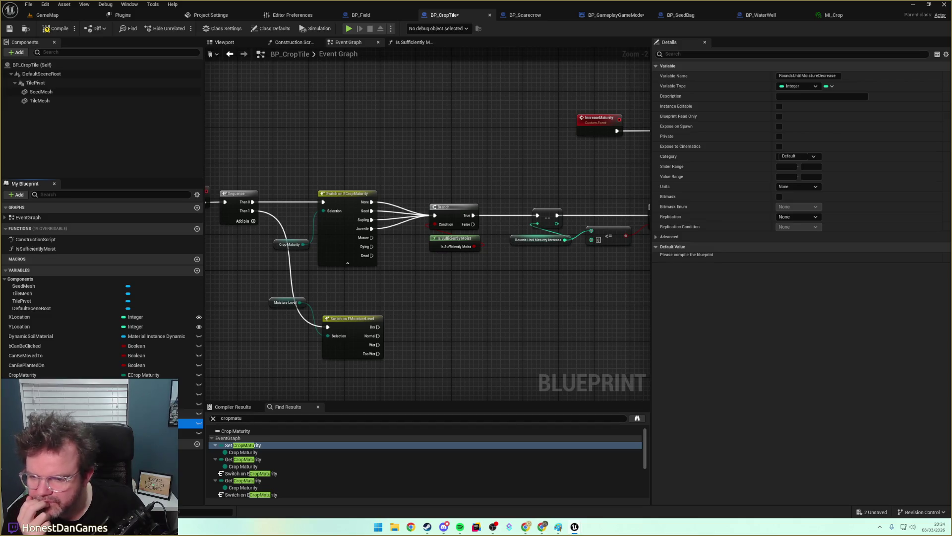
pyautogui.click(186, 413)
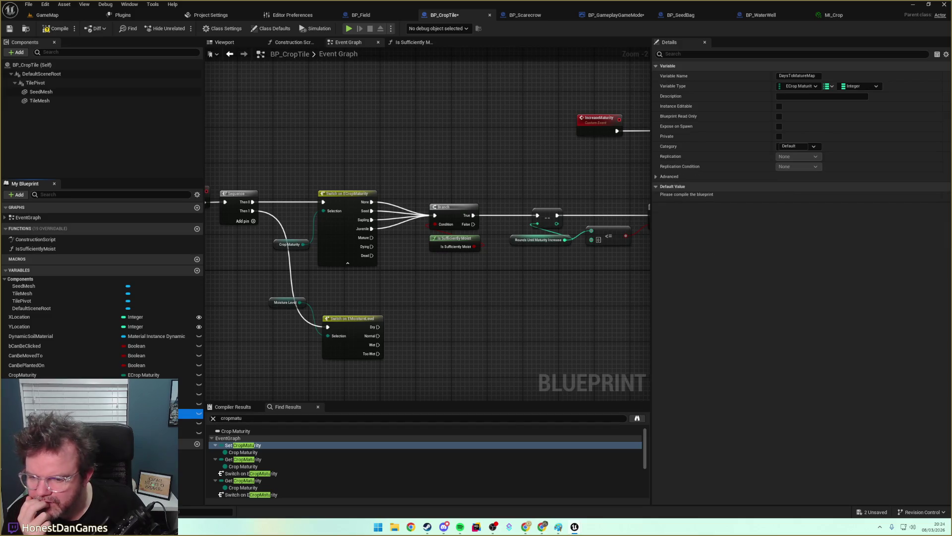
pyautogui.click(188, 394)
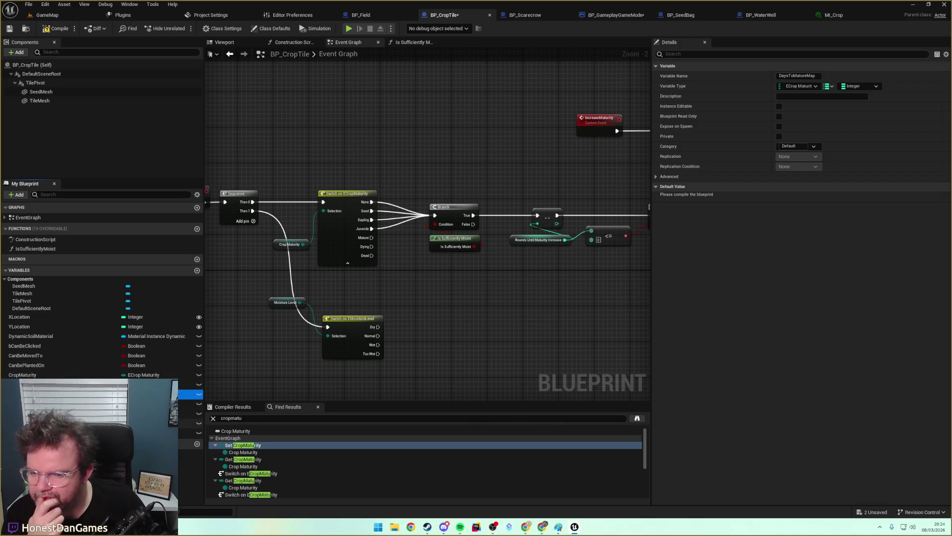
pyautogui.click(188, 423)
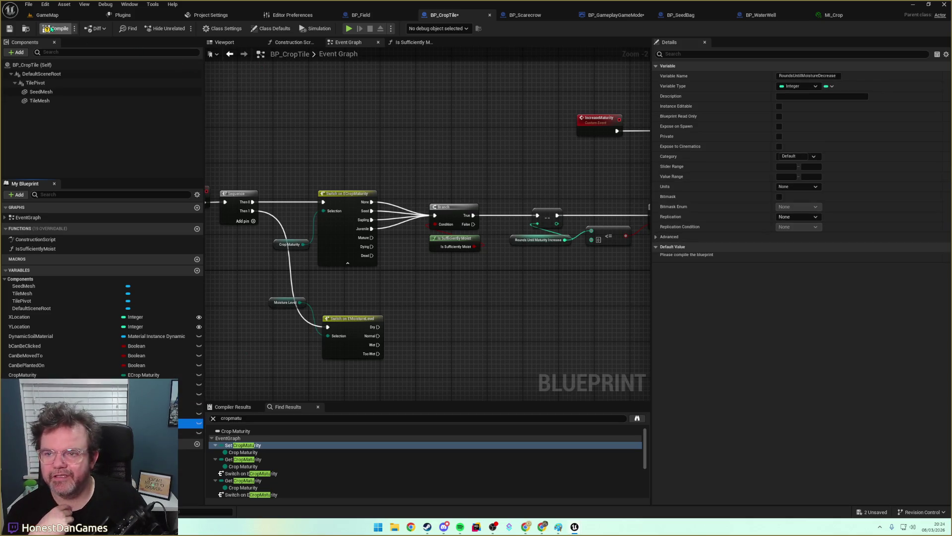
# Compile, then add DaysToDryMap entries keyed Normal and TooWet.
pyautogui.click(56, 30)
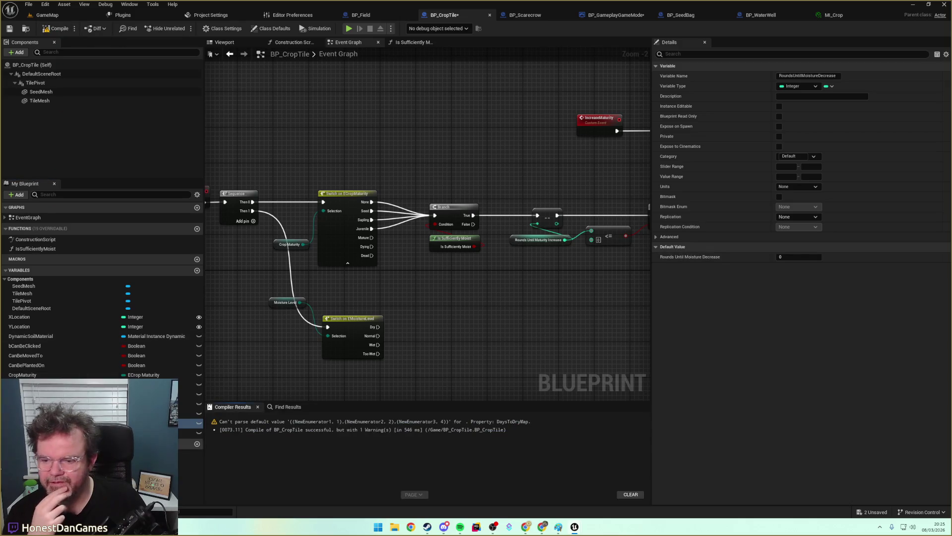
pyautogui.click(189, 433)
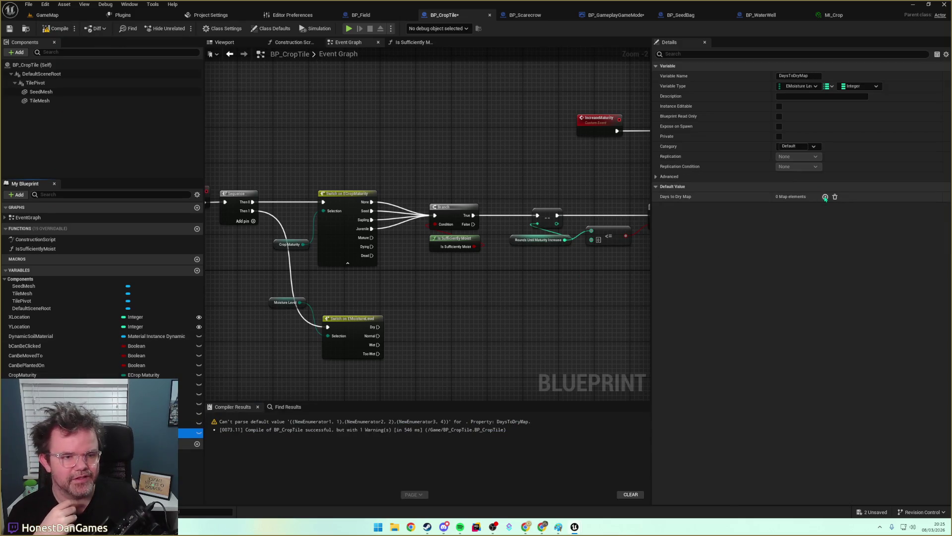
pyautogui.click(825, 196)
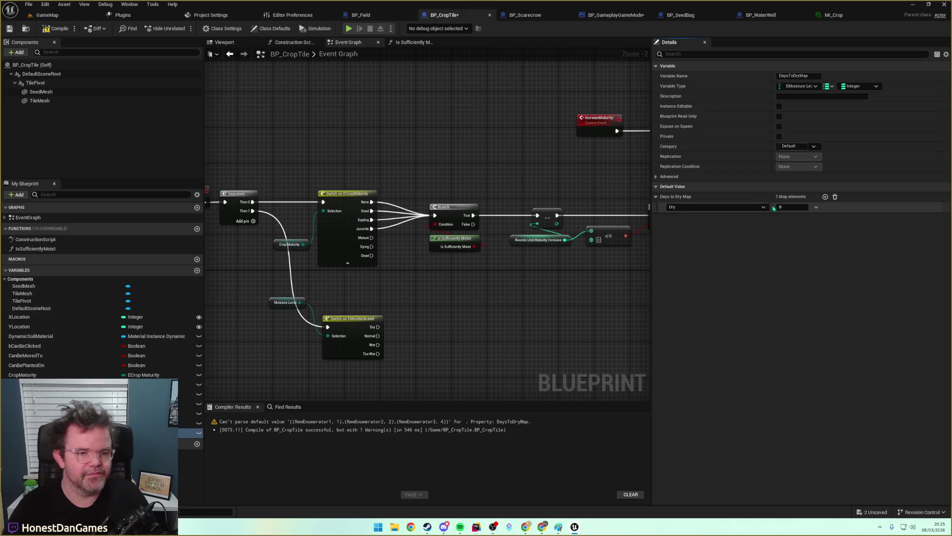
pyautogui.click(825, 196)
pyautogui.click(709, 207)
pyautogui.click(703, 221)
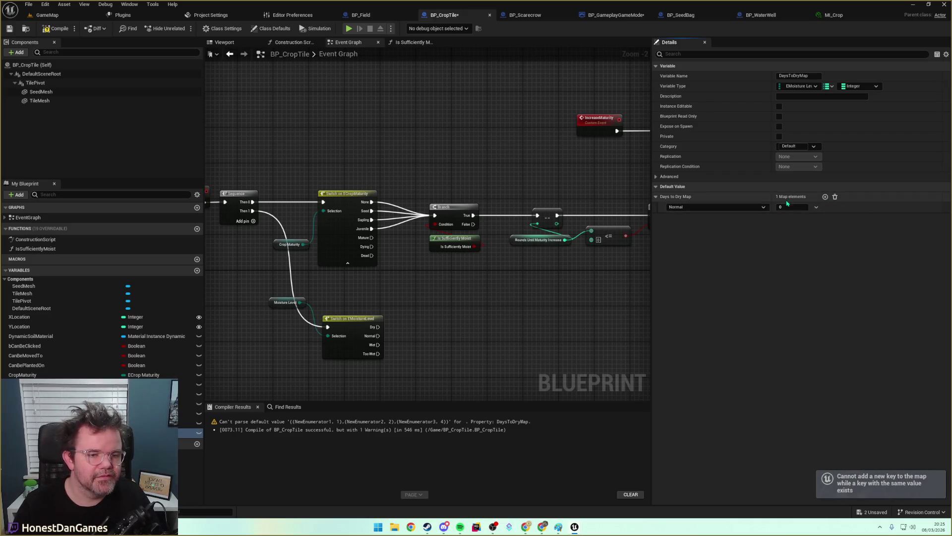
pyautogui.click(826, 197)
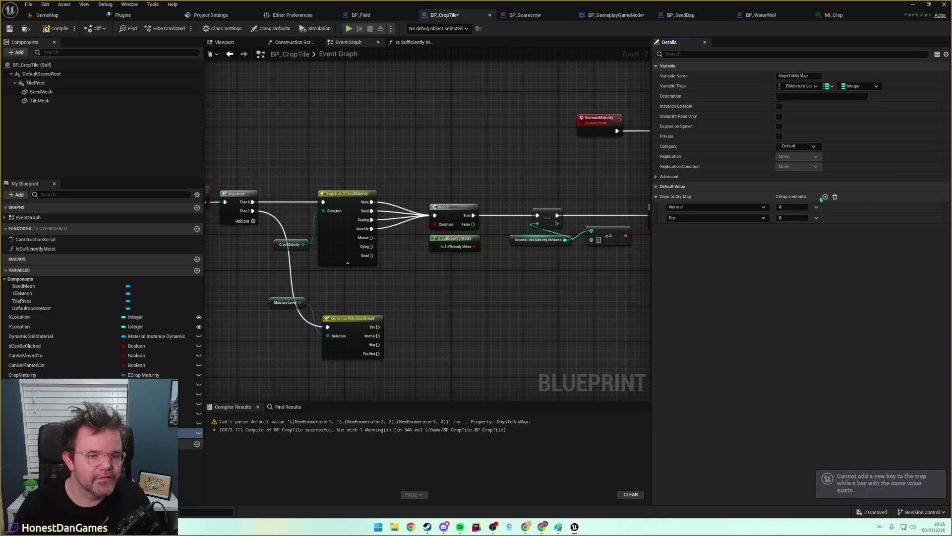
pyautogui.click(825, 196)
pyautogui.click(718, 221)
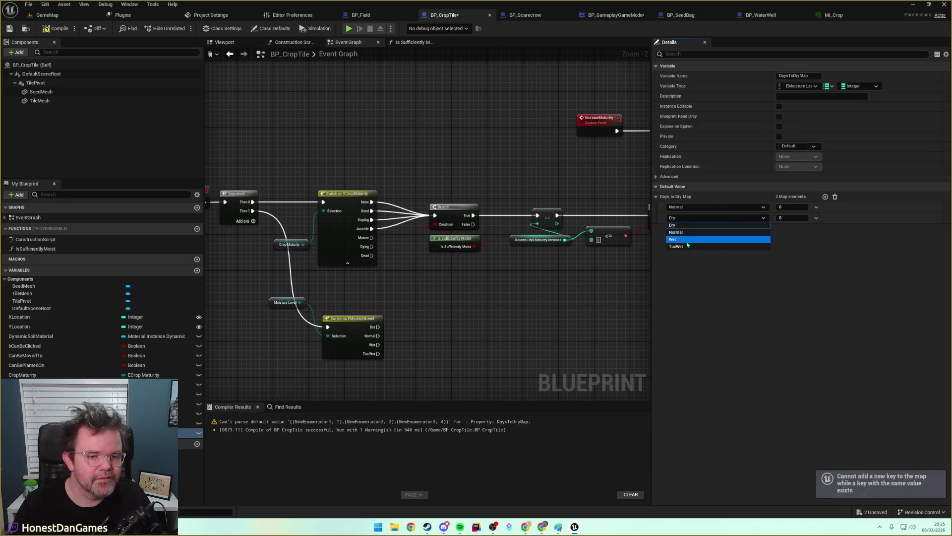
pyautogui.click(677, 244)
# Add a Wet-keyed entry to DaysToDryMap and remove the extra Dry entry.
pyautogui.click(825, 197)
pyautogui.click(718, 229)
pyautogui.click(677, 250)
pyautogui.click(825, 197)
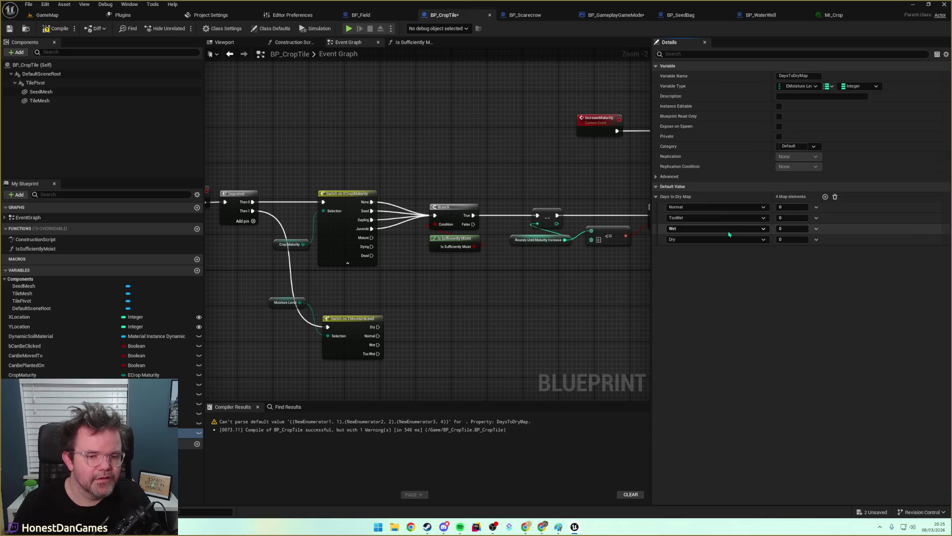
pyautogui.click(724, 208)
pyautogui.click(675, 235)
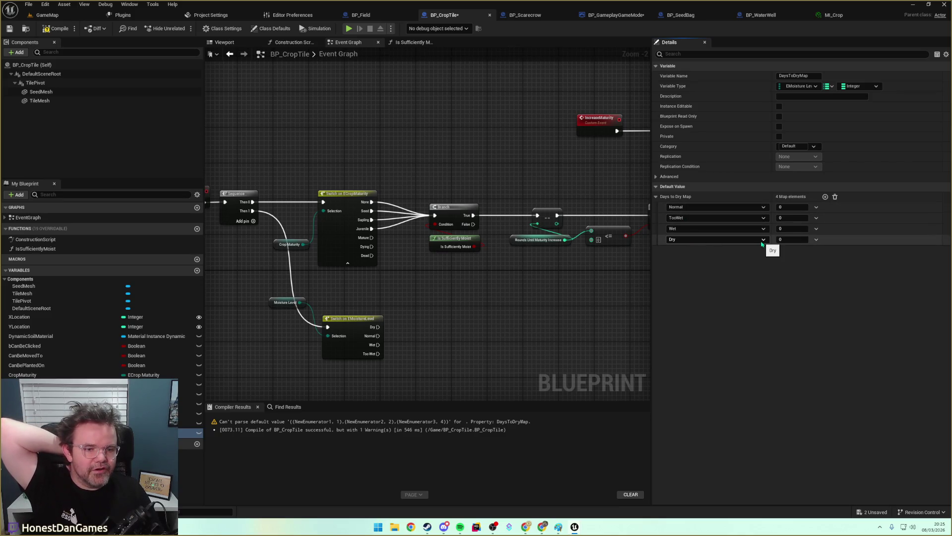
pyautogui.click(818, 243)
pyautogui.click(823, 253)
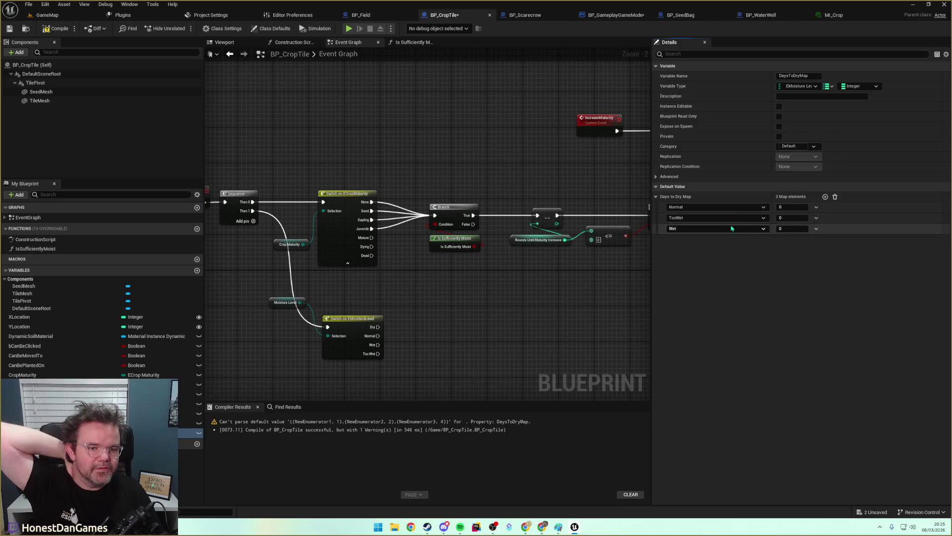
# Set the DaysToDryMap values to Normal 5, TooWet 3 and Wet 3.
pyautogui.click(792, 219)
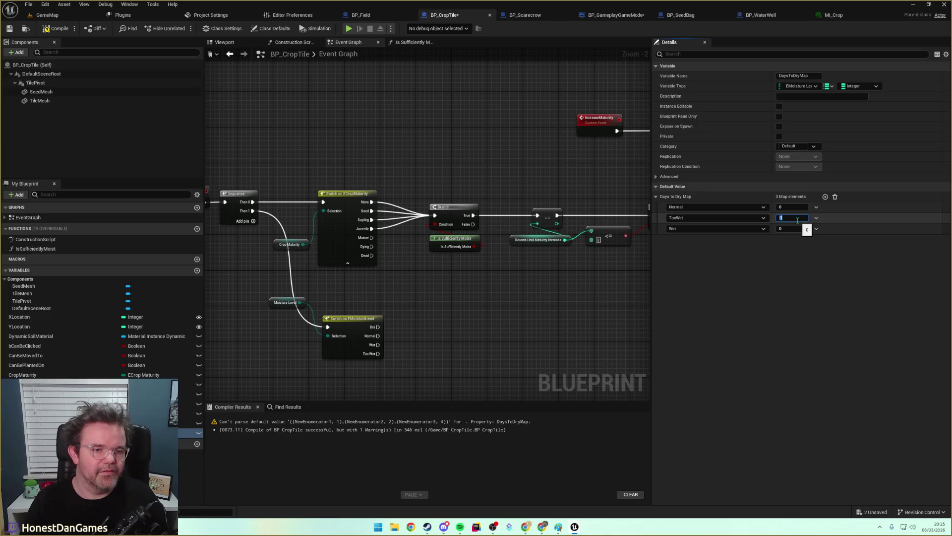
pyautogui.write('2')
pyautogui.press('Return')
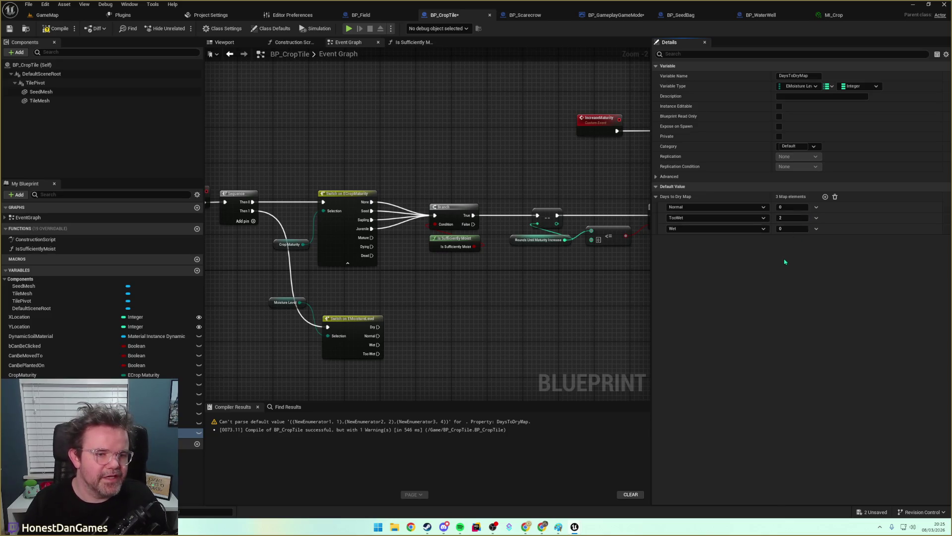
pyautogui.click(792, 217)
pyautogui.write('3')
pyautogui.click(792, 229)
pyautogui.write('2')
pyautogui.press('Return')
pyautogui.click(790, 207)
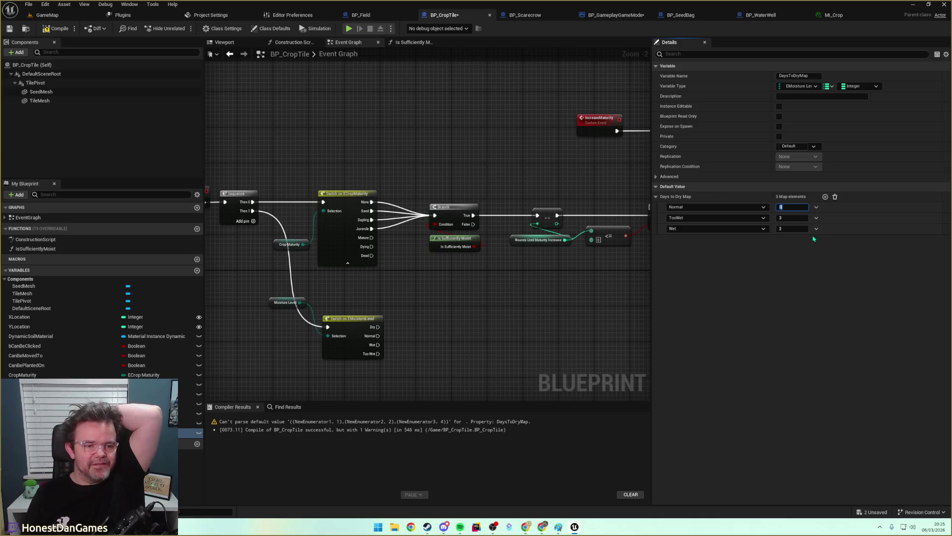
pyautogui.write('5')
pyautogui.press('Return')
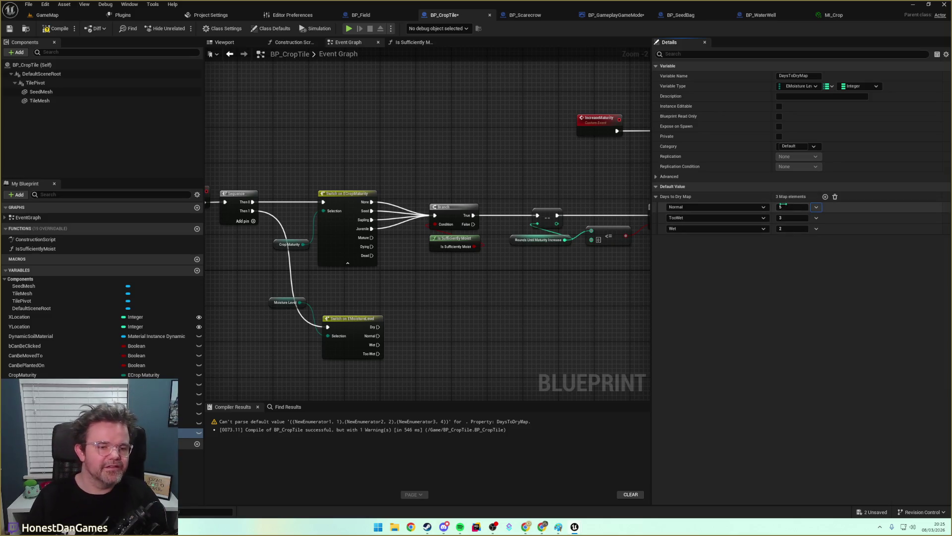
pyautogui.click(786, 260)
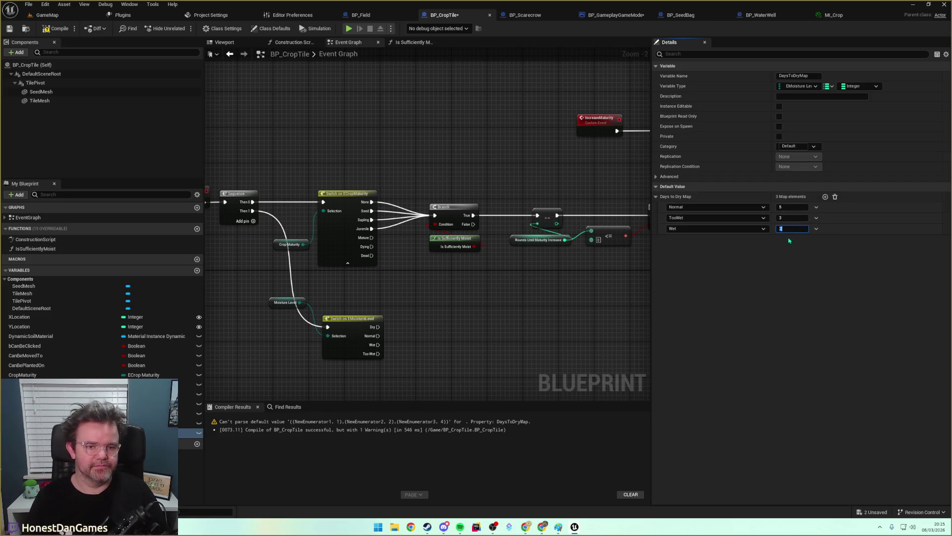
pyautogui.write('3')
pyautogui.hotkey('shift', 'Tab')
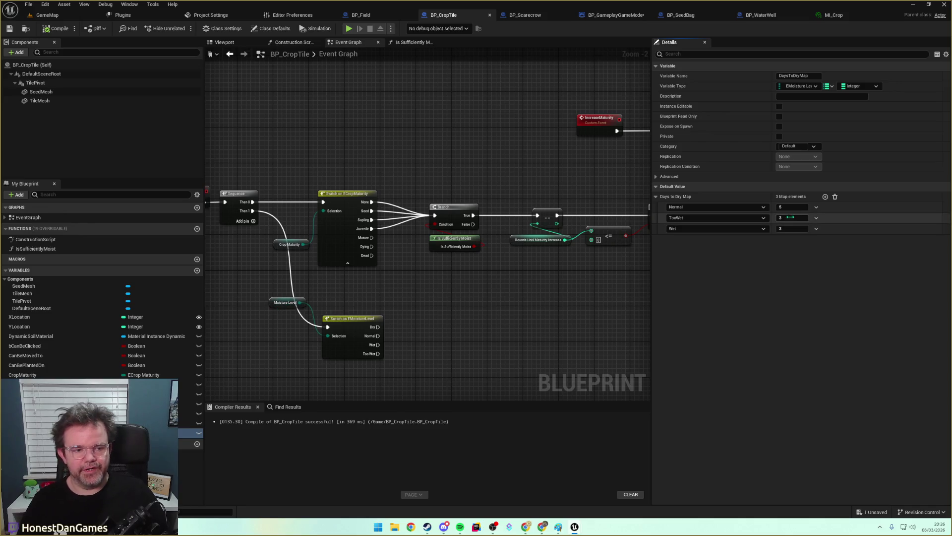
pyautogui.moveTo(422, 330)
pyautogui.mouseDown()
pyautogui.moveTo(416, 297)
pyautogui.moveTo(461, 302)
pyautogui.moveTo(419, 301)
pyautogui.mouseUp()
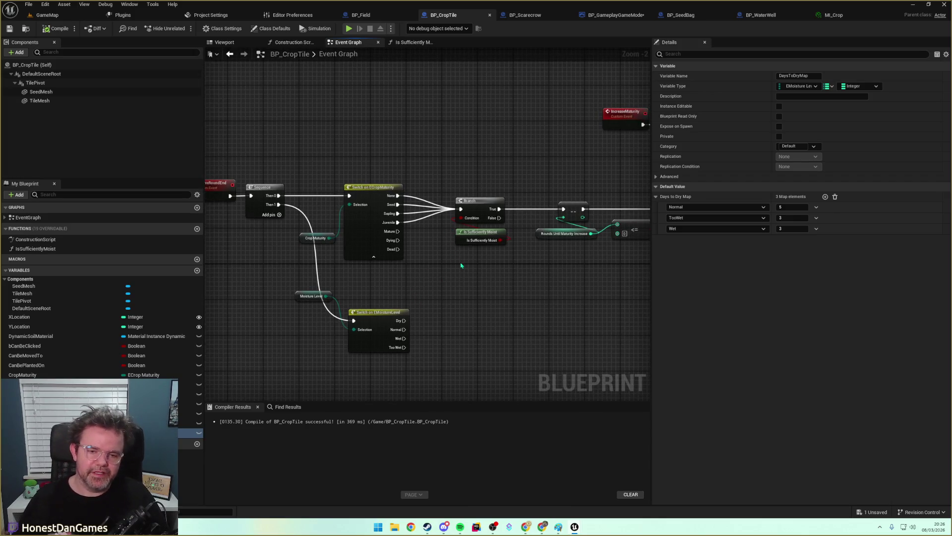
# Add a RoundsUntilMoistureDecrease getter feeding a Decrement Int and a Less Equal comparison.
pyautogui.moveTo(458, 314); pyautogui.dragTo(432, 318)
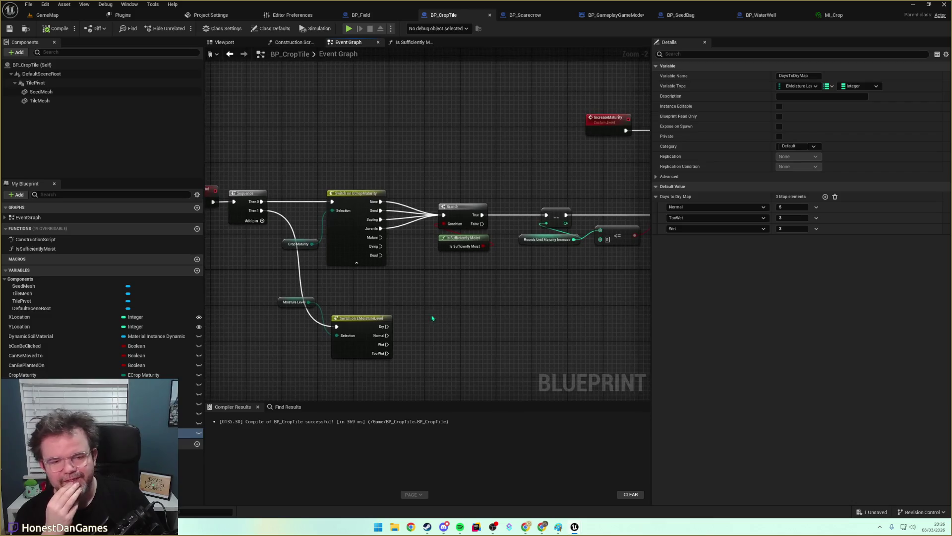
pyautogui.moveTo(533, 266)
pyautogui.mouseDown()
pyautogui.moveTo(495, 272)
pyautogui.moveTo(463, 259)
pyautogui.moveTo(496, 248)
pyautogui.moveTo(459, 250)
pyautogui.mouseUp()
pyautogui.moveTo(29, 422)
pyautogui.mouseDown()
pyautogui.moveTo(350, 342)
pyautogui.moveTo(457, 350)
pyautogui.moveTo(457, 359)
pyautogui.moveTo(446, 331)
pyautogui.mouseUp()
pyautogui.write('--')
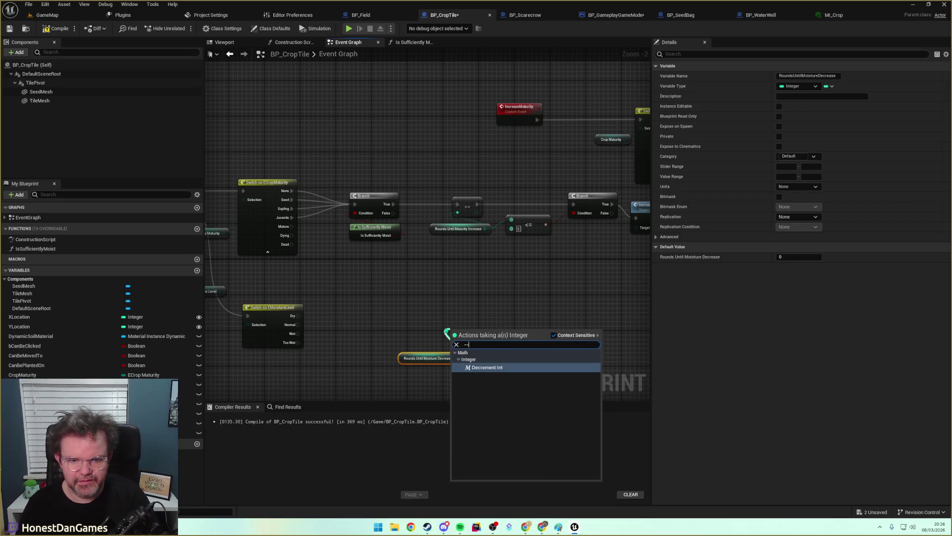
pyautogui.press('Return')
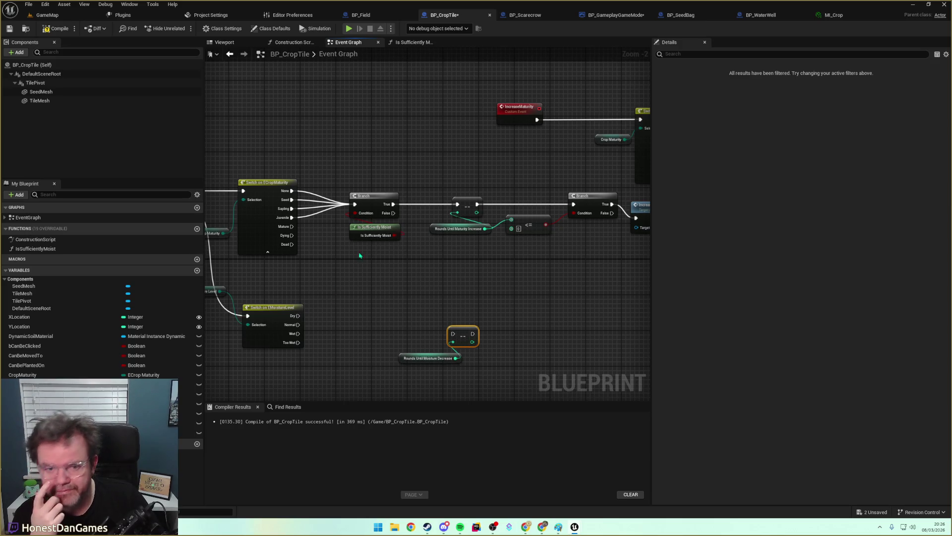
pyautogui.moveTo(475, 339)
pyautogui.mouseDown()
pyautogui.moveTo(491, 353)
pyautogui.moveTo(494, 335)
pyautogui.mouseUp()
pyautogui.write('<')
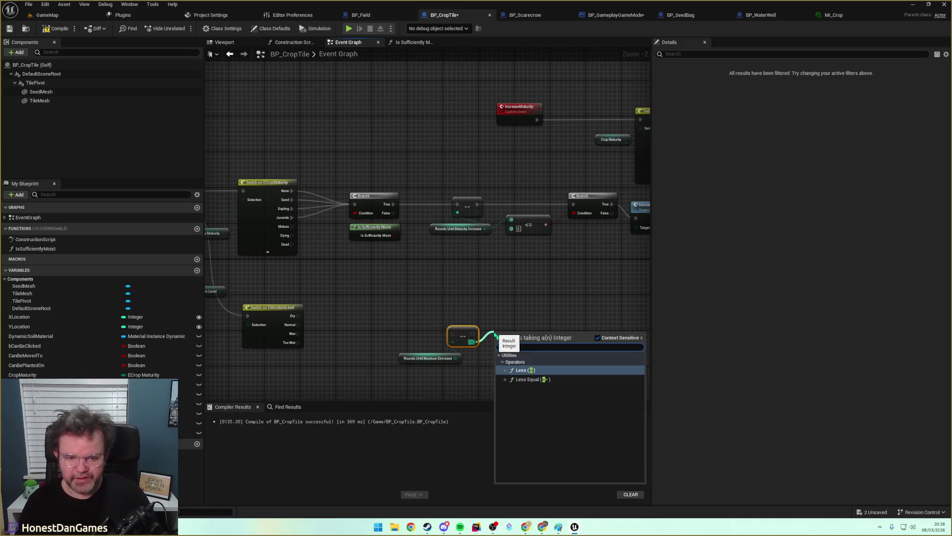
pyautogui.click(527, 379)
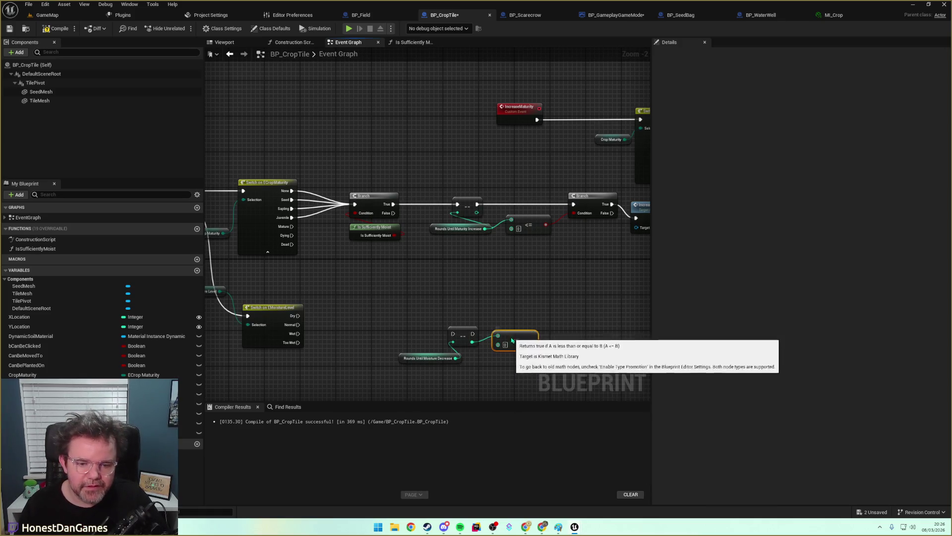
# Drive a Branch from the comparison, run by the Normal, Wet and Too Wet switch cases.
pyautogui.moveTo(534, 345); pyautogui.dragTo(520, 307)
pyautogui.write('branch')
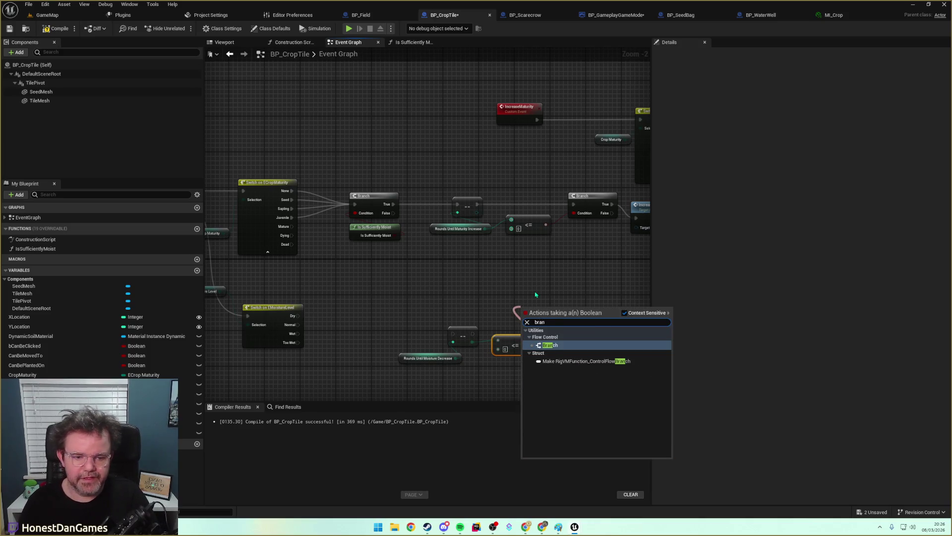
pyautogui.press('Return')
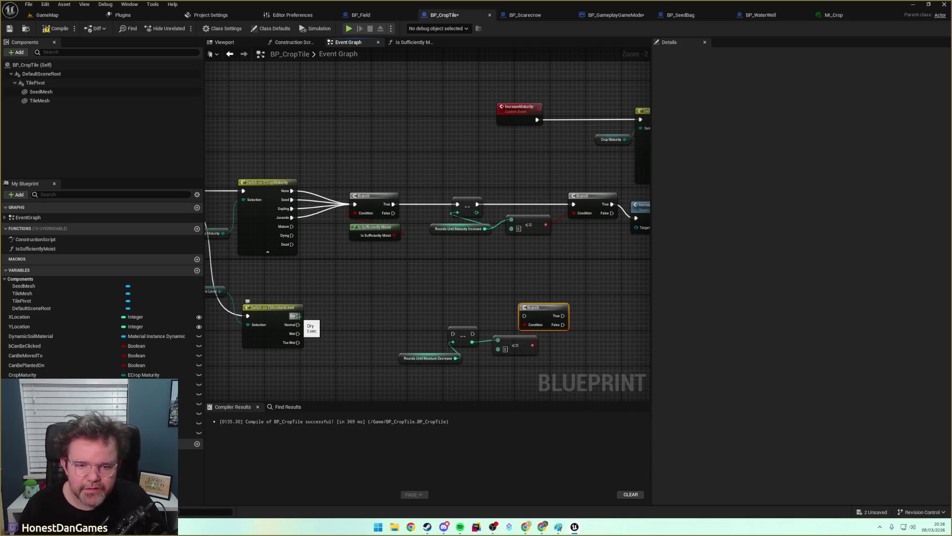
pyautogui.moveTo(298, 315); pyautogui.dragTo(443, 301)
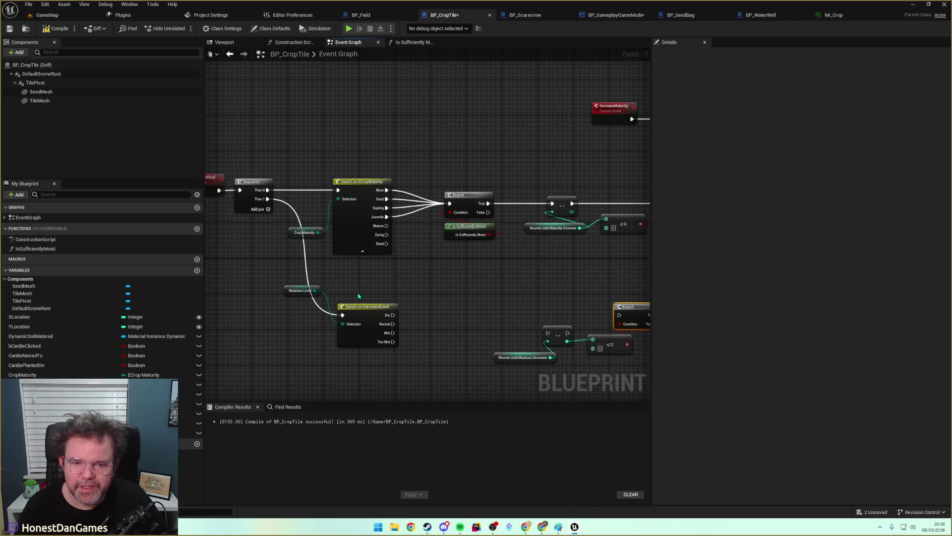
pyautogui.moveTo(358, 296); pyautogui.dragTo(312, 293)
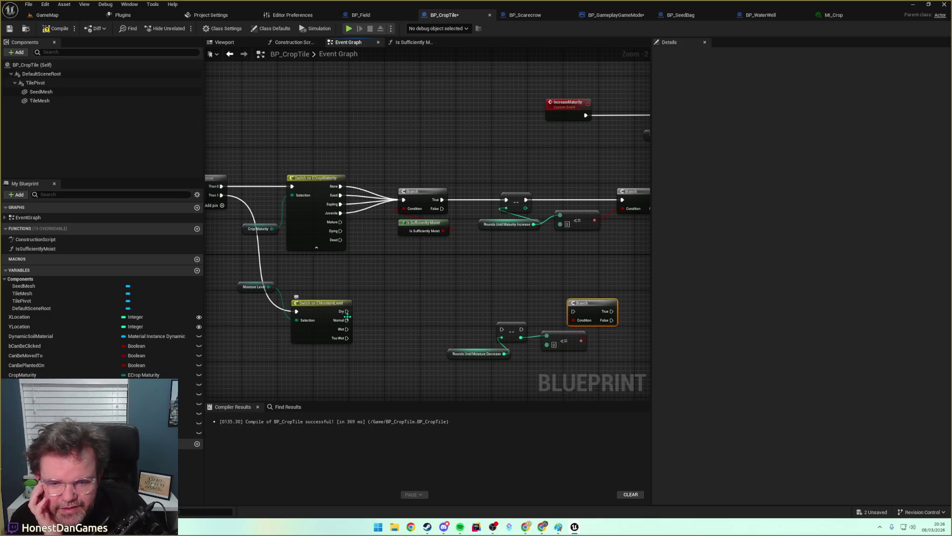
pyautogui.moveTo(347, 320); pyautogui.dragTo(573, 310)
pyautogui.moveTo(347, 329); pyautogui.dragTo(573, 311)
pyautogui.moveTo(342, 338); pyautogui.dragTo(573, 311)
# Move the moisture countdown nodes left, discard a stray extra Branch, and clear space above.
pyautogui.moveTo(466, 290); pyautogui.dragTo(602, 364)
pyautogui.moveTo(585, 303); pyautogui.dragTo(510, 317)
pyautogui.moveTo(456, 291)
pyautogui.mouseDown()
pyautogui.moveTo(358, 288)
pyautogui.moveTo(416, 295)
pyautogui.moveTo(397, 307)
pyautogui.moveTo(459, 347)
pyautogui.moveTo(445, 347)
pyautogui.mouseUp()
pyautogui.write('branch')
pyautogui.press('Return')
pyautogui.press('Delete')
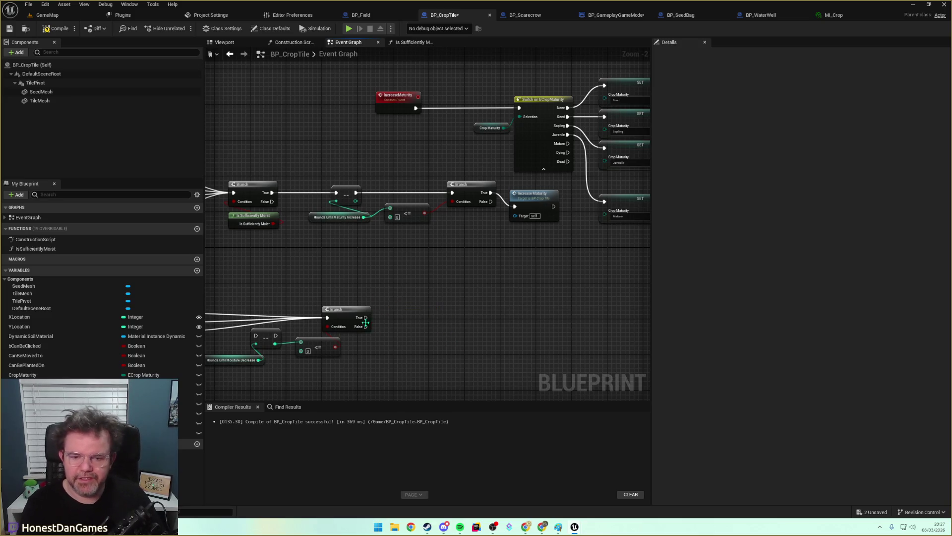
pyautogui.moveTo(368, 318)
pyautogui.mouseDown()
pyautogui.moveTo(403, 320)
pyautogui.moveTo(415, 290)
pyautogui.moveTo(287, 346)
pyautogui.moveTo(352, 332)
pyautogui.moveTo(459, 269)
pyautogui.mouseUp()
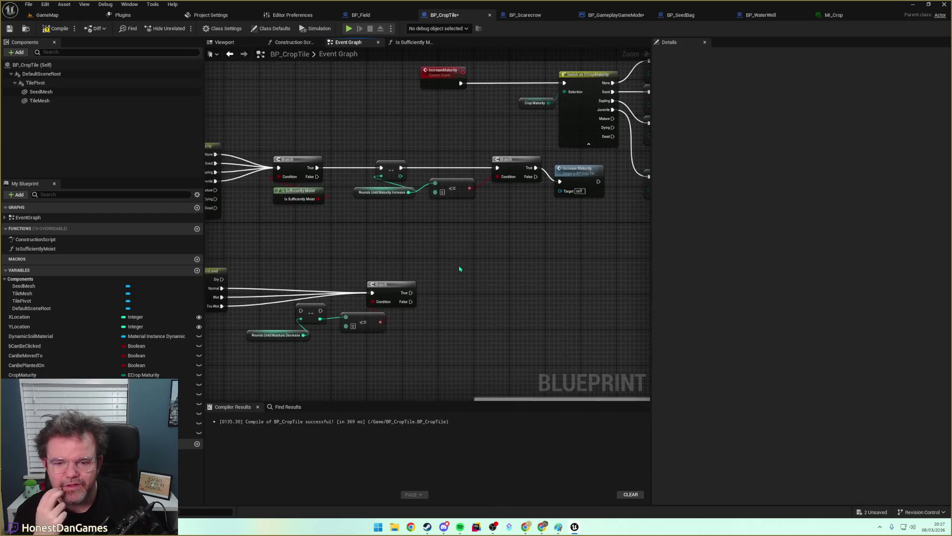
pyautogui.moveTo(437, 321); pyautogui.dragTo(457, 323)
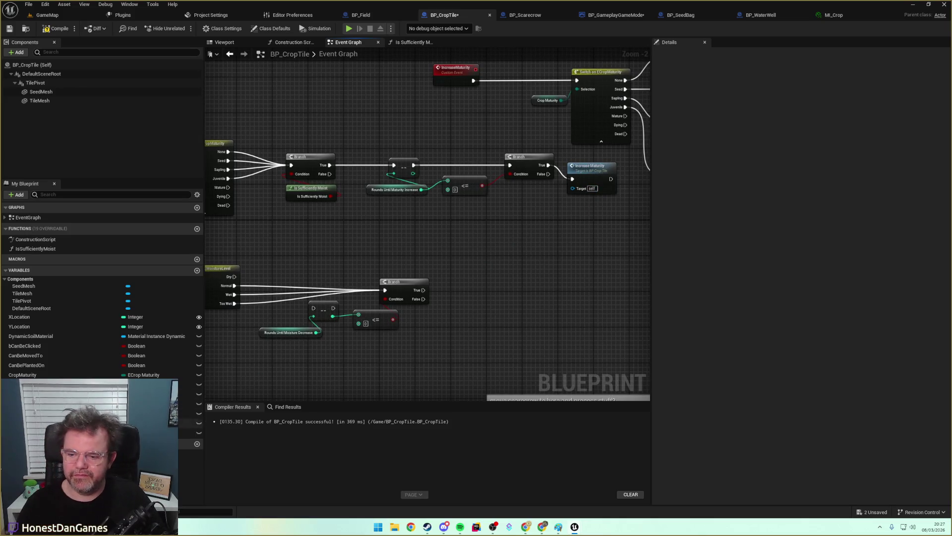
pyautogui.moveTo(481, 279)
pyautogui.mouseDown()
pyautogui.moveTo(561, 277)
pyautogui.moveTo(446, 362)
pyautogui.moveTo(334, 142)
pyautogui.mouseUp()
# Create a DecreaseMoisture custom event and call it from the moisture Branch's True output.
pyautogui.rightClick(310, 144)
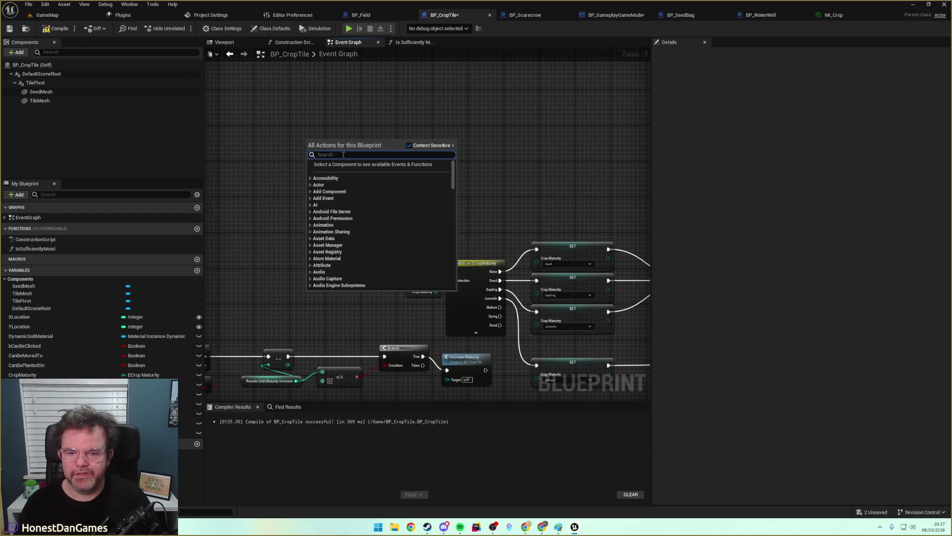
pyautogui.write('custom event')
pyautogui.press('Return')
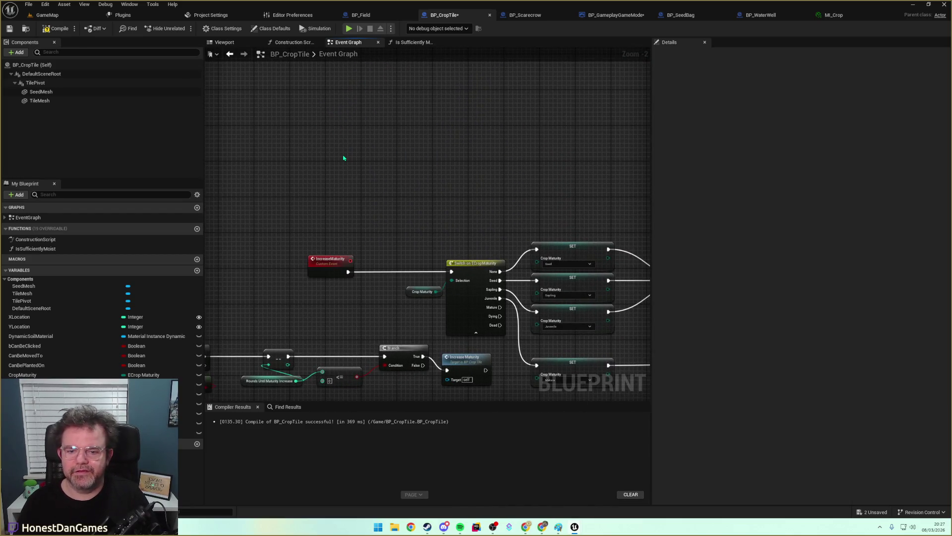
pyautogui.write('DecreaseMoisture')
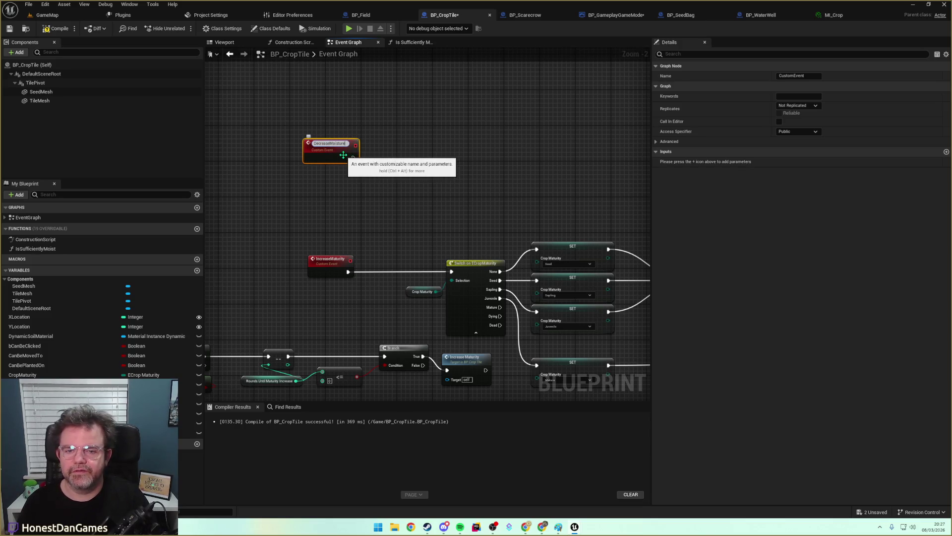
pyautogui.press('Return')
pyautogui.scroll(-2, 401, 206)
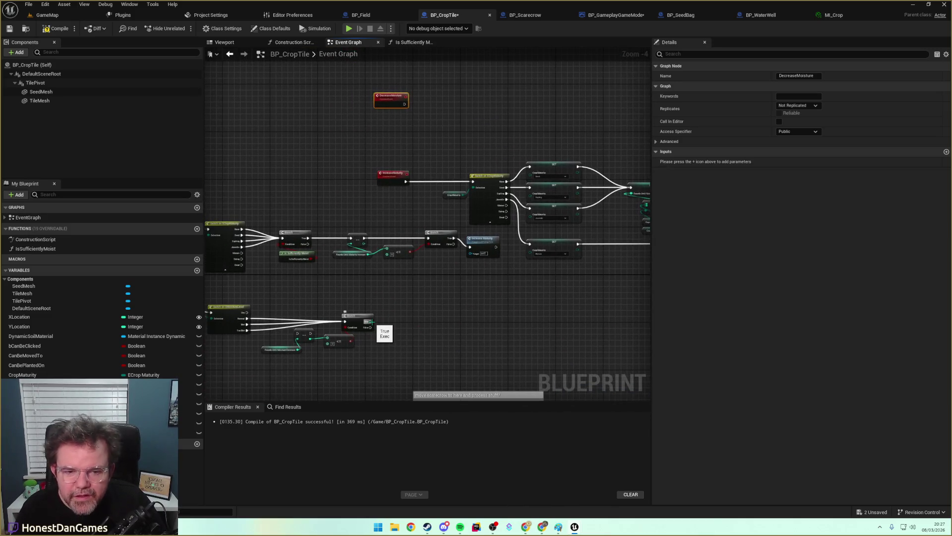
pyautogui.moveTo(369, 321); pyautogui.dragTo(402, 323)
pyautogui.write('decrease')
pyautogui.press('Return')
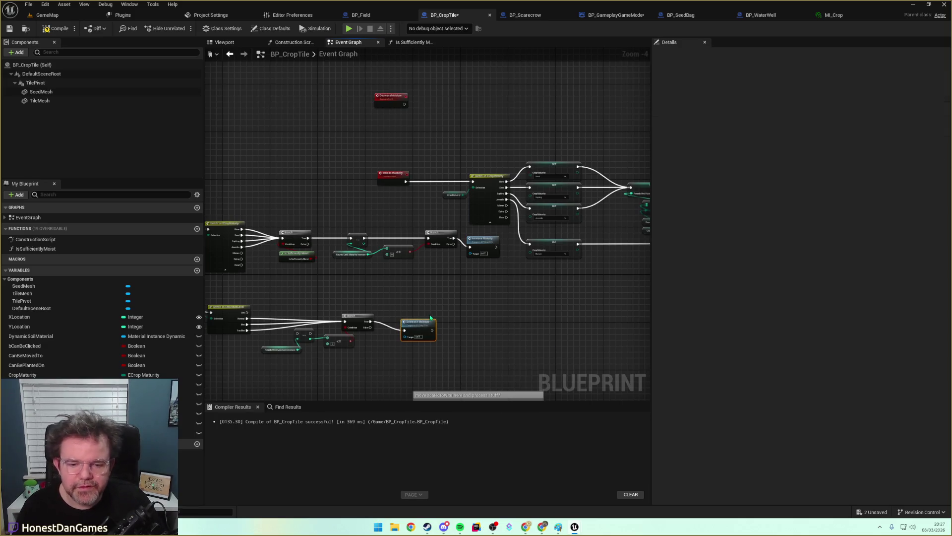
# Make DecreaseMoisture run a switch on a Moisture Level getter.
pyautogui.scroll(2, 419, 178)
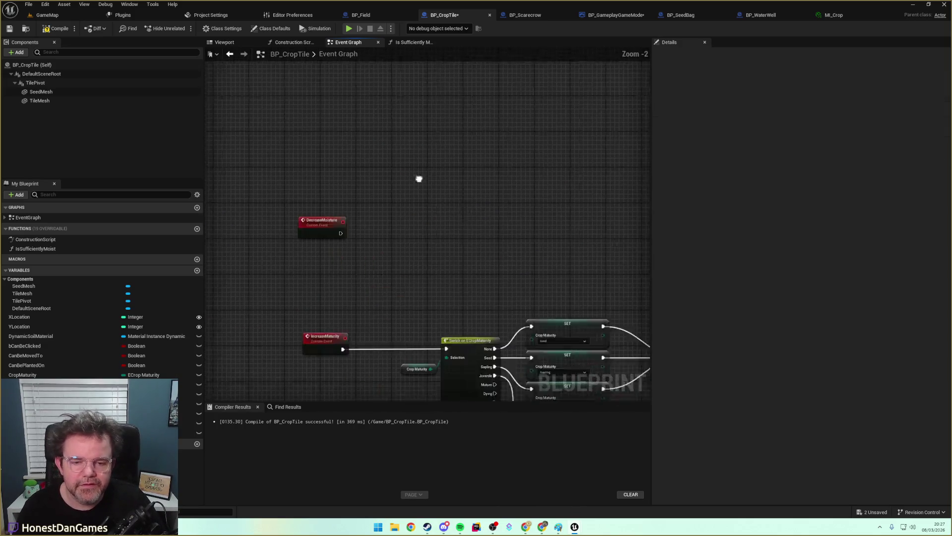
pyautogui.moveTo(419, 178); pyautogui.dragTo(350, 102)
pyautogui.scroll(-2, 347, 124)
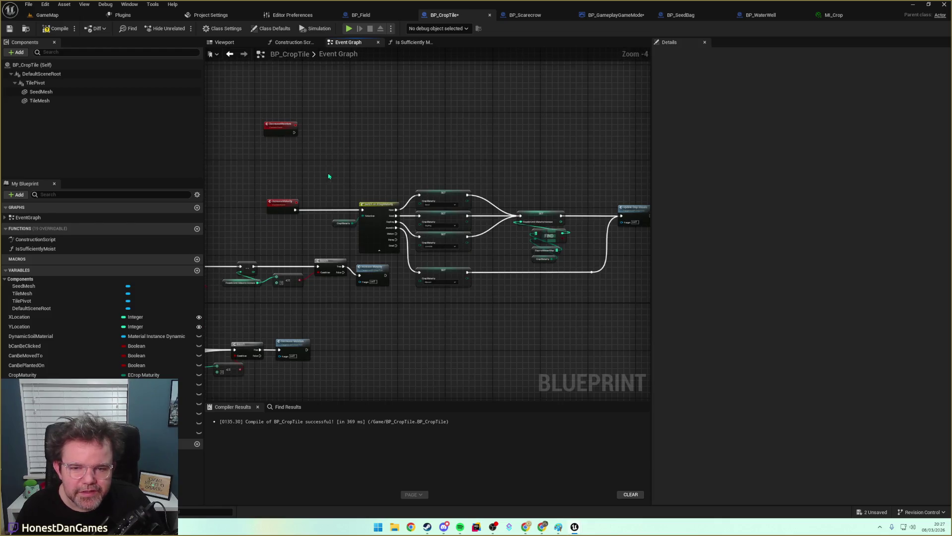
pyautogui.scroll(-1, 355, 180)
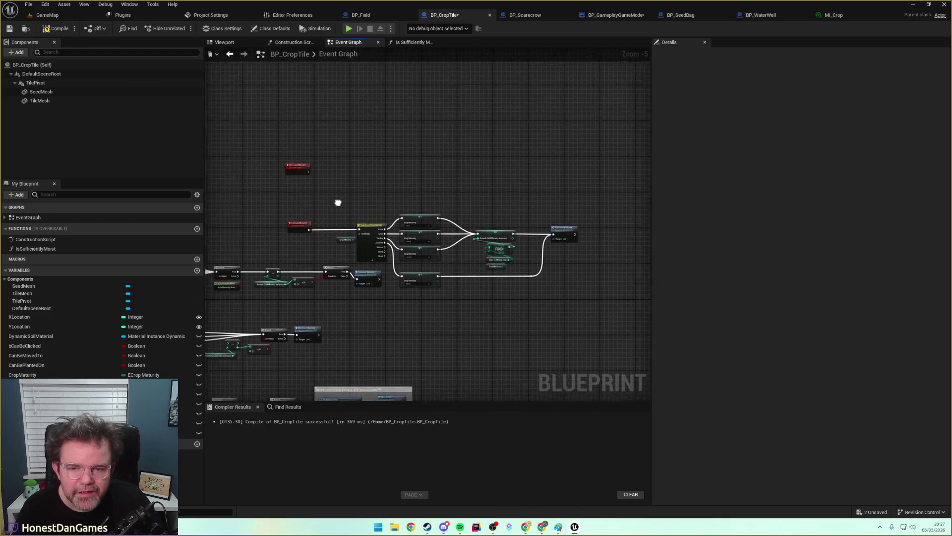
pyautogui.scroll(2, 361, 233)
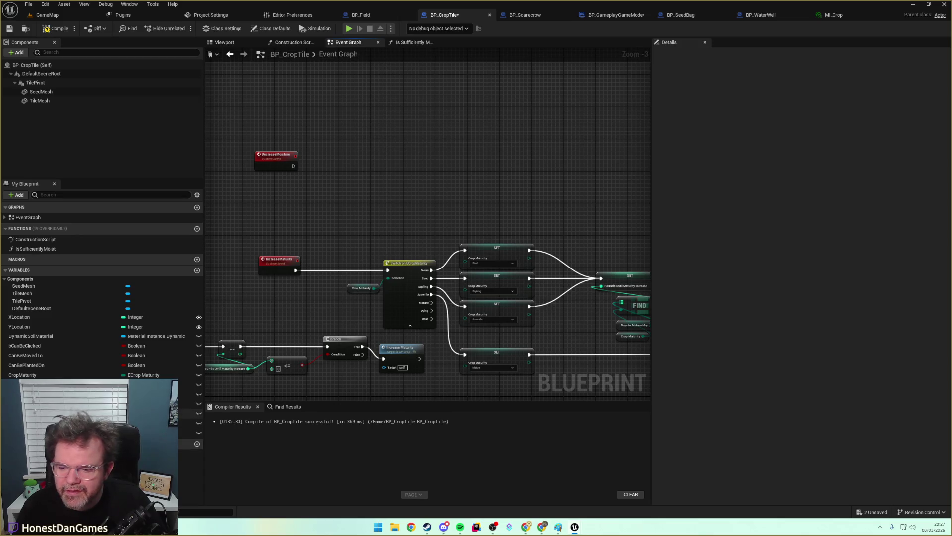
pyautogui.moveTo(188, 413)
pyautogui.mouseDown()
pyautogui.moveTo(327, 191)
pyautogui.moveTo(378, 165)
pyautogui.moveTo(368, 194)
pyautogui.moveTo(367, 172)
pyautogui.mouseUp()
pyautogui.write('swit')
pyautogui.press('Return')
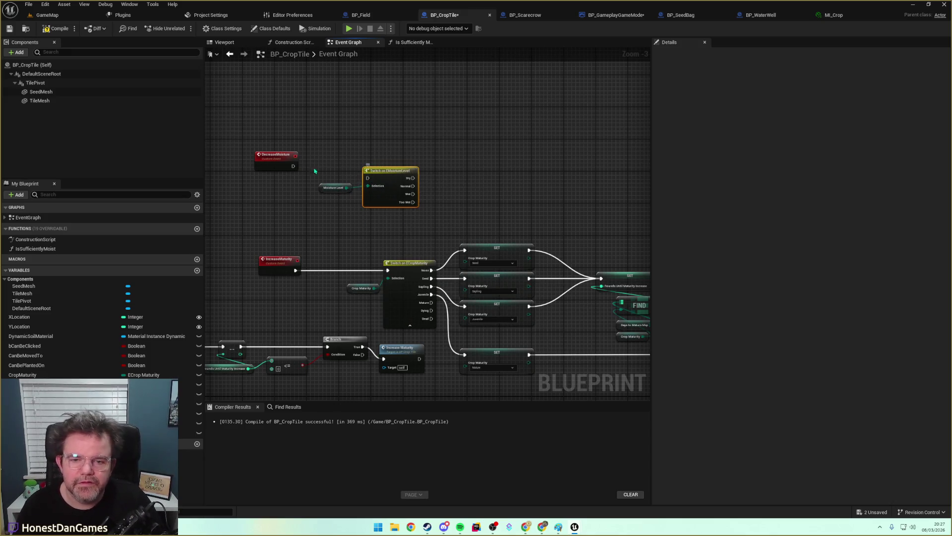
pyautogui.moveTo(293, 166)
pyautogui.mouseDown()
pyautogui.moveTo(368, 177)
pyautogui.moveTo(370, 159)
pyautogui.mouseUp()
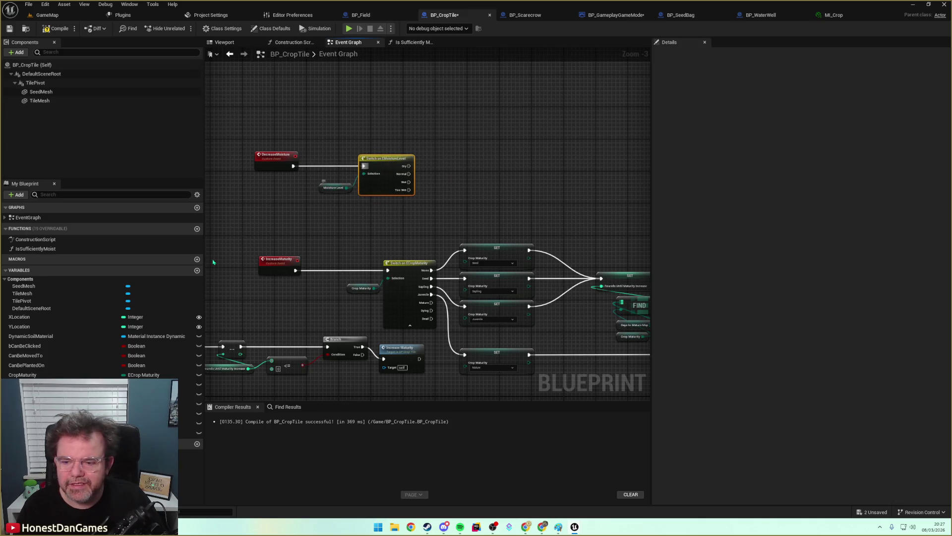
# Add Moisture Level setters for each case: Normal to Dry, Wet to Normal, Too Wet to Wet.
pyautogui.moveTo(191, 413)
pyautogui.mouseDown()
pyautogui.moveTo(439, 173)
pyautogui.moveTo(478, 159)
pyautogui.mouseUp()
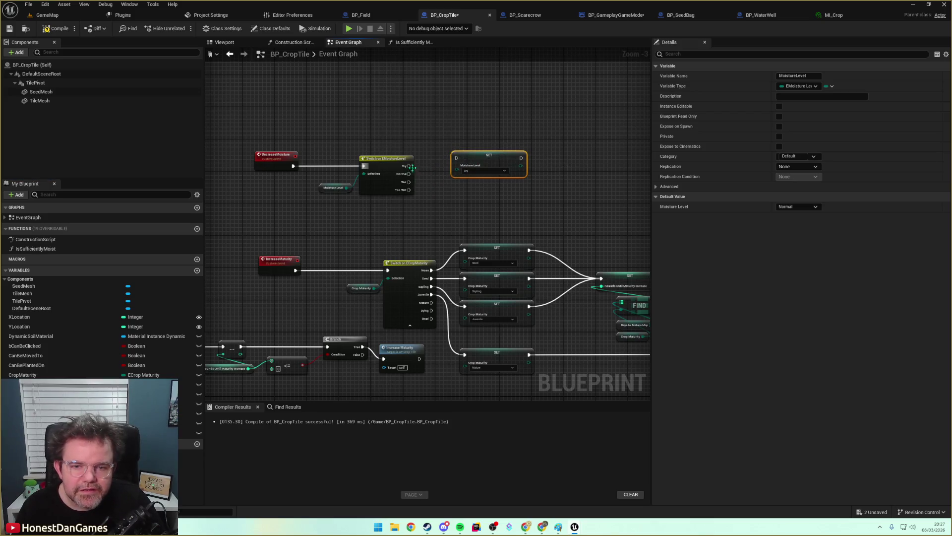
pyautogui.moveTo(409, 173)
pyautogui.mouseDown()
pyautogui.moveTo(435, 181)
pyautogui.moveTo(457, 159)
pyautogui.moveTo(476, 159)
pyautogui.mouseUp()
pyautogui.hotkey('ctrl', 'd')
pyautogui.moveTo(474, 191)
pyautogui.mouseDown()
pyautogui.moveTo(445, 187)
pyautogui.moveTo(457, 185)
pyautogui.mouseUp()
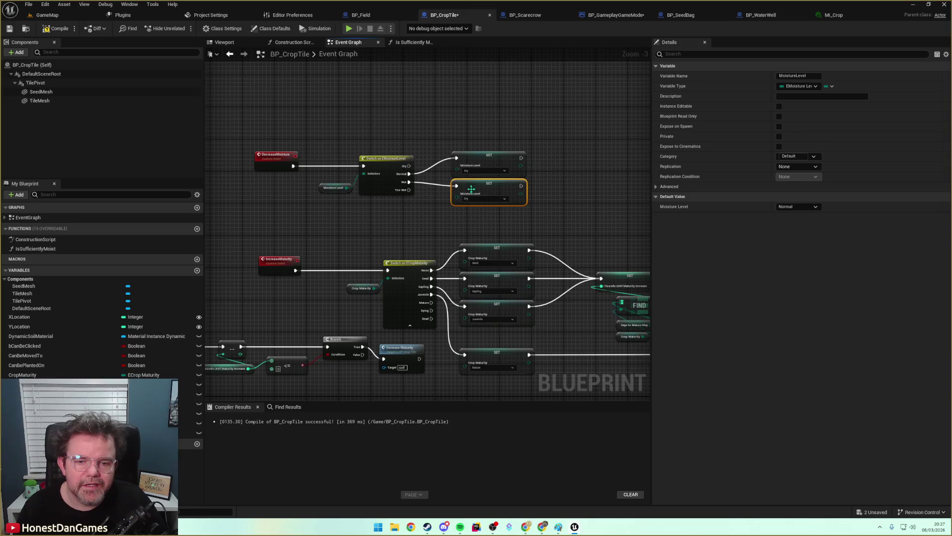
pyautogui.click(485, 198)
pyautogui.click(476, 211)
pyautogui.hotkey('ctrl', 'd')
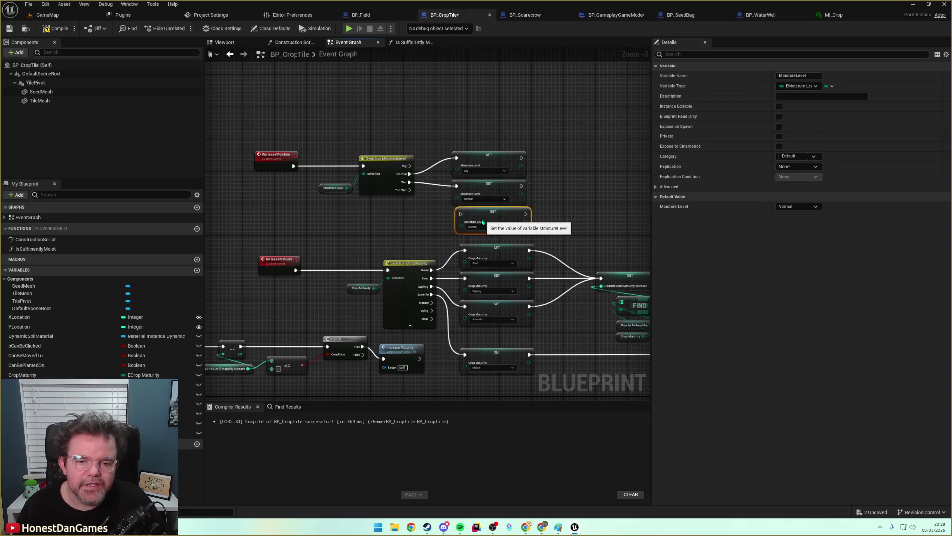
pyautogui.moveTo(409, 190)
pyautogui.mouseDown()
pyautogui.moveTo(456, 202)
pyautogui.moveTo(460, 214)
pyautogui.mouseUp()
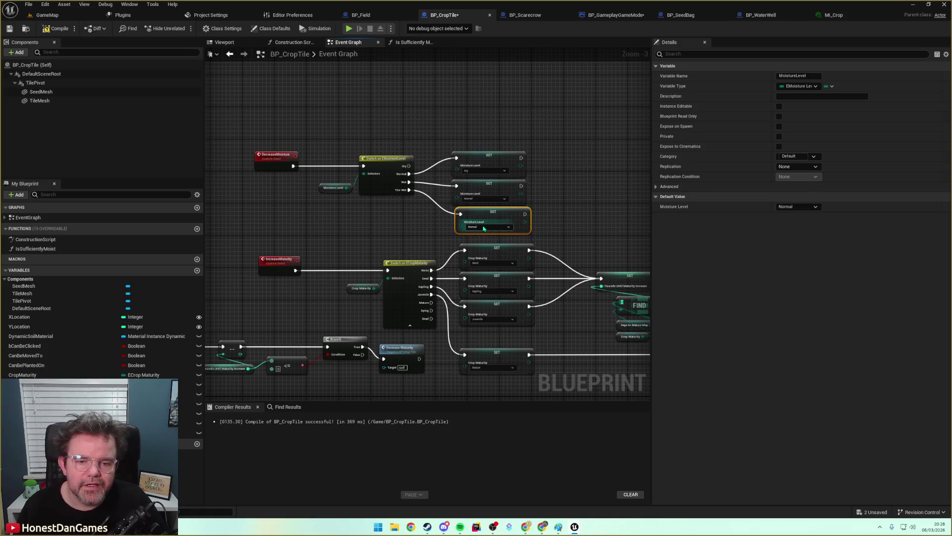
pyautogui.click(484, 228)
pyautogui.click(488, 227)
pyautogui.click(489, 255)
pyautogui.click(570, 183)
# Add a SET RoundsUntilMoistureDecrease node after the Dry, Normal and Wet moisture setters.
pyautogui.moveTo(572, 181); pyautogui.dragTo(451, 167)
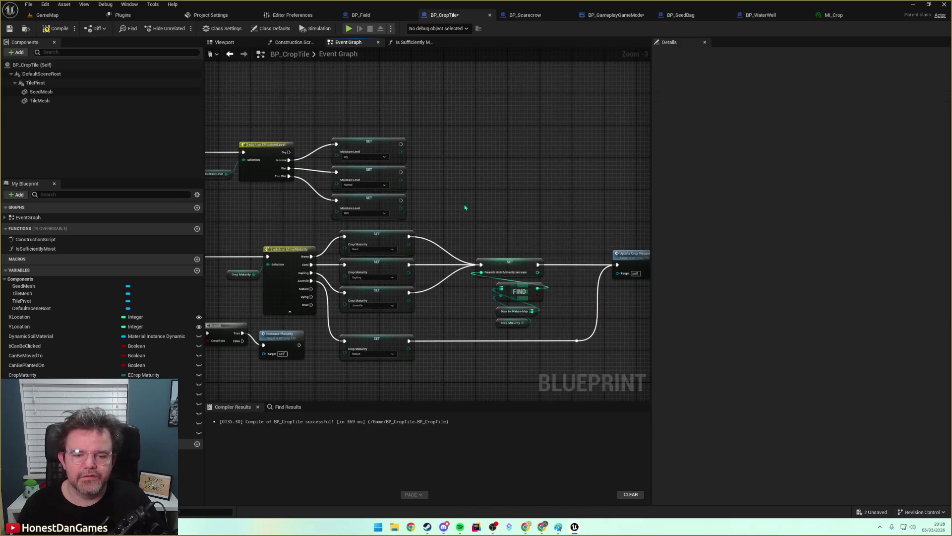
pyautogui.moveTo(474, 240); pyautogui.dragTo(441, 233)
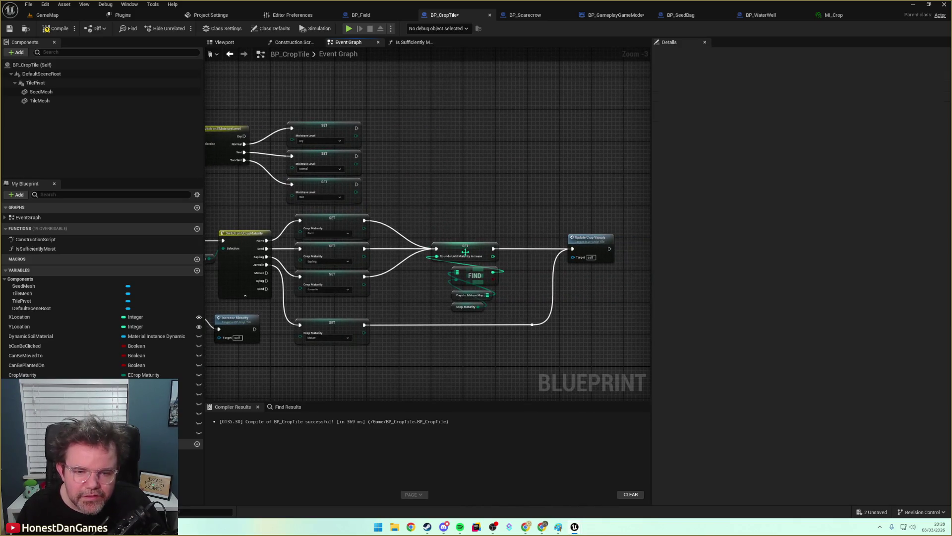
pyautogui.moveTo(189, 422)
pyautogui.mouseDown()
pyautogui.moveTo(278, 297)
pyautogui.moveTo(405, 153)
pyautogui.mouseUp()
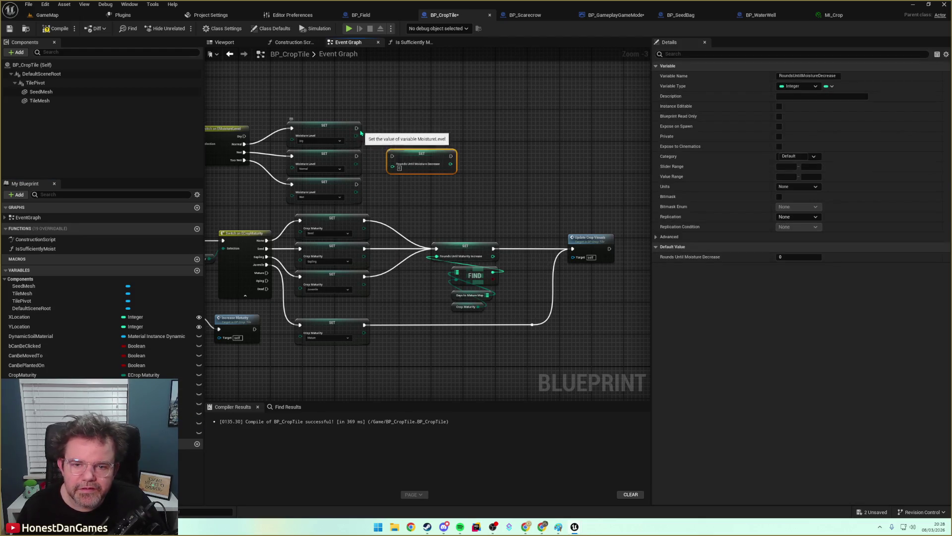
pyautogui.click(360, 133)
pyautogui.moveTo(362, 130)
pyautogui.mouseDown()
pyautogui.moveTo(392, 156)
pyautogui.moveTo(360, 160)
pyautogui.moveTo(391, 156)
pyautogui.mouseUp()
pyautogui.moveTo(357, 184); pyautogui.dragTo(395, 160)
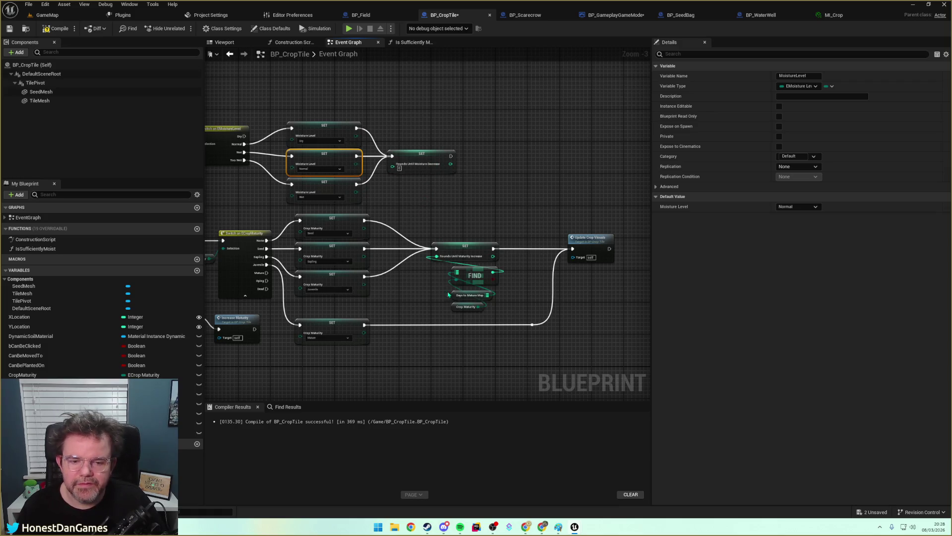
# Look up Moisture Level in DaysToDryMap with a Find node and feed its value into the SET.
pyautogui.moveTo(191, 432)
pyautogui.mouseDown()
pyautogui.moveTo(428, 193)
pyautogui.moveTo(477, 181)
pyautogui.mouseUp()
pyautogui.click(443, 191)
pyautogui.click(501, 223)
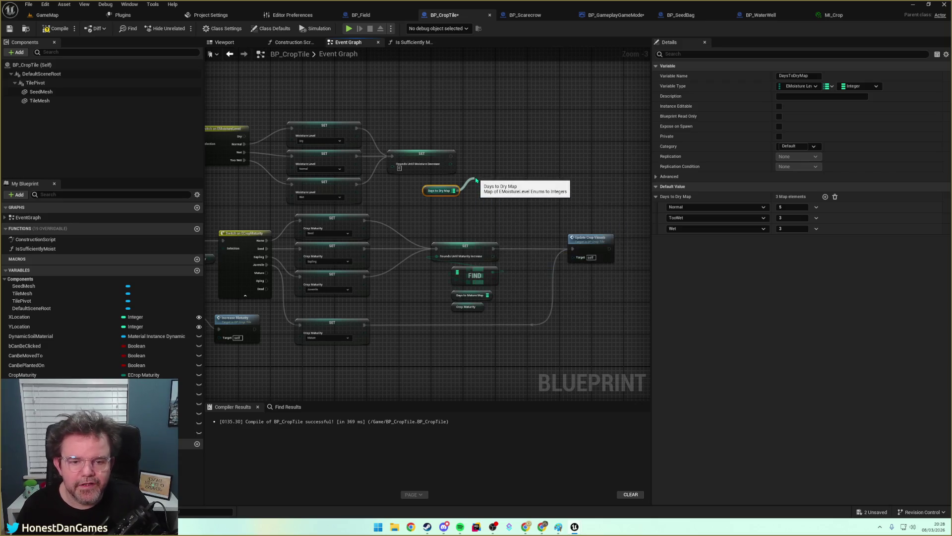
pyautogui.moveTo(392, 197); pyautogui.dragTo(425, 195)
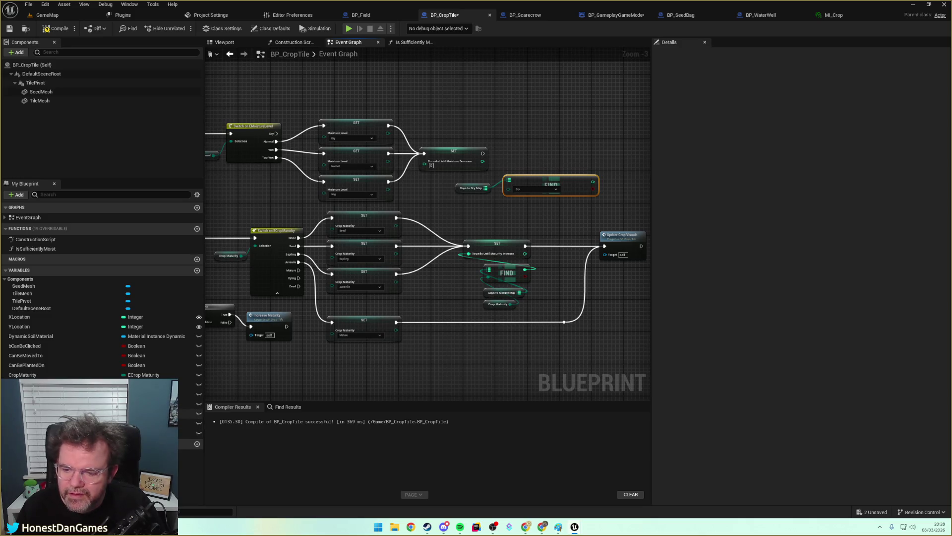
pyautogui.moveTo(30, 384)
pyautogui.mouseDown()
pyautogui.moveTo(348, 334)
pyautogui.moveTo(498, 241)
pyautogui.moveTo(515, 208)
pyautogui.moveTo(509, 189)
pyautogui.moveTo(461, 209)
pyautogui.mouseUp()
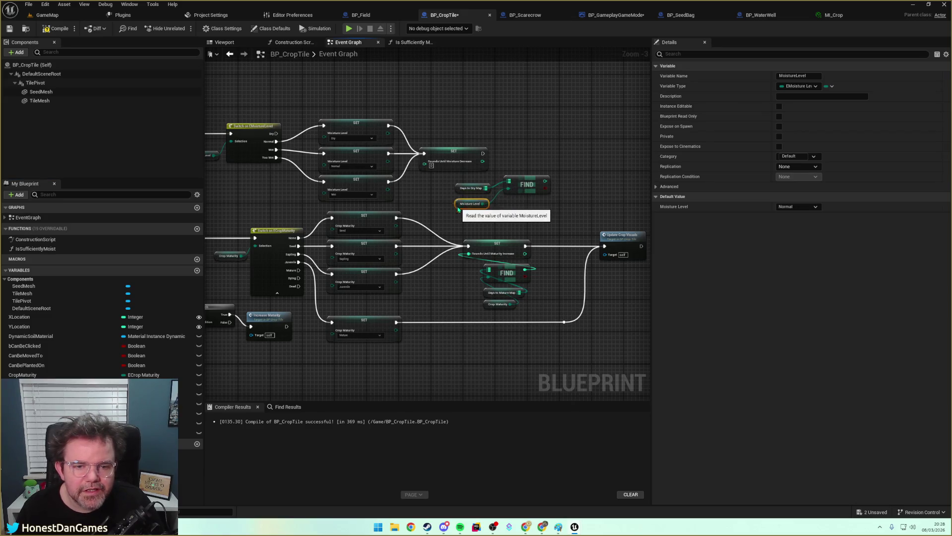
pyautogui.moveTo(545, 185)
pyautogui.mouseDown()
pyautogui.moveTo(554, 183)
pyautogui.moveTo(525, 159)
pyautogui.moveTo(533, 154)
pyautogui.mouseUp()
pyautogui.write('branch')
pyautogui.press('Return')
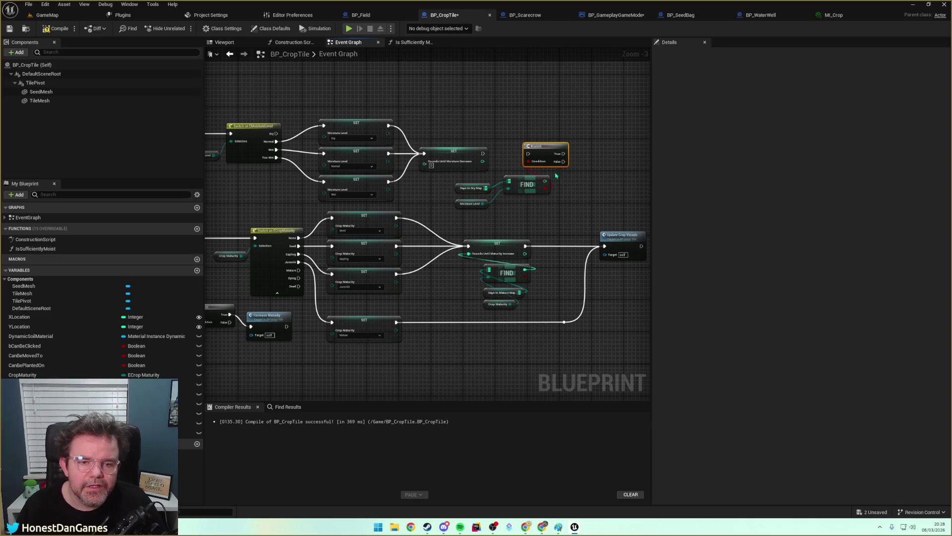
pyautogui.moveTo(545, 182)
pyautogui.mouseDown()
pyautogui.moveTo(426, 166)
pyautogui.moveTo(541, 150)
pyautogui.mouseUp()
# Delete the Branch and add Update Moisture Visuals after the RoundsUntilMoistureDecrease setter.
pyautogui.press('Delete')
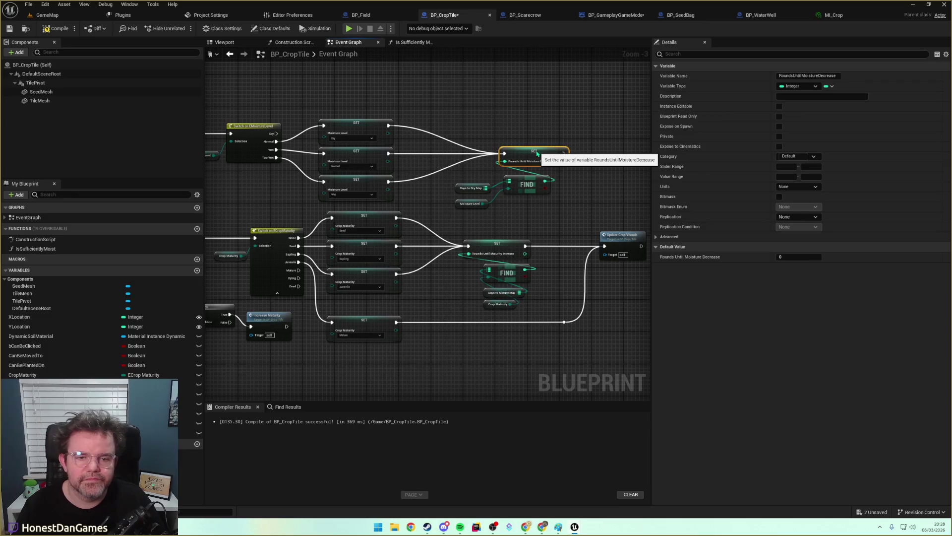
pyautogui.click(542, 212)
pyautogui.moveTo(542, 212)
pyautogui.mouseDown()
pyautogui.moveTo(505, 204)
pyautogui.moveTo(541, 200)
pyautogui.mouseUp()
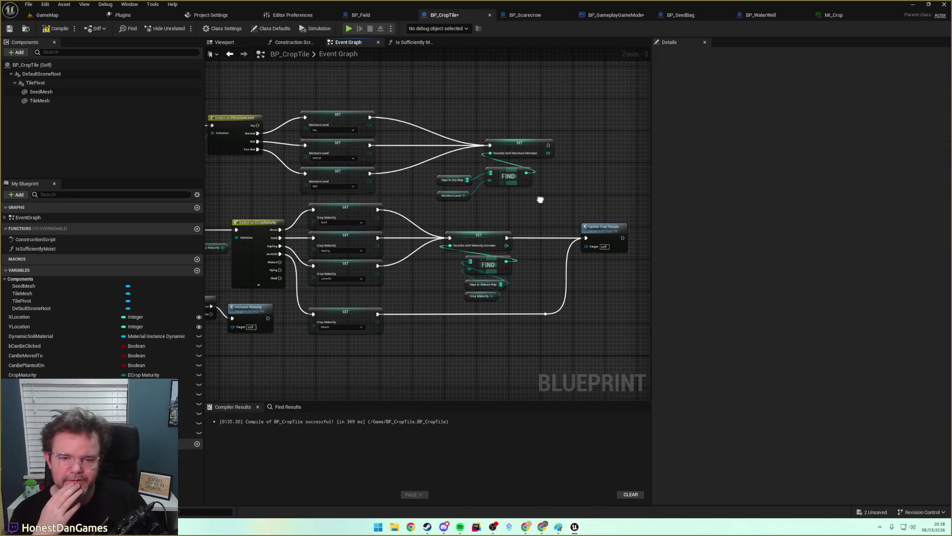
pyautogui.moveTo(346, 112)
pyautogui.mouseDown()
pyautogui.moveTo(515, 121)
pyautogui.moveTo(522, 144)
pyautogui.moveTo(463, 155)
pyautogui.moveTo(412, 138)
pyautogui.mouseUp()
pyautogui.rightClick(508, 184)
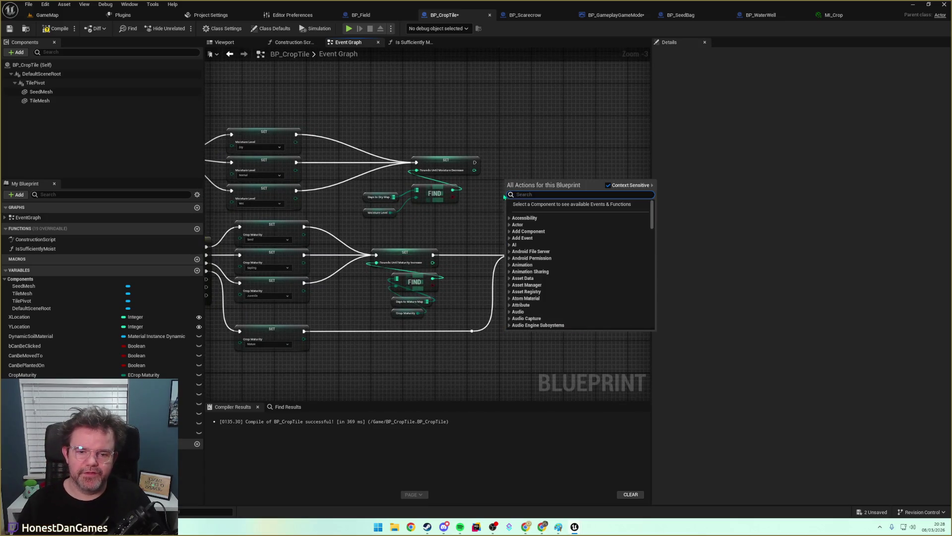
pyautogui.rightClick(502, 163)
pyautogui.write('UpdateM')
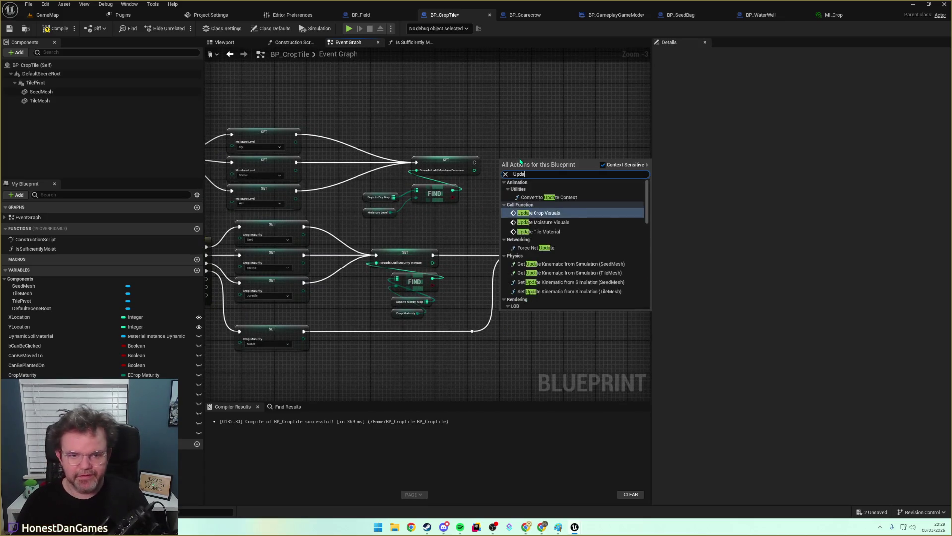
pyautogui.press('Return')
pyautogui.moveTo(474, 163); pyautogui.dragTo(530, 154)
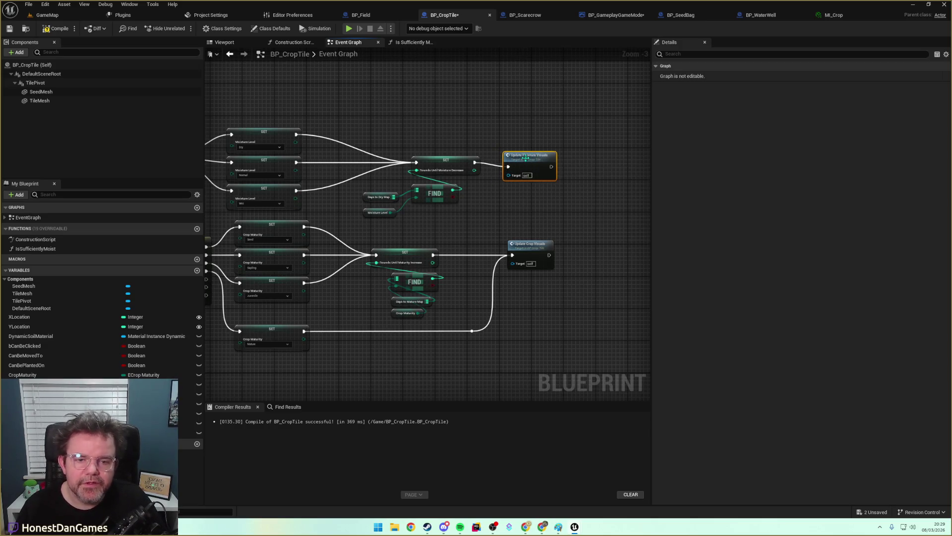
# Wire the Dry case into Update Moisture Visuals, routed over the setters with two reroute points.
pyautogui.moveTo(253, 138)
pyautogui.mouseDown()
pyautogui.moveTo(574, 149)
pyautogui.moveTo(577, 159)
pyautogui.mouseUp()
pyautogui.doubleClick(264, 142)
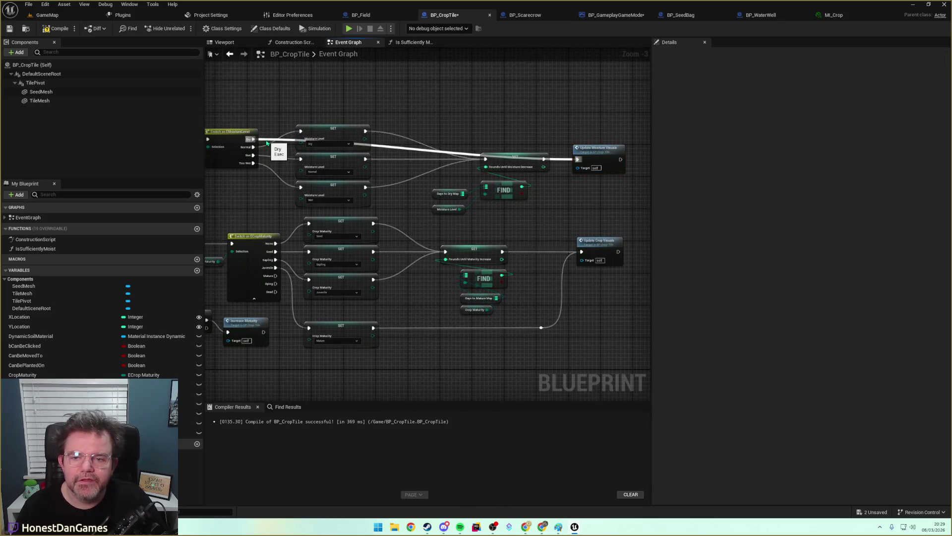
pyautogui.moveTo(264, 142); pyautogui.dragTo(301, 95)
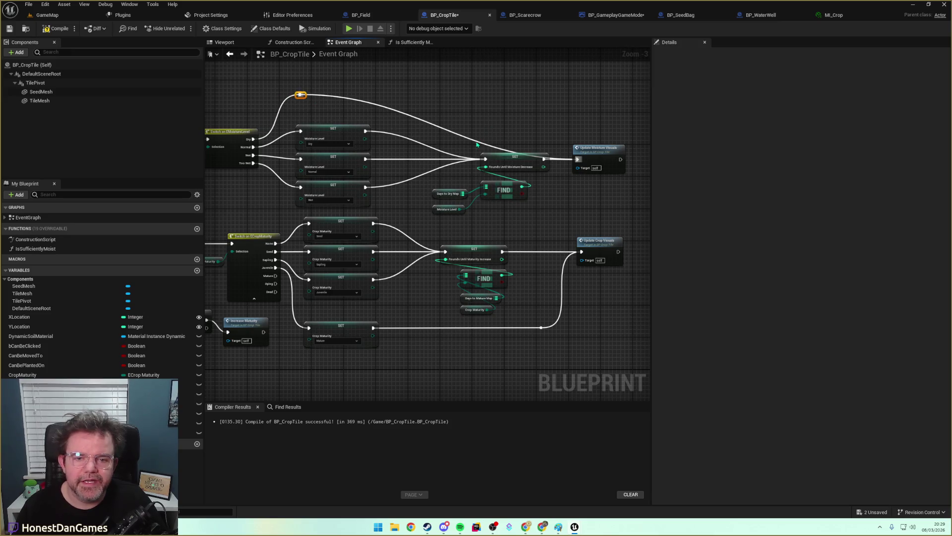
pyautogui.doubleClick(479, 145)
pyautogui.moveTo(479, 145)
pyautogui.mouseDown()
pyautogui.moveTo(489, 151)
pyautogui.moveTo(509, 99)
pyautogui.moveTo(525, 100)
pyautogui.mouseUp()
# Compile and save BP_CropTile.
pyautogui.scroll(-2, 479, 112)
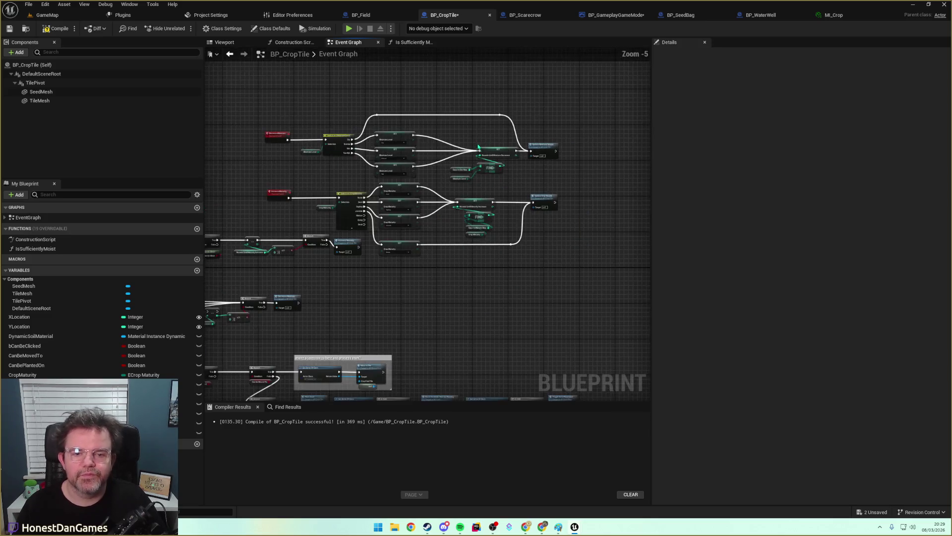
pyautogui.click(45, 29)
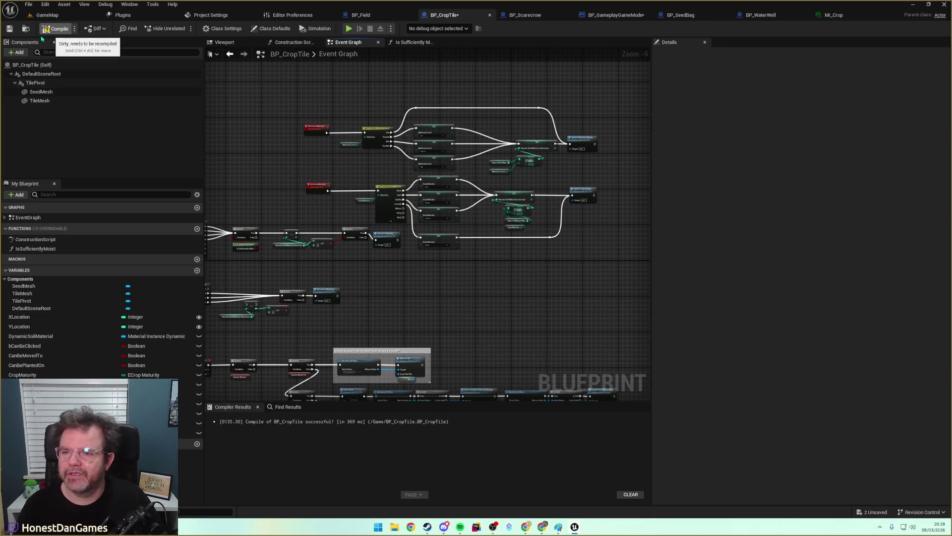
pyautogui.click(9, 28)
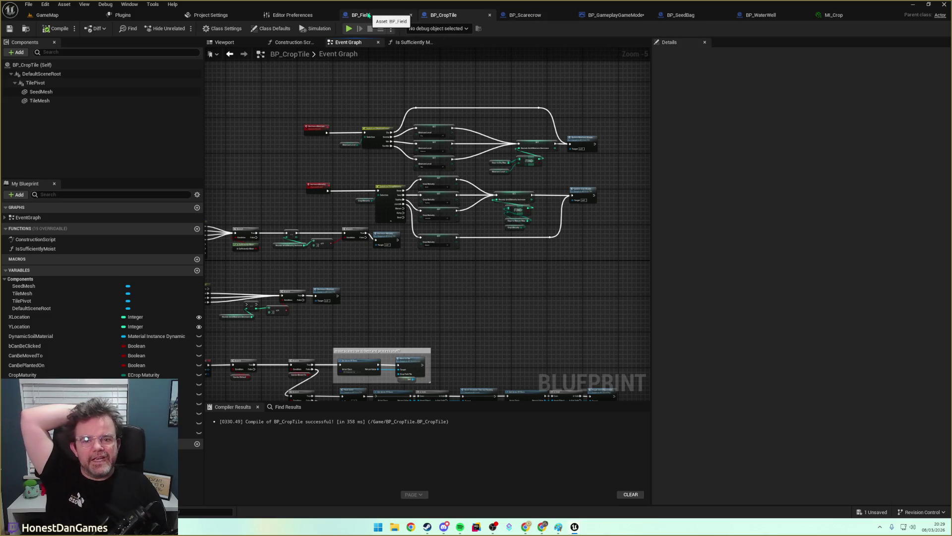
# Open BP_Scarecrow and bring its game mode cast and On Movement Performed call into view.
pyautogui.click(369, 15)
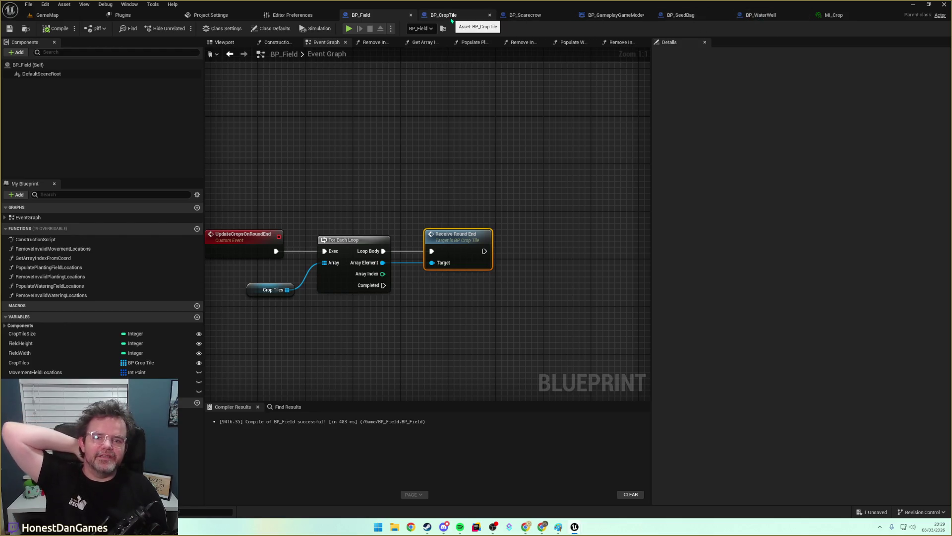
pyautogui.click(533, 16)
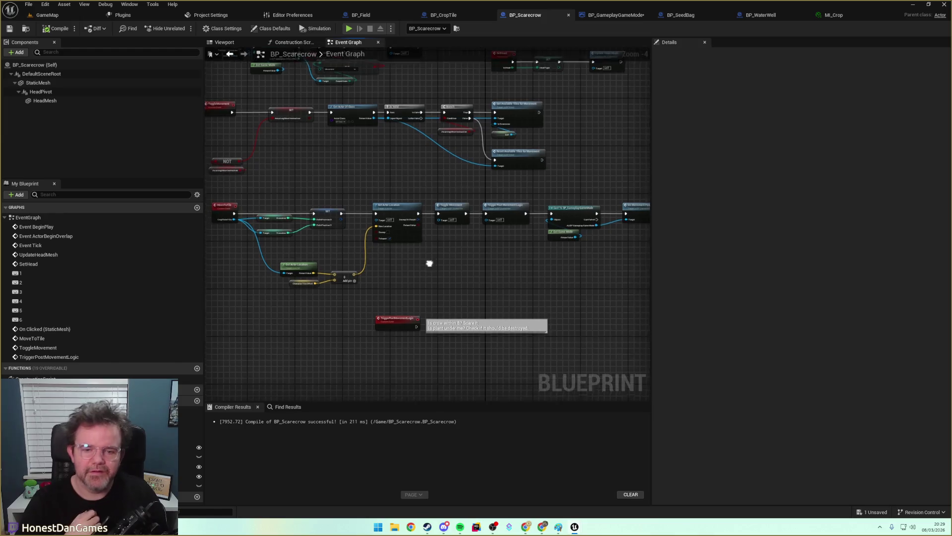
pyautogui.scroll(-2, 429, 264)
pyautogui.moveTo(369, 249); pyautogui.dragTo(426, 259)
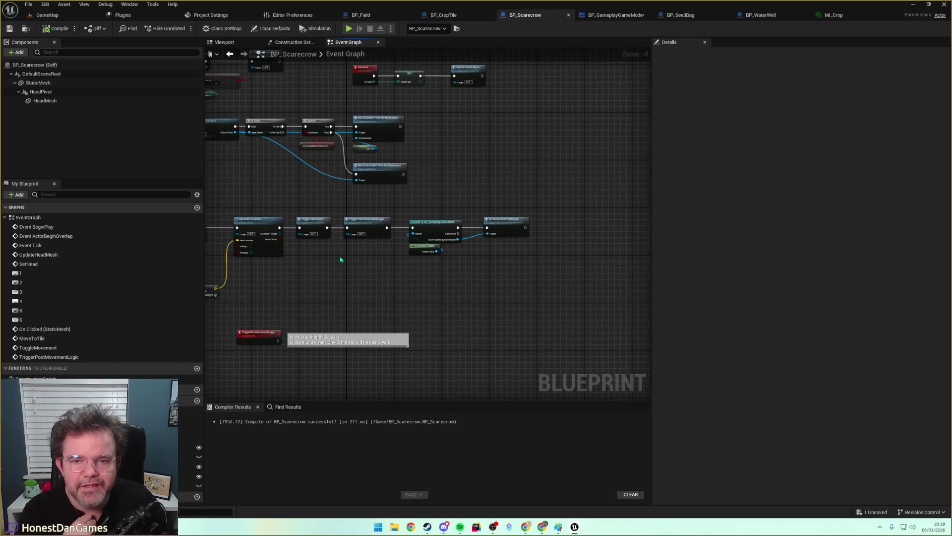
pyautogui.moveTo(340, 259); pyautogui.dragTo(480, 268)
pyautogui.scroll(2, 314, 243)
pyautogui.moveTo(298, 217)
pyautogui.mouseDown()
pyautogui.moveTo(283, 259)
pyautogui.moveTo(369, 269)
pyautogui.moveTo(440, 223)
pyautogui.moveTo(498, 245)
pyautogui.mouseUp()
# Add an On Action Performed call from the game mode reference, driven by the cast's execution.
pyautogui.hotkey('ctrl', 'v')
pyautogui.press('Delete')
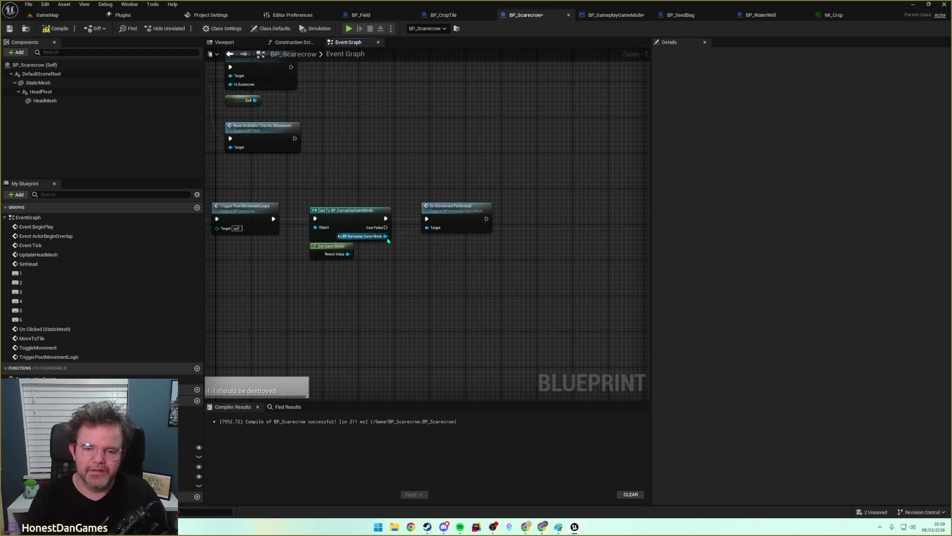
pyautogui.moveTo(388, 239); pyautogui.dragTo(420, 254)
pyautogui.write('on action')
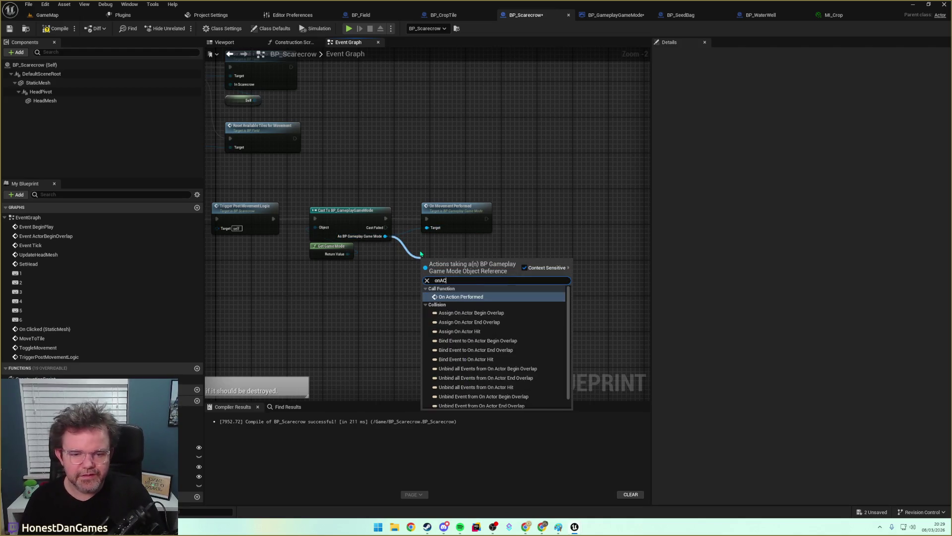
pyautogui.press('Return')
pyautogui.moveTo(437, 269); pyautogui.dragTo(442, 265)
pyautogui.click(503, 248)
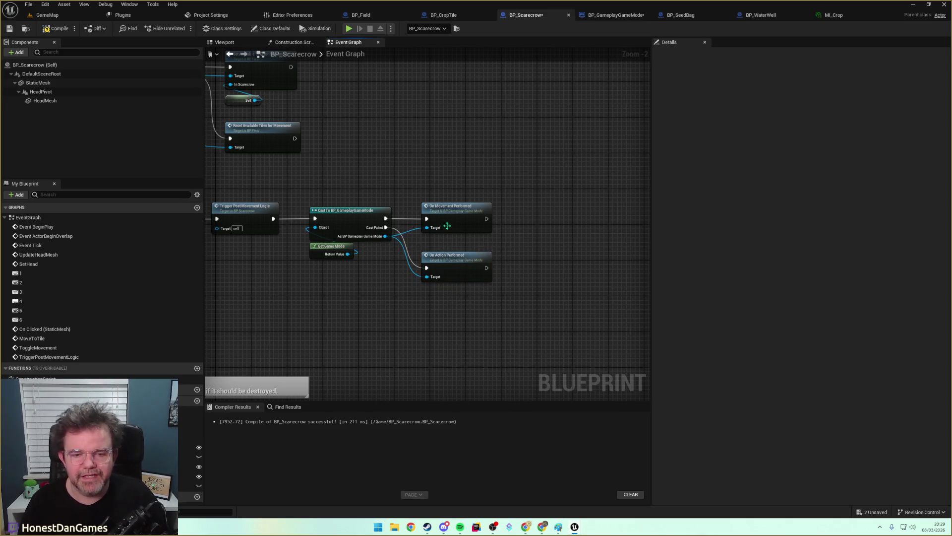
pyautogui.moveTo(385, 218); pyautogui.dragTo(427, 268)
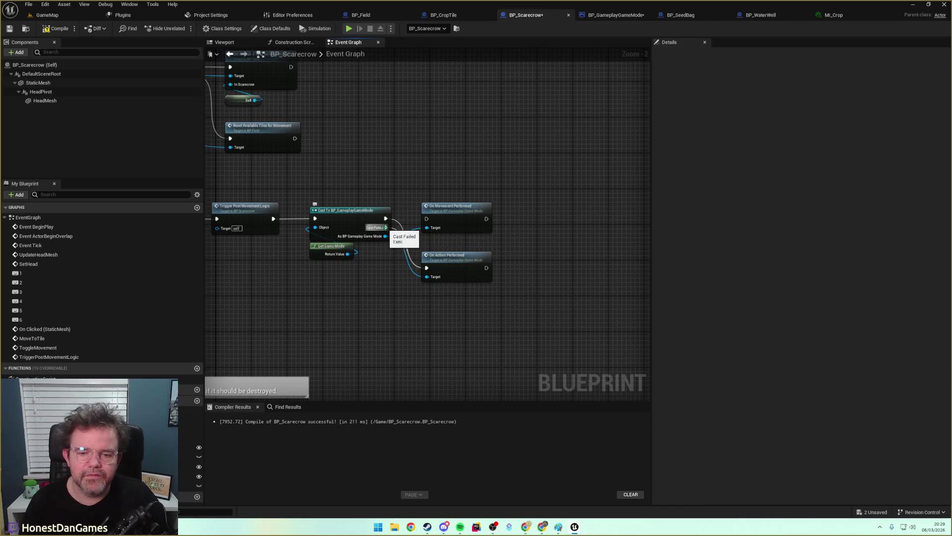
# Wrap the old On Movement Performed call in a 'temp' comment and save the blueprint.
pyautogui.click(461, 220)
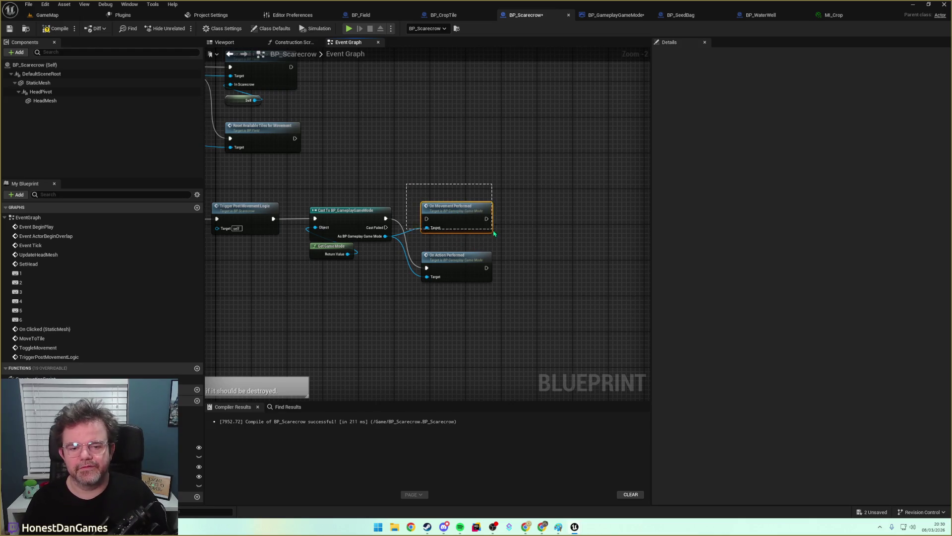
pyautogui.write('cp')
pyautogui.press('Return')
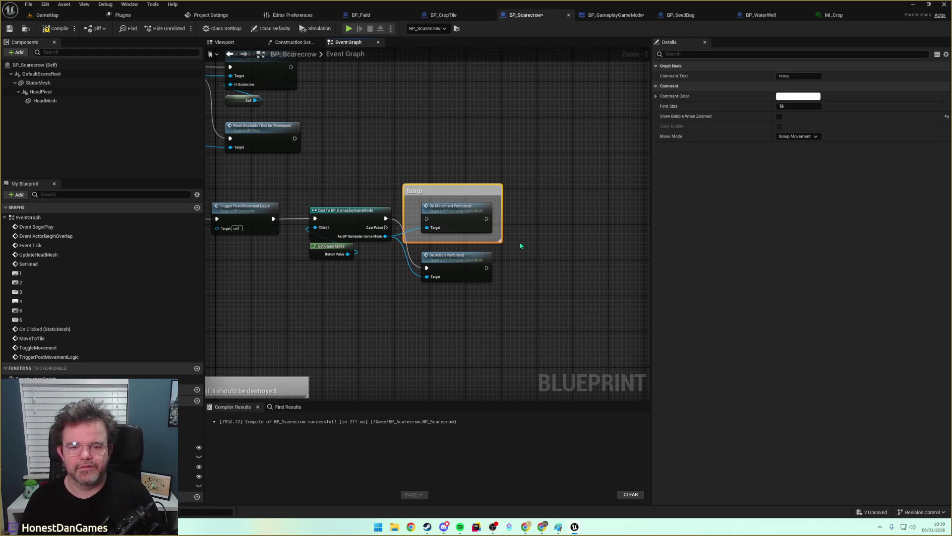
pyautogui.click(490, 176)
pyautogui.hotkey('ctrl', 's')
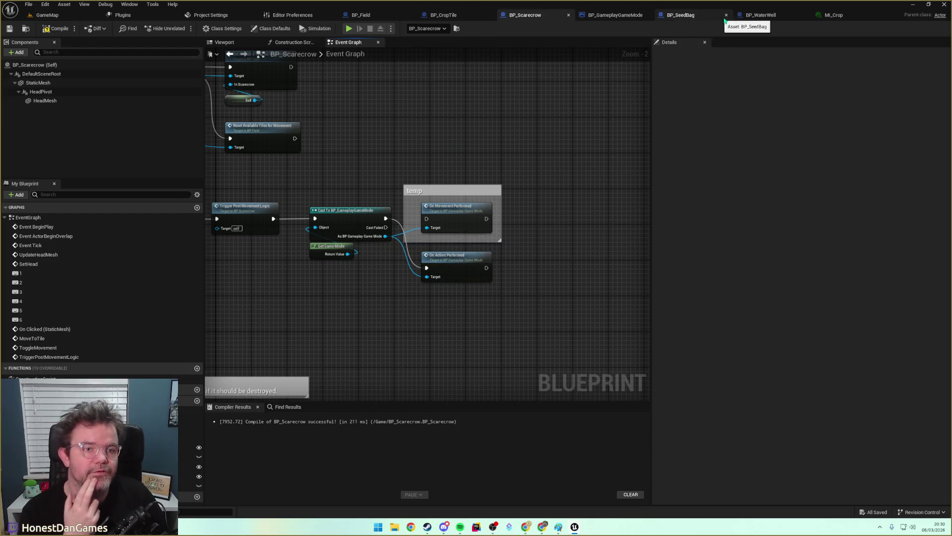
# Wire OnActionPerformed into the Environment Round State setter in BP_GameplayGameMode, save, and return to GameMap.
pyautogui.click(610, 15)
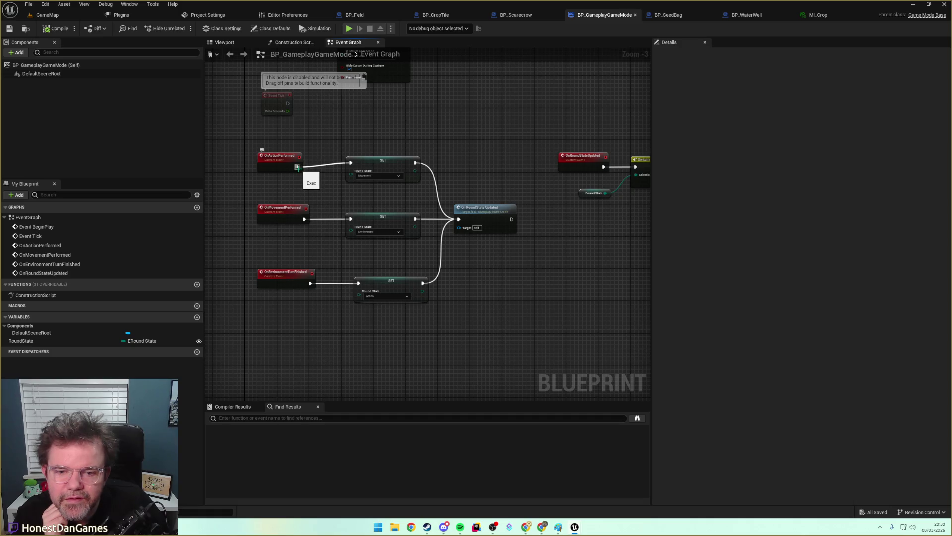
pyautogui.moveTo(298, 167); pyautogui.dragTo(351, 219)
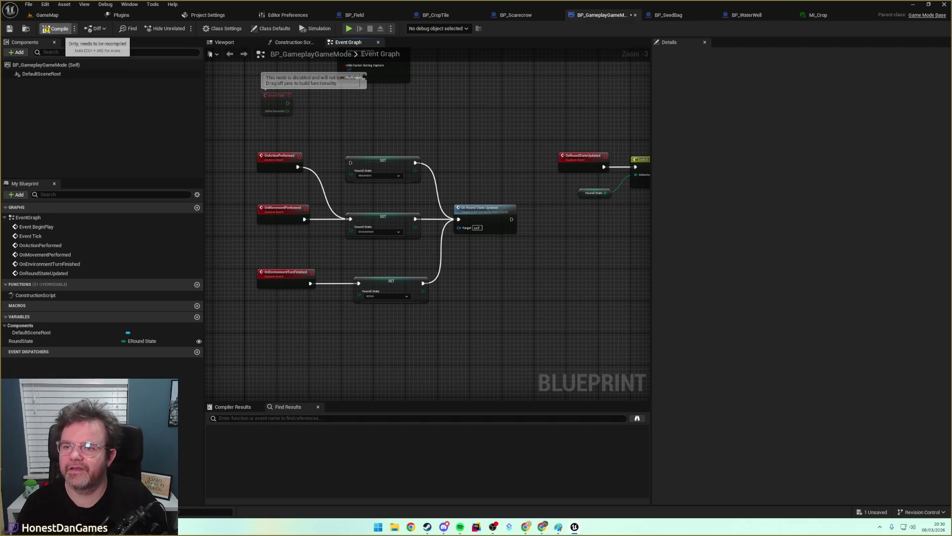
pyautogui.click(9, 29)
pyautogui.click(47, 15)
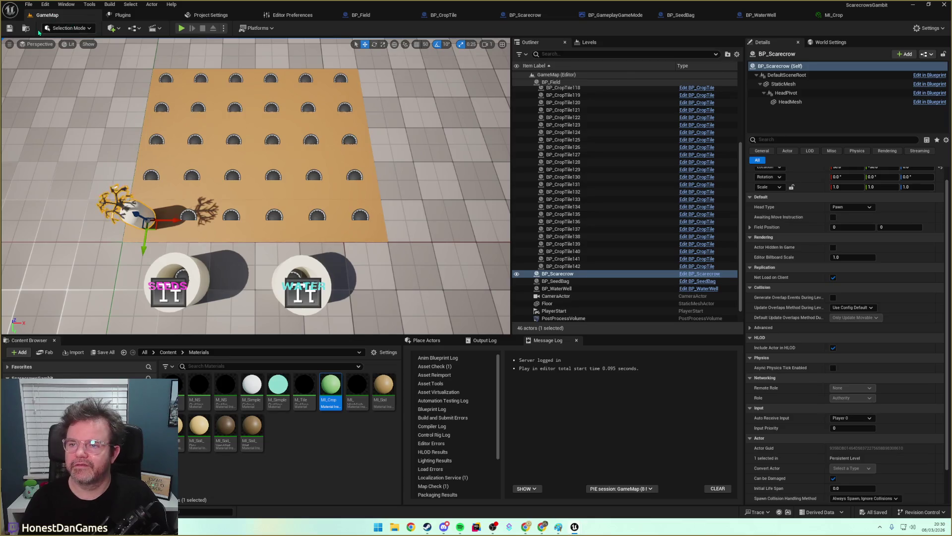
# Run a short GameMap play-test, then return to BP_Scarecrow's Event Graph.
pyautogui.click(181, 28)
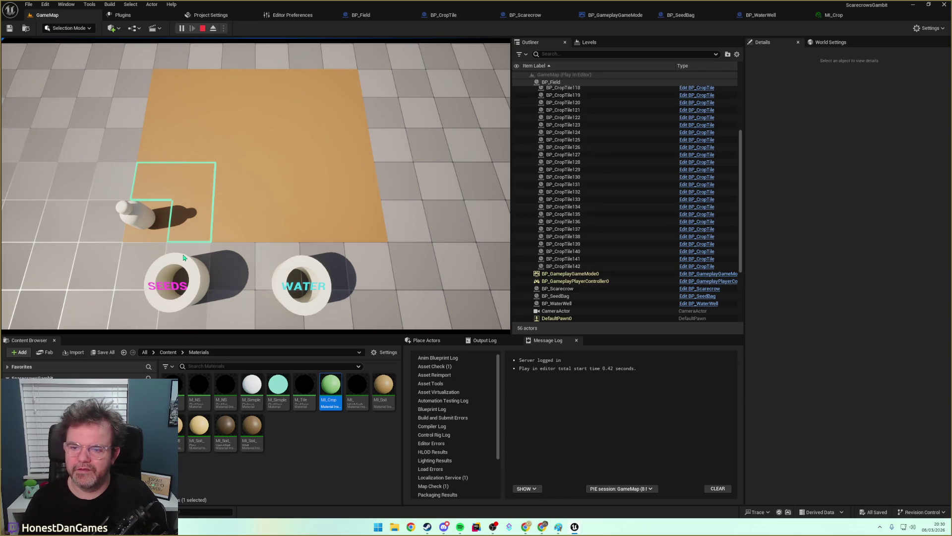
pyautogui.click(203, 28)
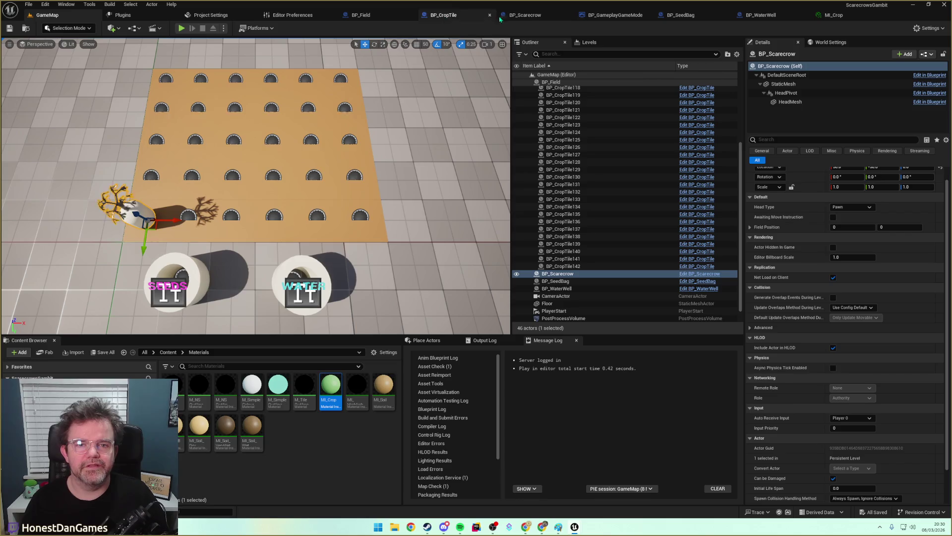
pyautogui.click(525, 15)
pyautogui.scroll(3, 263, 249)
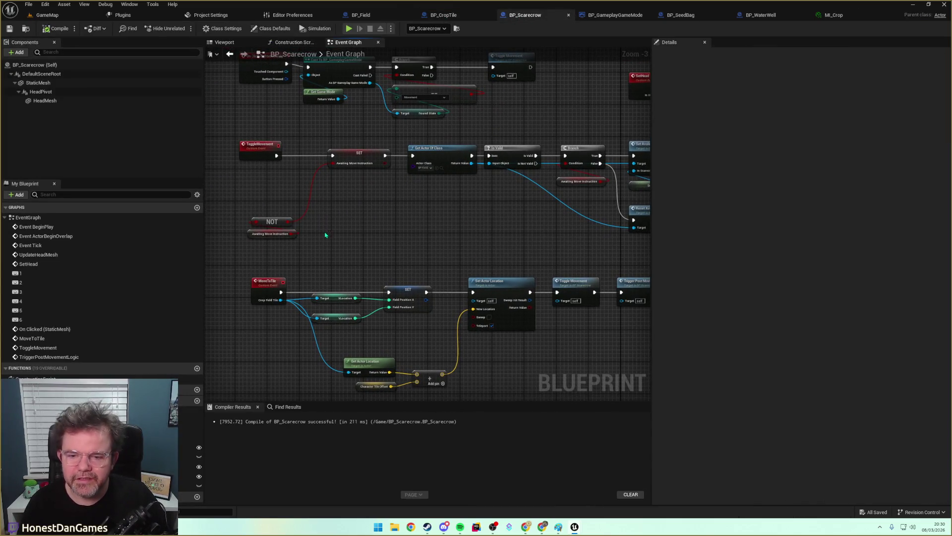
# Set the round state comparison to Action and wrap it in a 'temp' comment.
pyautogui.moveTo(381, 184)
pyautogui.mouseDown()
pyautogui.moveTo(351, 266)
pyautogui.moveTo(311, 212)
pyautogui.moveTo(292, 254)
pyautogui.mouseUp()
pyautogui.scroll(3, 389, 241)
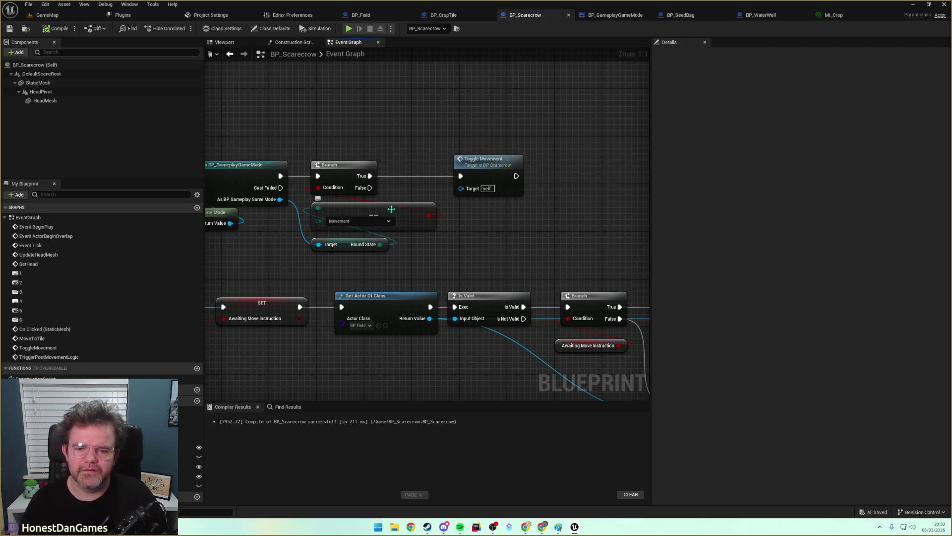
pyautogui.click(369, 224)
pyautogui.click(353, 233)
pyautogui.click(431, 217)
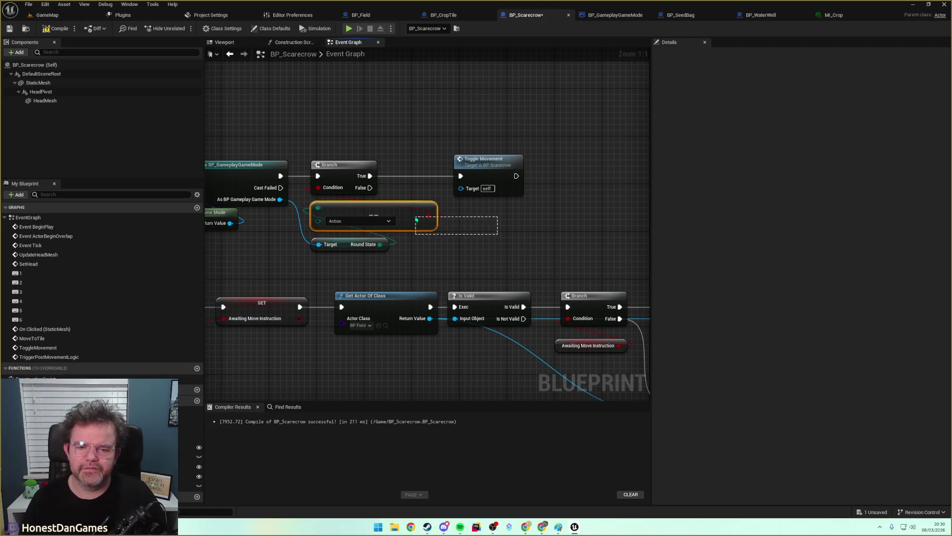
pyautogui.write('ctemp')
pyautogui.press('Return')
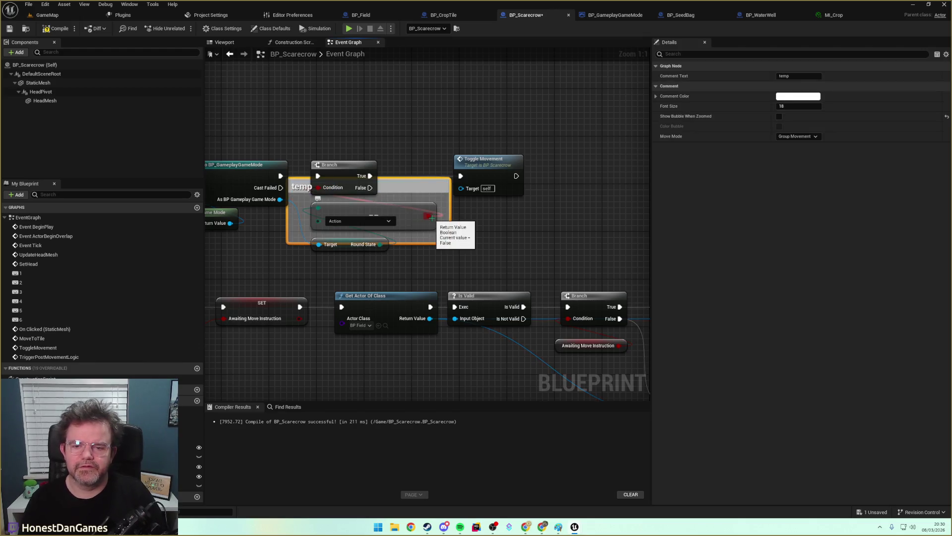
# Reposition the temp comment with its nodes, zoom out, and return to the GameMap level.
pyautogui.click(350, 158)
pyautogui.moveTo(375, 257)
pyautogui.mouseDown()
pyautogui.moveTo(377, 213)
pyautogui.moveTo(406, 226)
pyautogui.mouseUp()
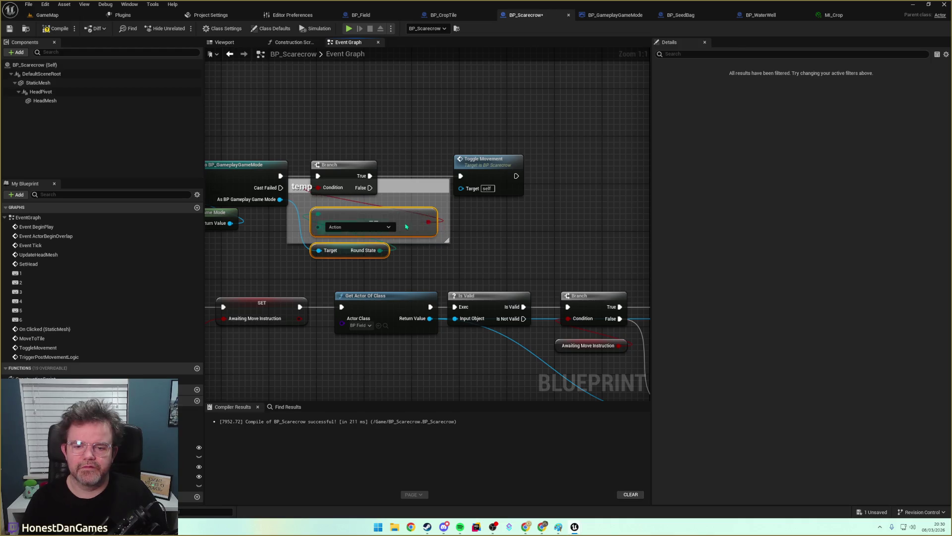
pyautogui.moveTo(418, 188); pyautogui.dragTo(442, 214)
pyautogui.click(367, 251)
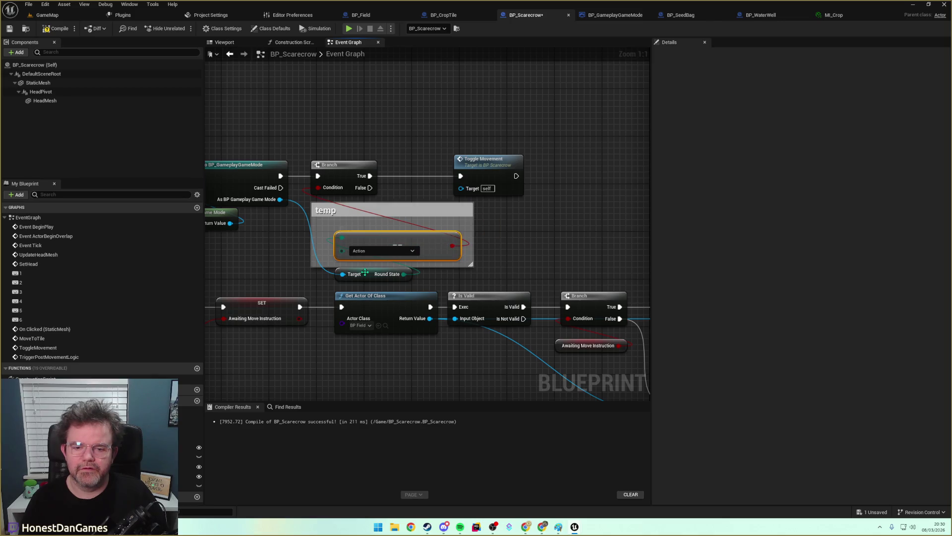
pyautogui.click(595, 249)
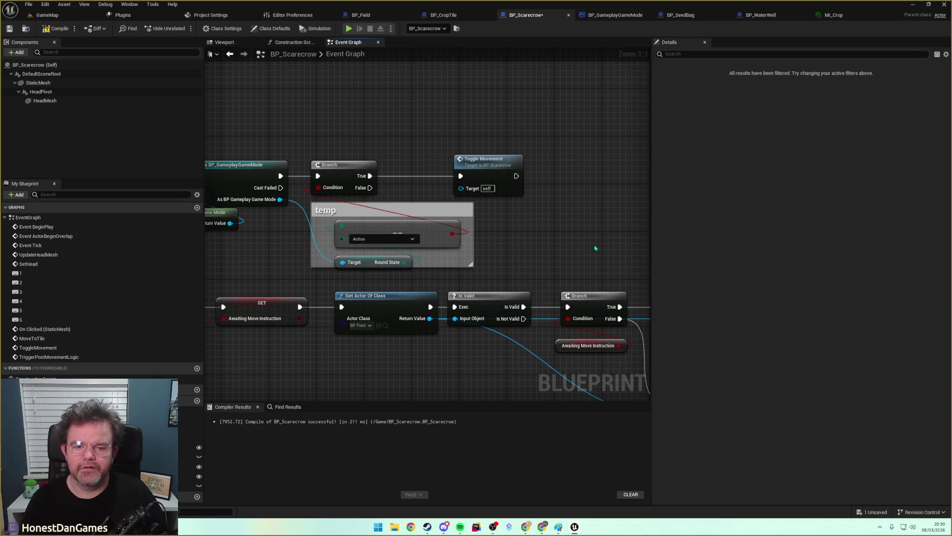
pyautogui.scroll(-2, 473, 225)
pyautogui.scroll(-3, 474, 225)
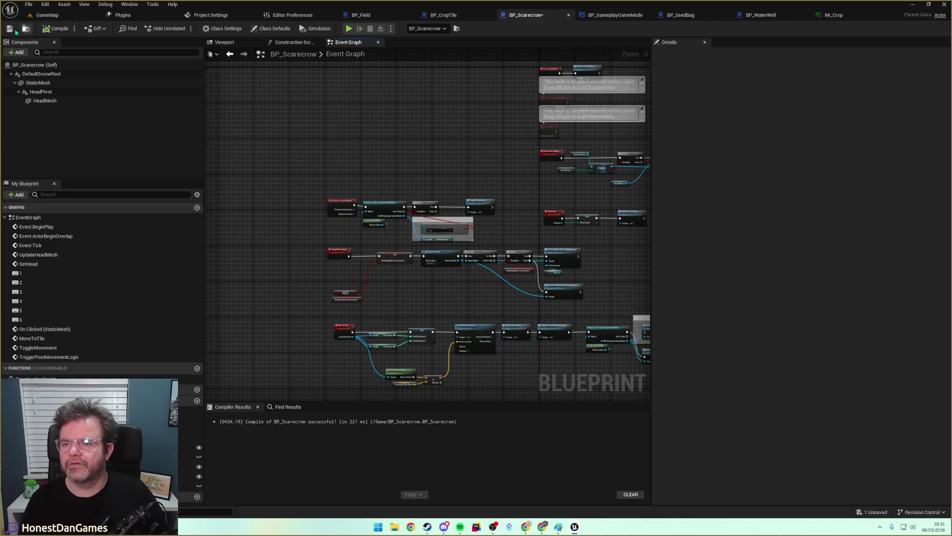
pyautogui.click(47, 15)
# Play GameMap, move the scarecrow onto the tile below, stop, and select BP_Field.
pyautogui.click(183, 28)
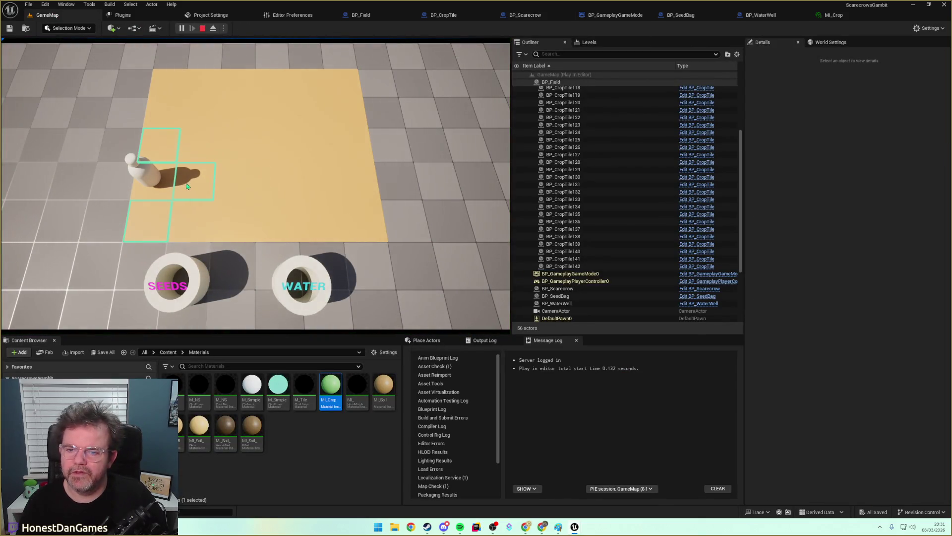
pyautogui.click(159, 215)
pyautogui.click(204, 29)
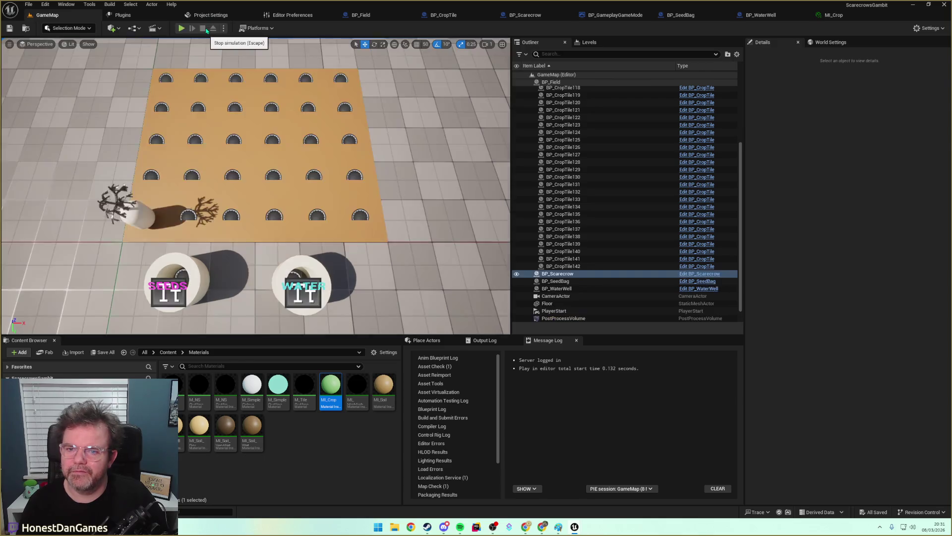
pyautogui.scroll(4, 545, 149)
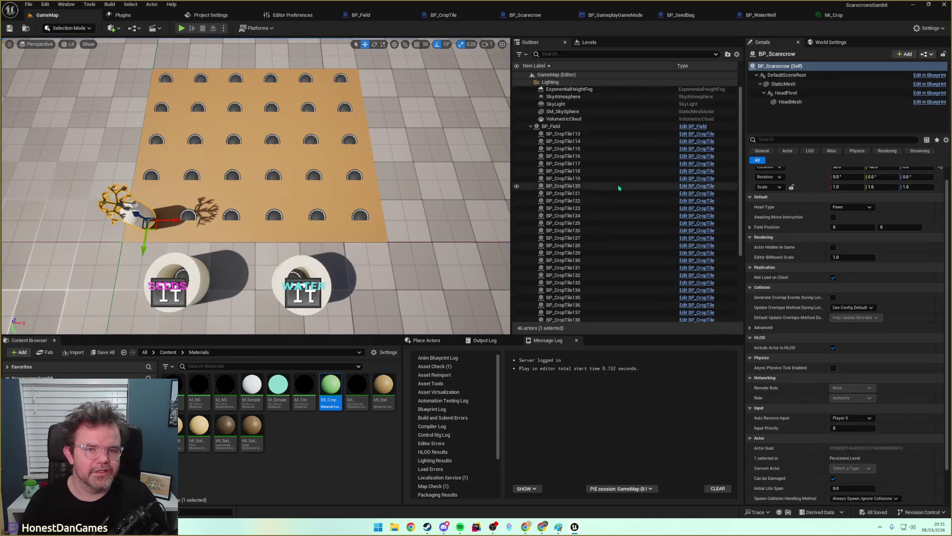
pyautogui.click(554, 135)
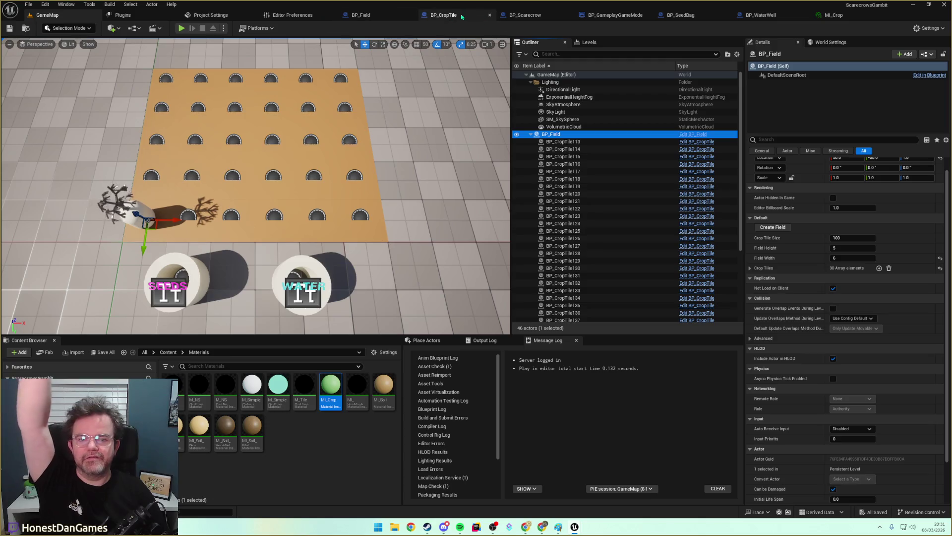
# In BP_CropTile, check RoundsUntilMaturityIncrease and RoundsUntilMoistureDecrease, then locate the moisture SET and FIND nodes.
pyautogui.click(461, 15)
pyautogui.moveTo(243, 299)
pyautogui.mouseDown()
pyautogui.moveTo(612, 304)
pyautogui.moveTo(627, 135)
pyautogui.mouseUp()
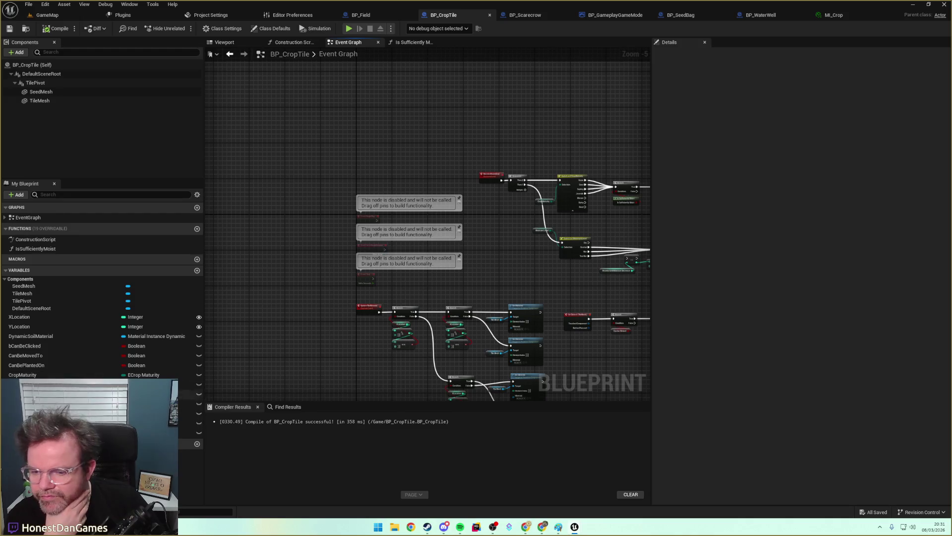
pyautogui.click(189, 384)
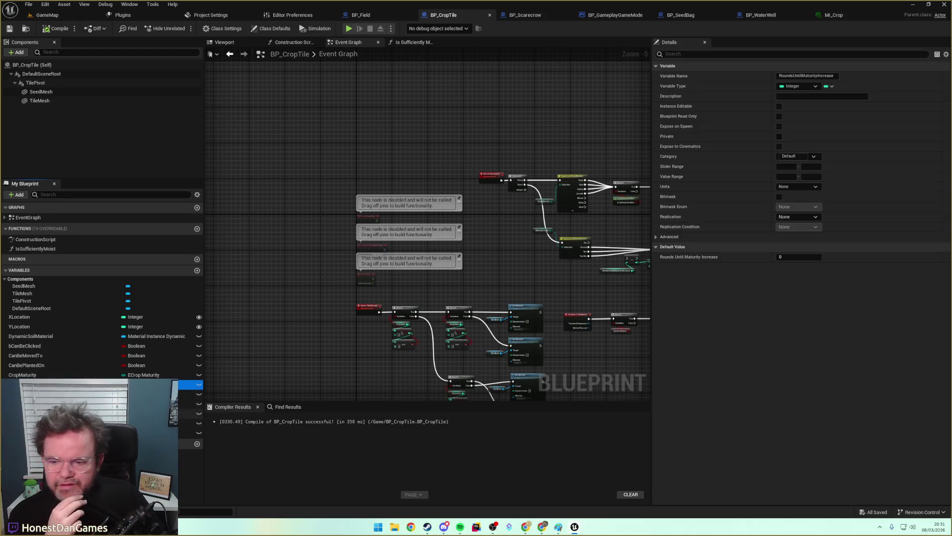
pyautogui.click(189, 423)
pyautogui.moveTo(271, 324); pyautogui.dragTo(230, 329)
pyautogui.moveTo(418, 241); pyautogui.dragTo(436, 283)
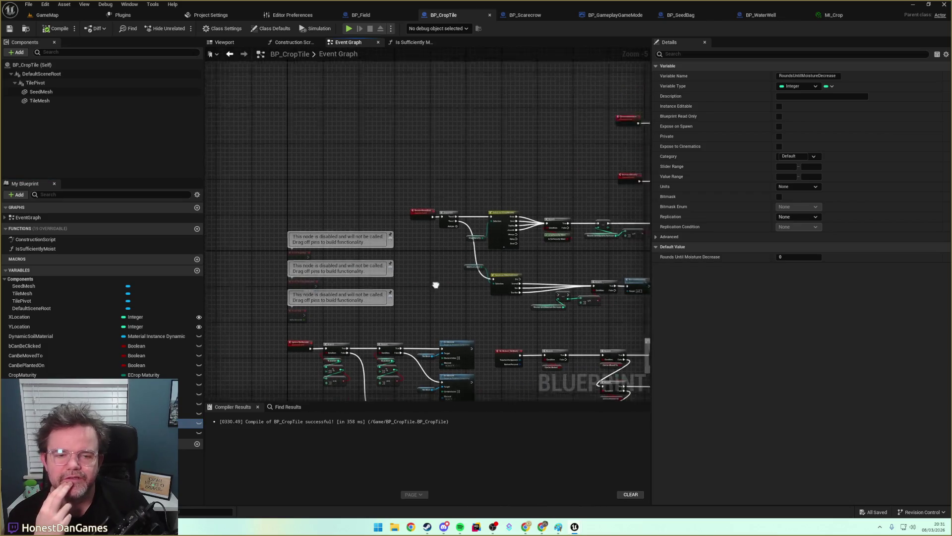
pyautogui.scroll(-1, 466, 240)
pyautogui.scroll(2, 391, 255)
pyautogui.scroll(-2, 383, 248)
pyautogui.scroll(6, 384, 248)
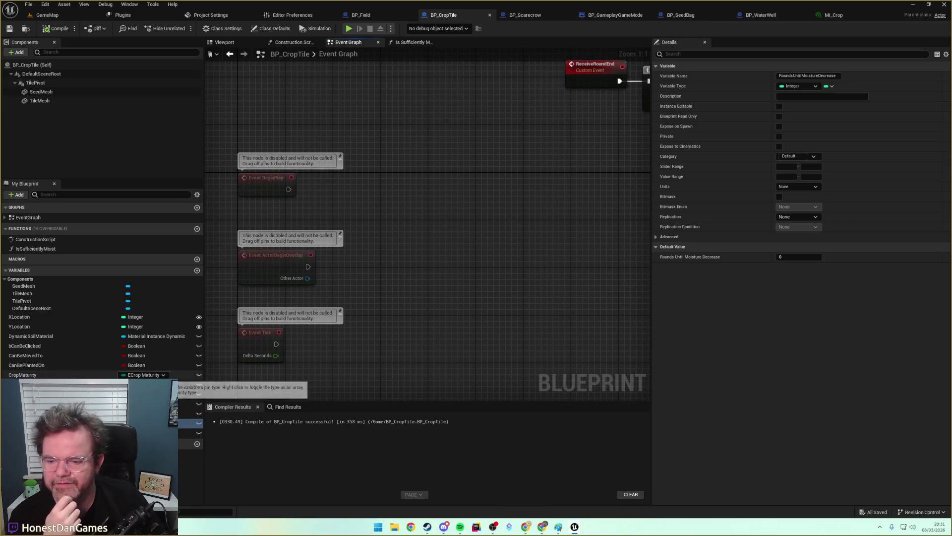
pyautogui.scroll(-5, 347, 278)
pyautogui.scroll(5, 461, 221)
pyautogui.moveTo(462, 221)
pyautogui.mouseDown()
pyautogui.moveTo(480, 189)
pyautogui.moveTo(497, 263)
pyautogui.mouseUp()
pyautogui.moveTo(425, 270); pyautogui.dragTo(433, 267)
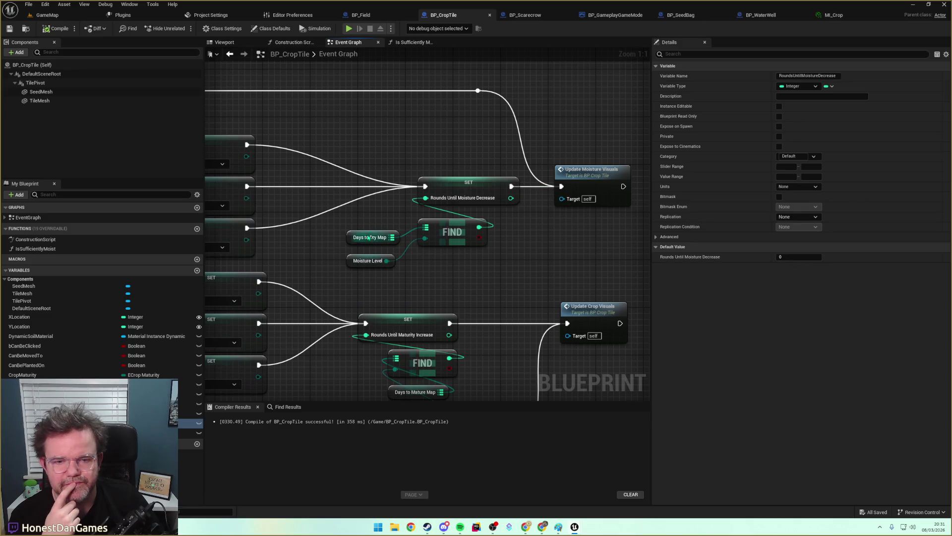
pyautogui.moveTo(347, 170); pyautogui.dragTo(380, 167)
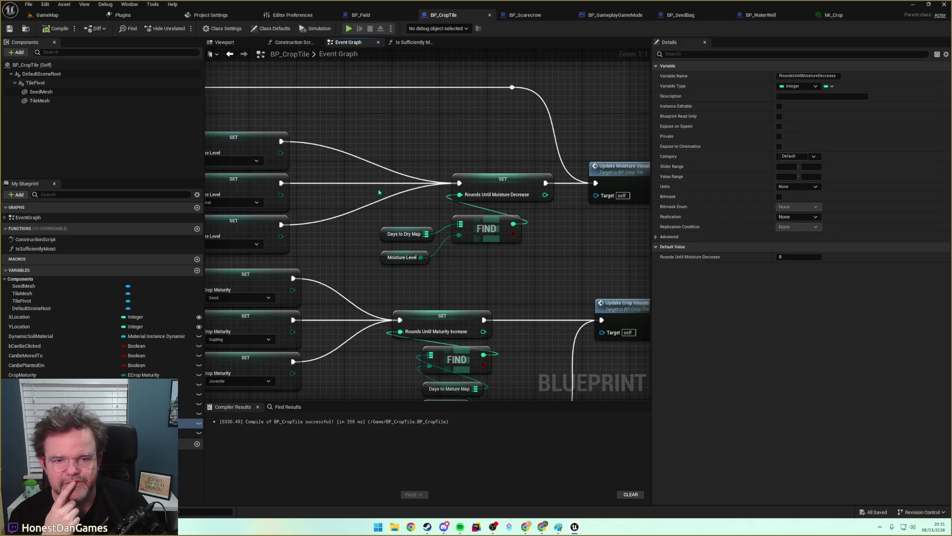
# Select the moisture and maturity counter SET, FIND and map nodes together.
pyautogui.moveTo(371, 143)
pyautogui.mouseDown()
pyautogui.moveTo(515, 251)
pyautogui.moveTo(515, 271)
pyautogui.mouseUp()
pyautogui.moveTo(361, 271); pyautogui.dragTo(390, 184)
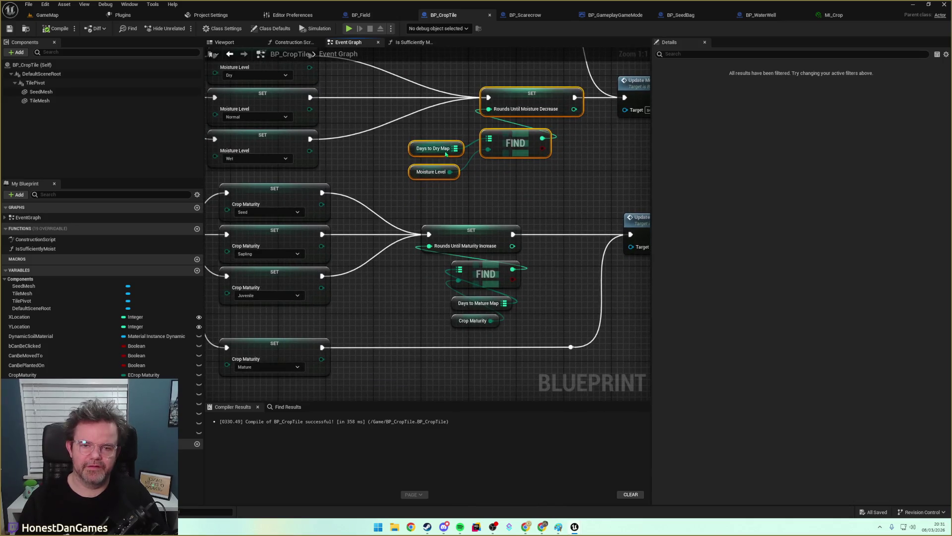
pyautogui.moveTo(571, 324); pyautogui.dragTo(422, 240)
pyautogui.scroll(-6, 395, 208)
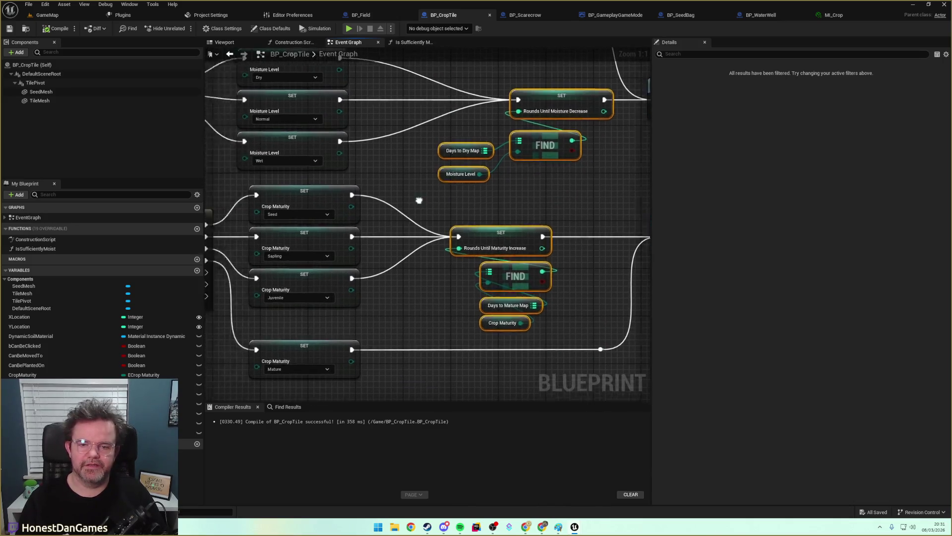
pyautogui.scroll(5, 396, 207)
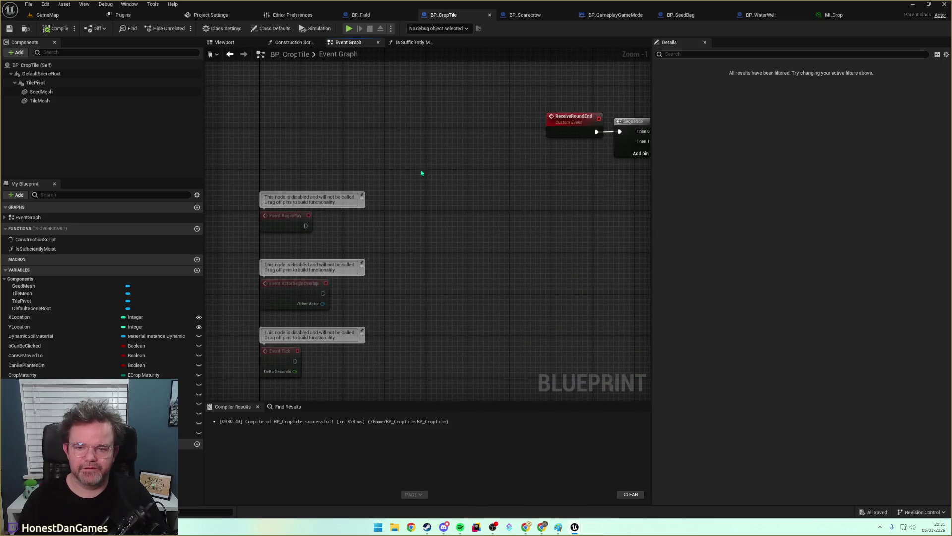
# Paste the counter nodes by Event BeginPlay, chaining BeginPlay into the moisture SET, then the maturity SET.
pyautogui.click(293, 216)
pyautogui.click(436, 202)
pyautogui.hotkey('ctrl', 'v')
pyautogui.click(496, 104)
pyautogui.moveTo(307, 227)
pyautogui.mouseDown()
pyautogui.moveTo(396, 144)
pyautogui.moveTo(464, 100)
pyautogui.mouseUp()
pyautogui.moveTo(383, 80); pyautogui.dragTo(490, 174)
pyautogui.moveTo(504, 101)
pyautogui.mouseDown()
pyautogui.moveTo(461, 127)
pyautogui.moveTo(395, 127)
pyautogui.mouseUp()
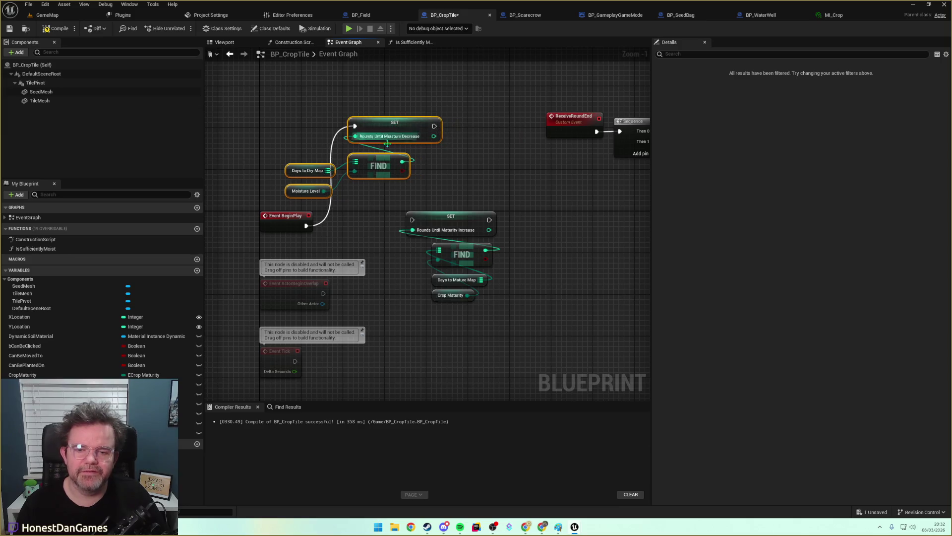
pyautogui.moveTo(435, 126)
pyautogui.mouseDown()
pyautogui.moveTo(412, 220)
pyautogui.moveTo(422, 218)
pyautogui.moveTo(417, 207)
pyautogui.moveTo(433, 218)
pyautogui.mouseUp()
# Line up the maturity group after the moisture SET, below BeginPlay.
pyautogui.hotkey('ctrl', 'z')
pyautogui.moveTo(493, 314)
pyautogui.mouseDown()
pyautogui.moveTo(421, 214)
pyautogui.moveTo(490, 140)
pyautogui.moveTo(478, 172)
pyautogui.moveTo(413, 197)
pyautogui.moveTo(512, 126)
pyautogui.mouseUp()
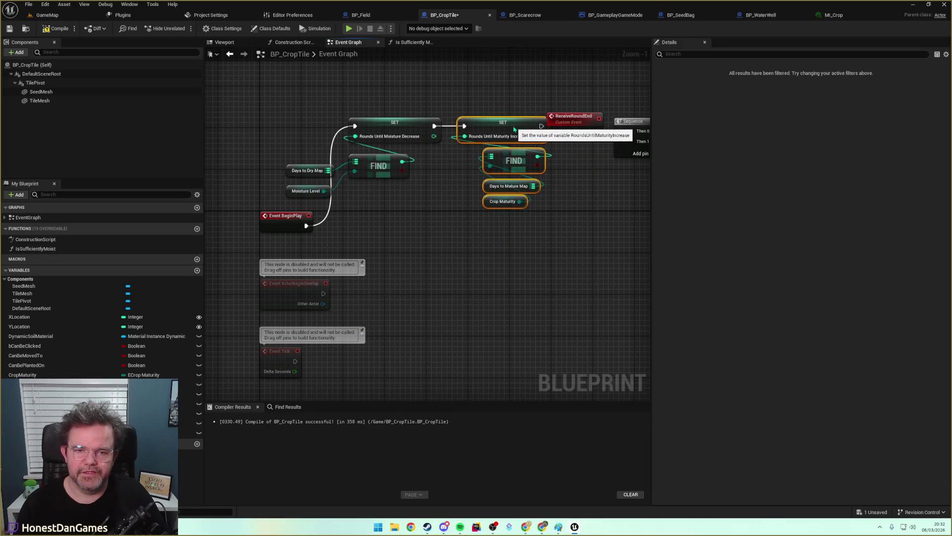
pyautogui.moveTo(295, 80)
pyautogui.mouseDown()
pyautogui.moveTo(365, 156)
pyautogui.moveTo(550, 210)
pyautogui.moveTo(554, 223)
pyautogui.mouseUp()
pyautogui.moveTo(491, 129)
pyautogui.mouseDown()
pyautogui.moveTo(536, 228)
pyautogui.moveTo(433, 195)
pyautogui.mouseUp()
pyautogui.click(334, 291)
pyautogui.scroll(-5, 334, 291)
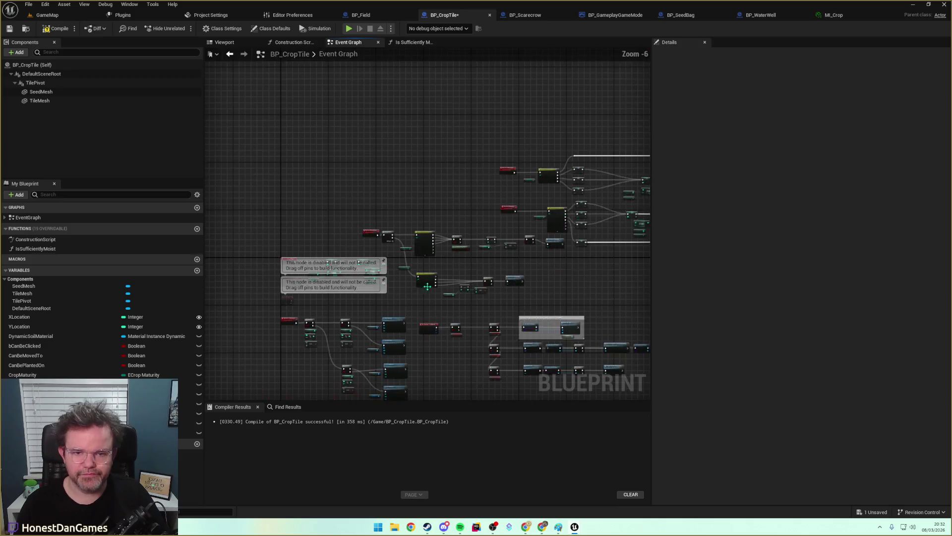
# Move the two disabled event nodes up and left out of the way.
pyautogui.moveTo(326, 178); pyautogui.dragTo(447, 240)
pyautogui.moveTo(346, 187)
pyautogui.mouseDown()
pyautogui.moveTo(321, 182)
pyautogui.moveTo(295, 162)
pyautogui.moveTo(301, 155)
pyautogui.mouseUp()
pyautogui.click(366, 213)
pyautogui.scroll(5, 393, 210)
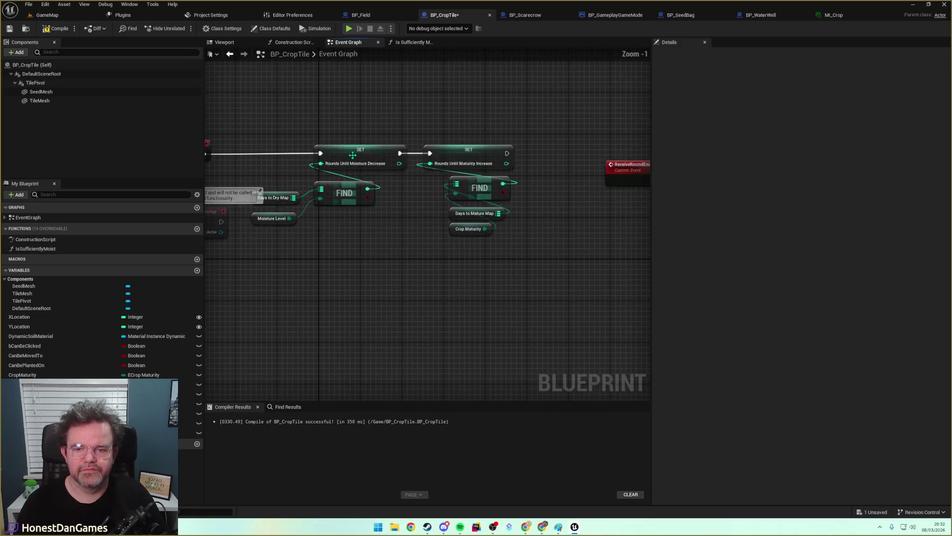
pyautogui.moveTo(319, 190); pyautogui.dragTo(541, 185)
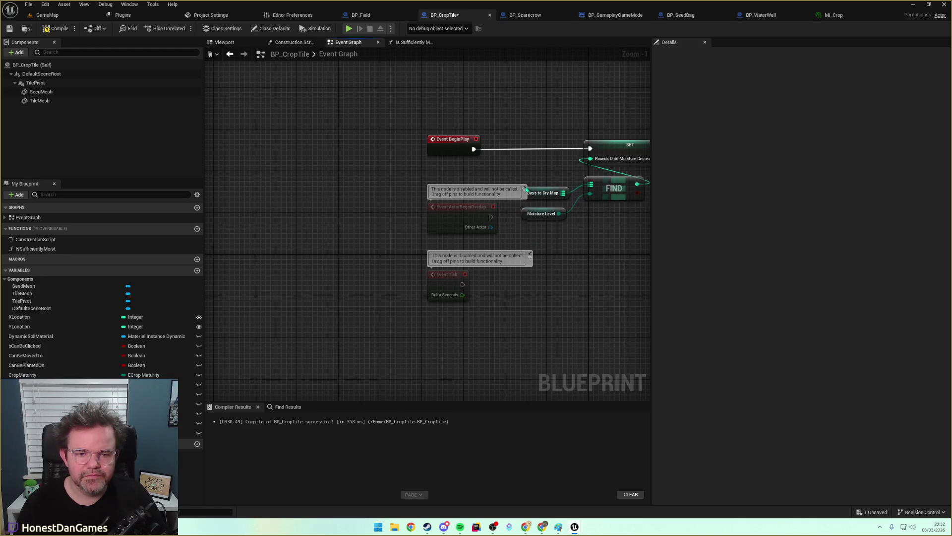
# Compile and save BP_CropTile, then go back to the GameMap level.
pyautogui.scroll(-2, 511, 253)
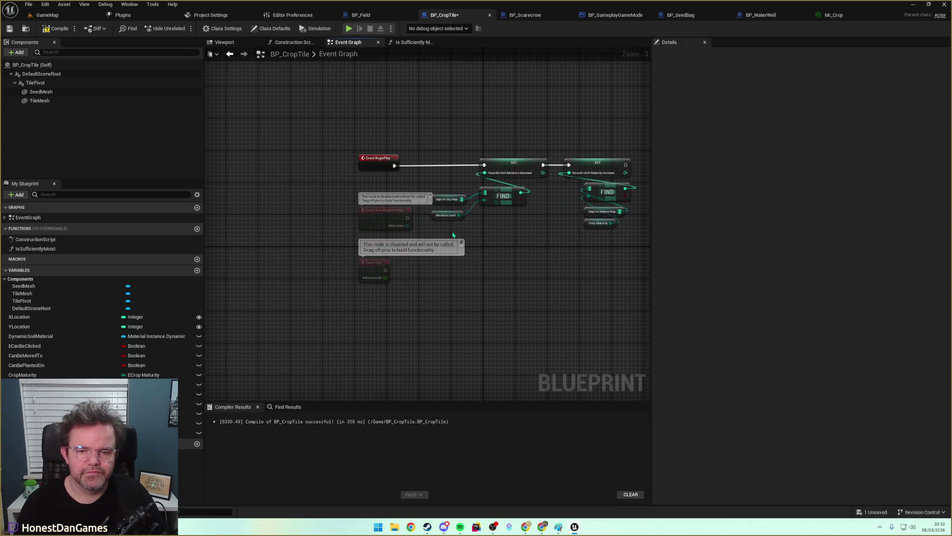
pyautogui.scroll(-6, 479, 255)
pyautogui.scroll(4, 480, 255)
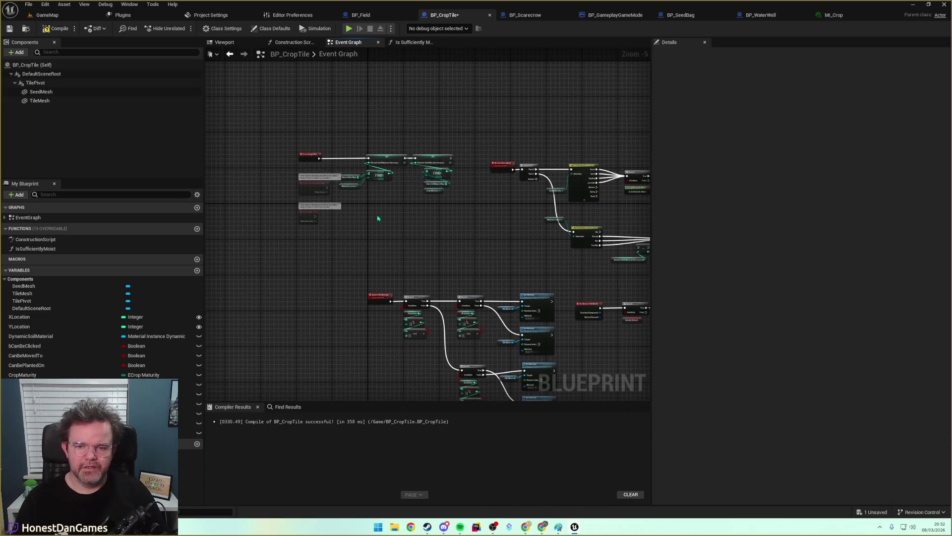
pyautogui.click(56, 28)
pyautogui.click(9, 28)
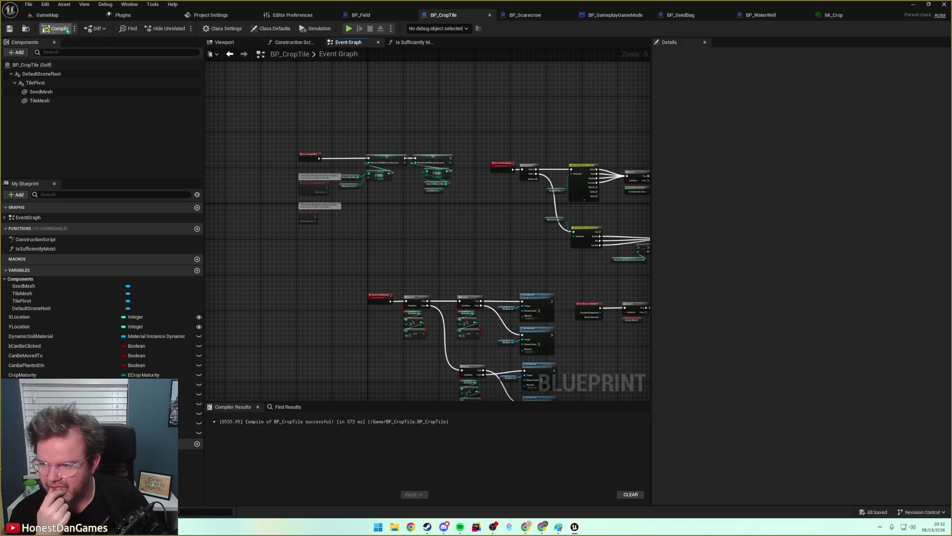
pyautogui.press('Home')
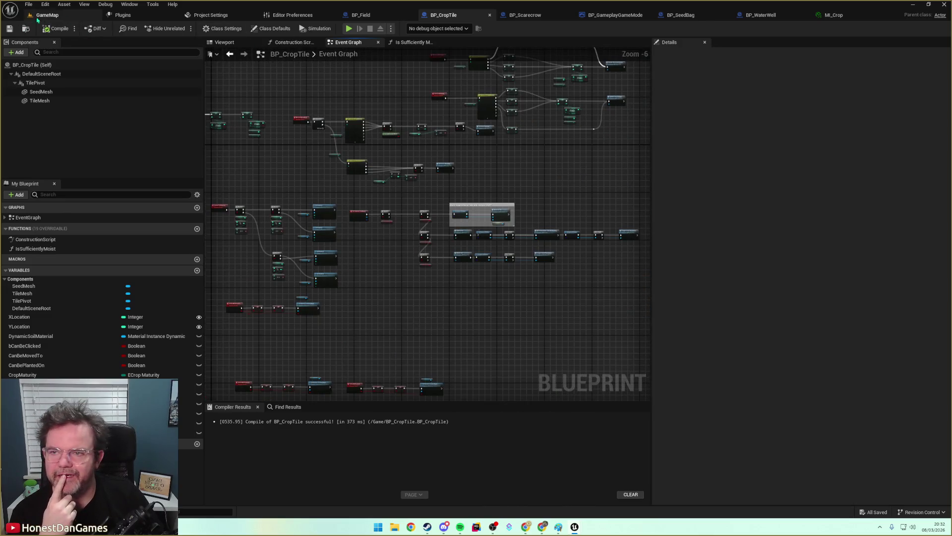
pyautogui.click(47, 15)
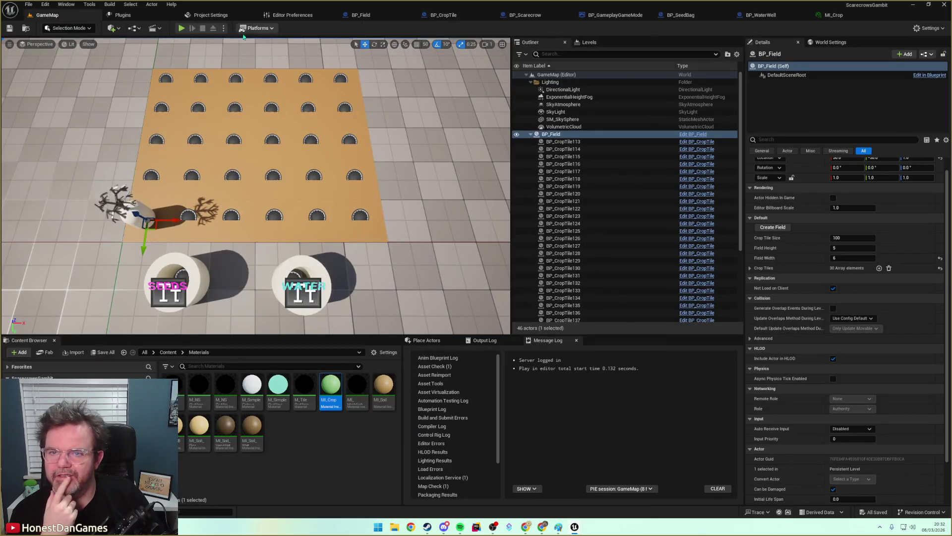
# Start a play-test and inspect the MoistureLevel variable's advanced properties in BP_CropTile.
pyautogui.click(181, 29)
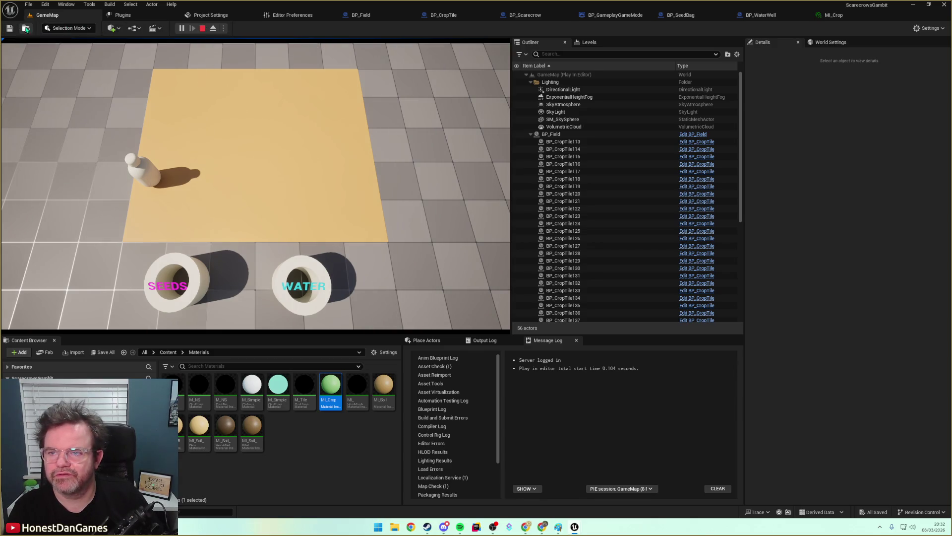
pyautogui.click(442, 15)
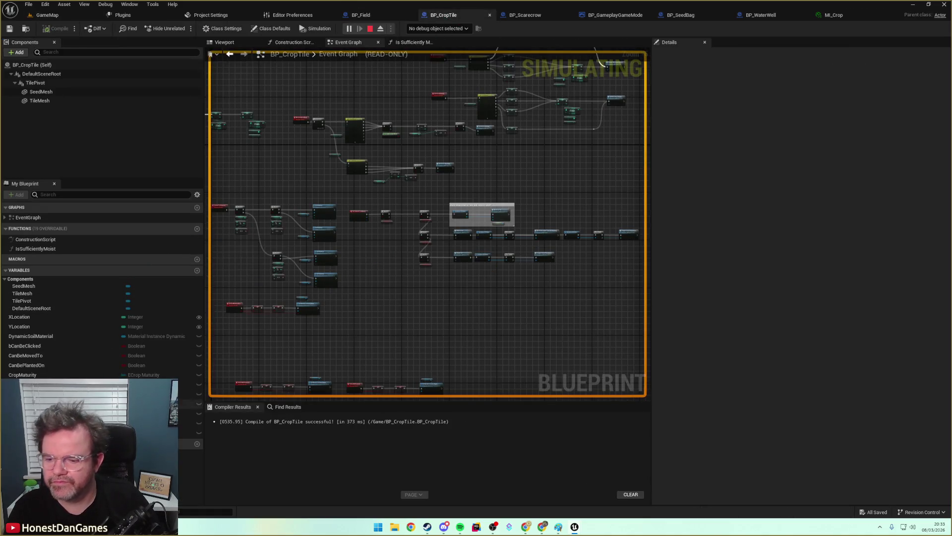
pyautogui.click(191, 413)
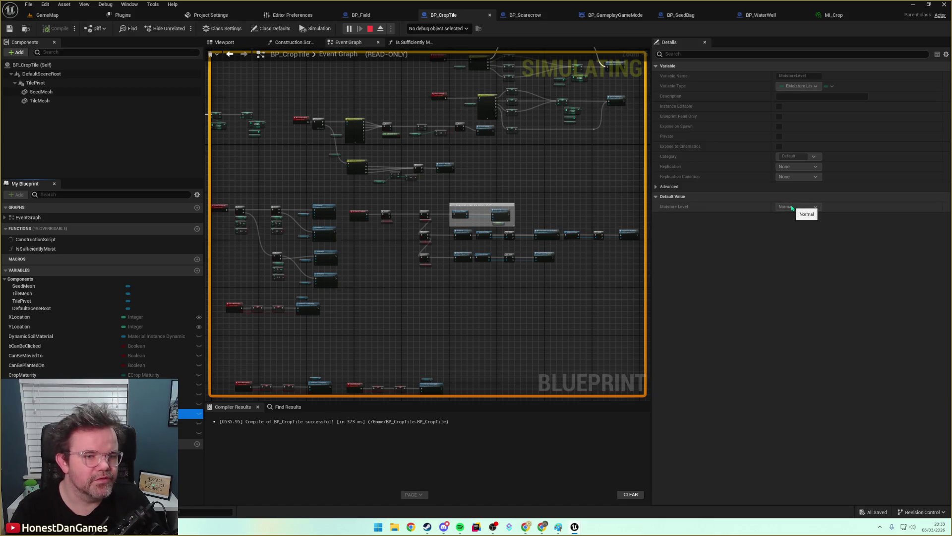
pyautogui.click(665, 186)
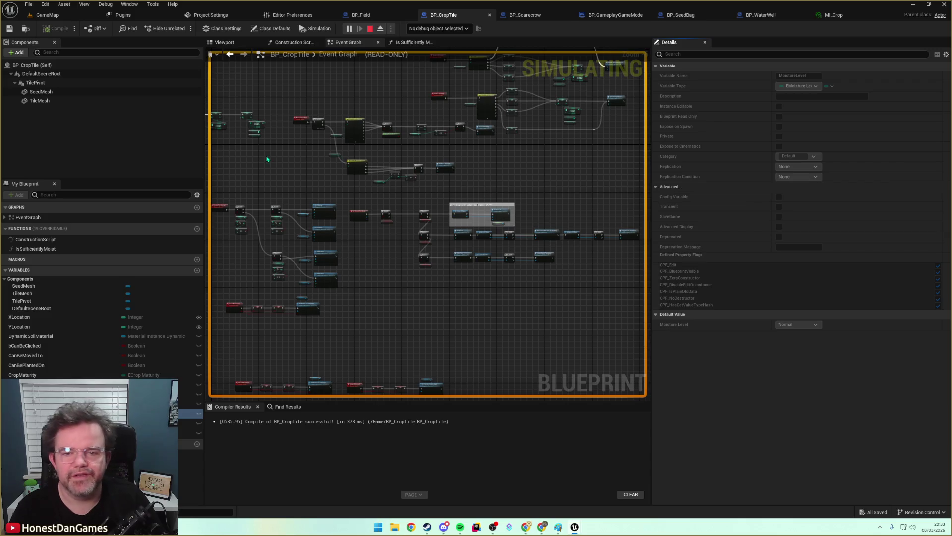
# Add a breakpoint (F9) to the Branch after the Switch on EMoistureLevel node.
pyautogui.scroll(5, 292, 119)
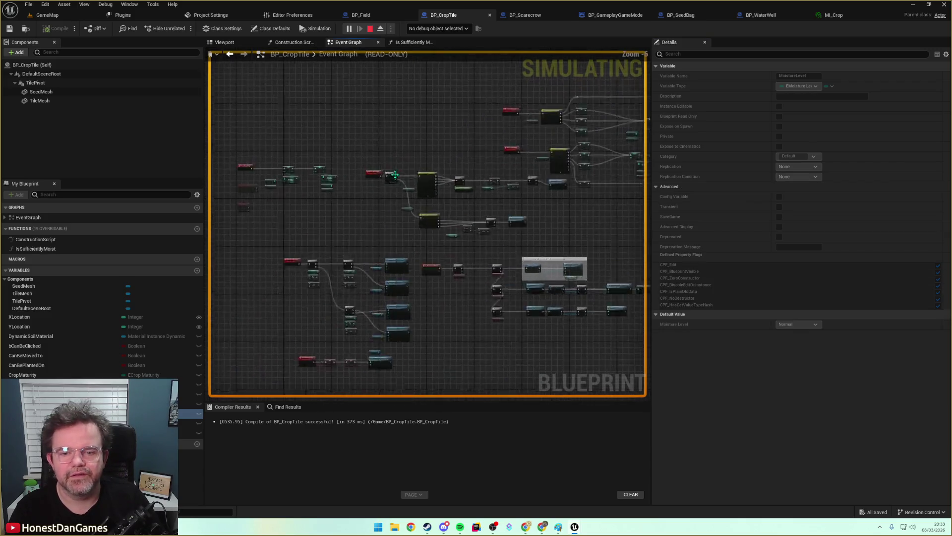
pyautogui.moveTo(340, 210)
pyautogui.mouseDown()
pyautogui.moveTo(592, 212)
pyautogui.moveTo(442, 191)
pyautogui.mouseUp()
pyautogui.scroll(4, 442, 192)
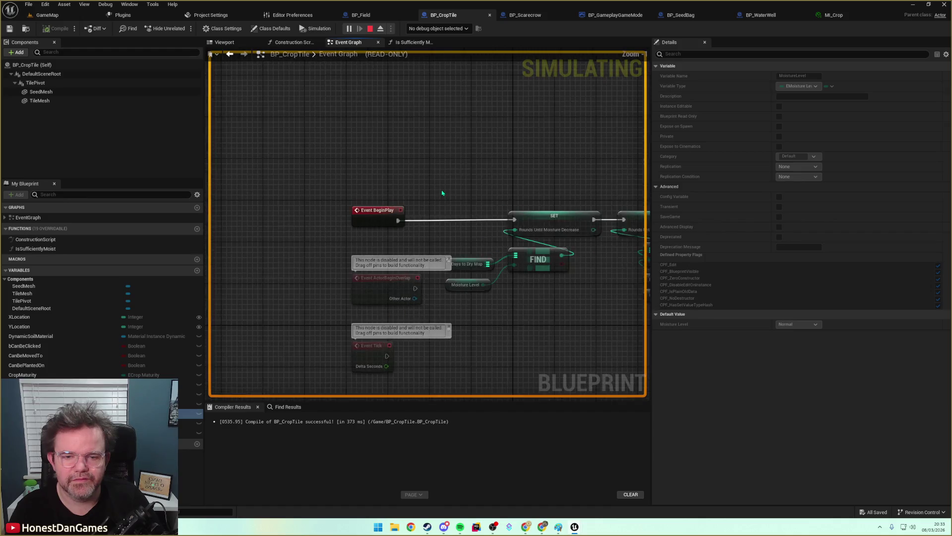
pyautogui.scroll(-3, 455, 190)
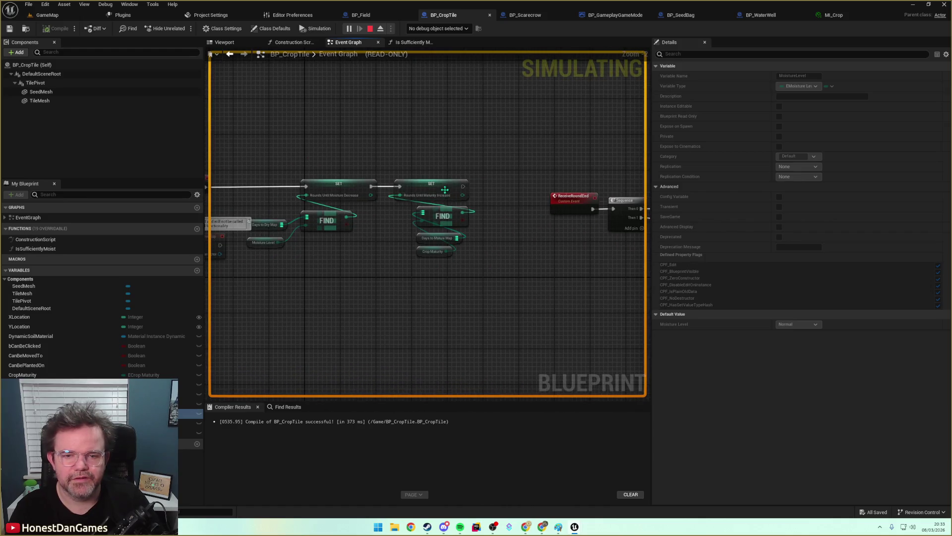
pyautogui.moveTo(491, 196)
pyautogui.mouseDown()
pyautogui.moveTo(496, 185)
pyautogui.moveTo(470, 185)
pyautogui.moveTo(532, 183)
pyautogui.moveTo(320, 182)
pyautogui.mouseUp()
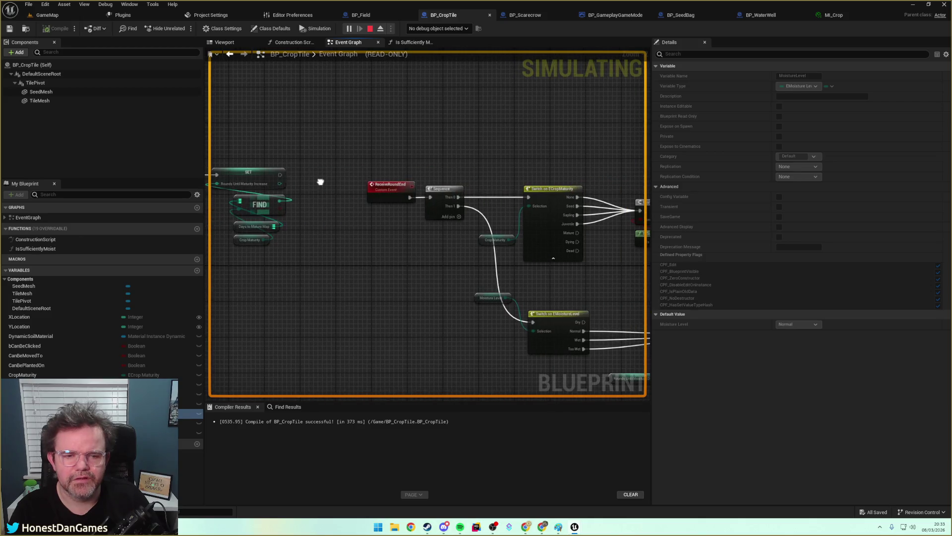
pyautogui.scroll(-3, 323, 183)
pyautogui.scroll(3, 387, 248)
pyautogui.moveTo(386, 248)
pyautogui.mouseDown()
pyautogui.moveTo(451, 242)
pyautogui.moveTo(484, 263)
pyautogui.moveTo(549, 240)
pyautogui.mouseUp()
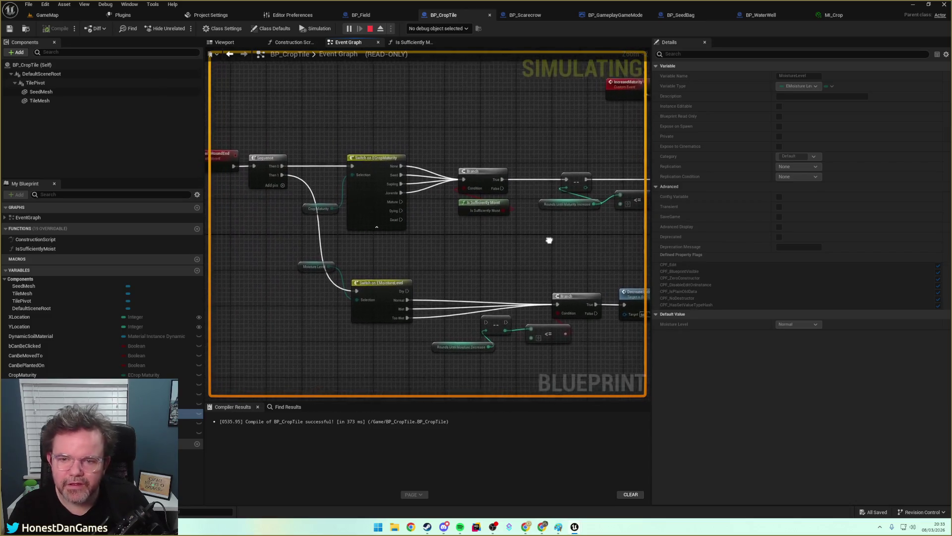
pyautogui.click(382, 286)
pyautogui.moveTo(471, 265)
pyautogui.mouseDown()
pyautogui.moveTo(564, 279)
pyautogui.moveTo(474, 200)
pyautogui.mouseUp()
pyautogui.click(541, 275)
pyautogui.press('F9')
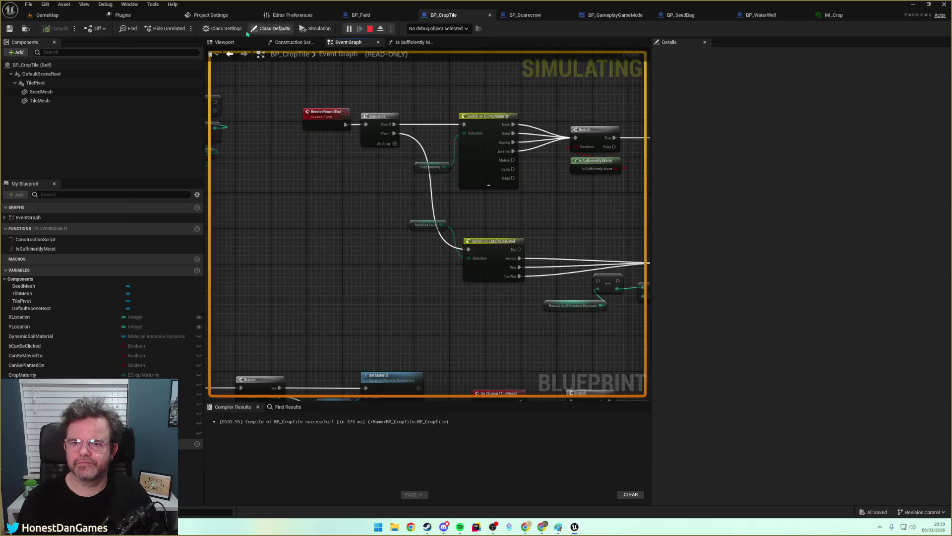
# Restart the GameMap play session and click a tile so execution reaches the breakpoint.
pyautogui.click(47, 15)
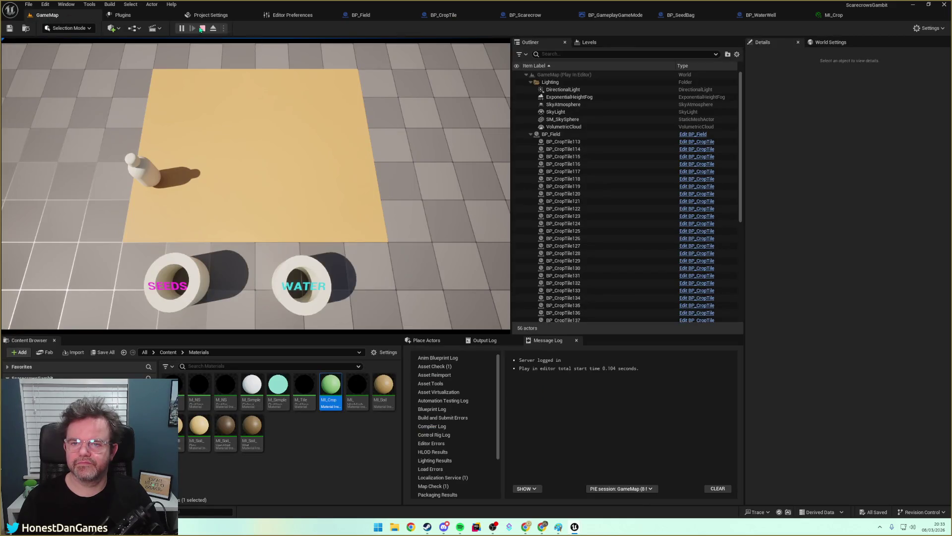
pyautogui.click(201, 29)
pyautogui.click(182, 28)
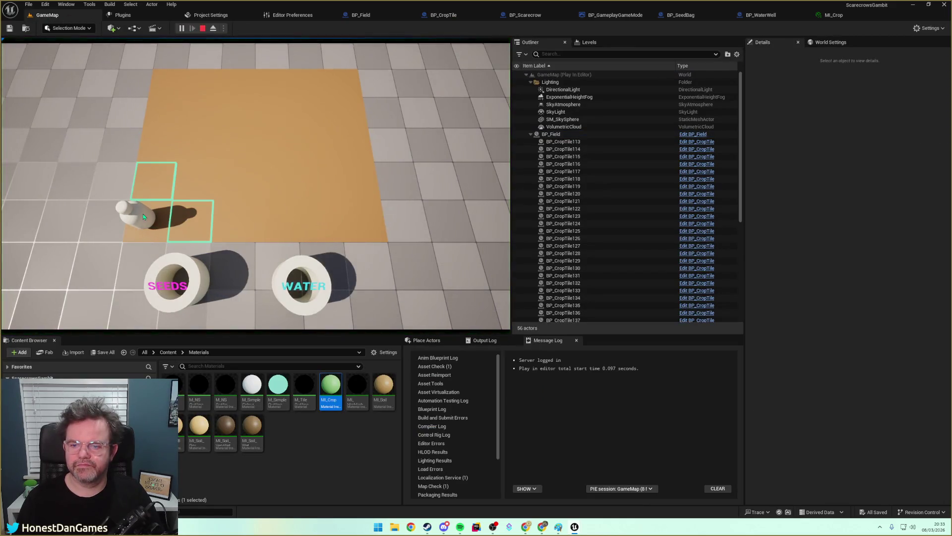
pyautogui.click(142, 216)
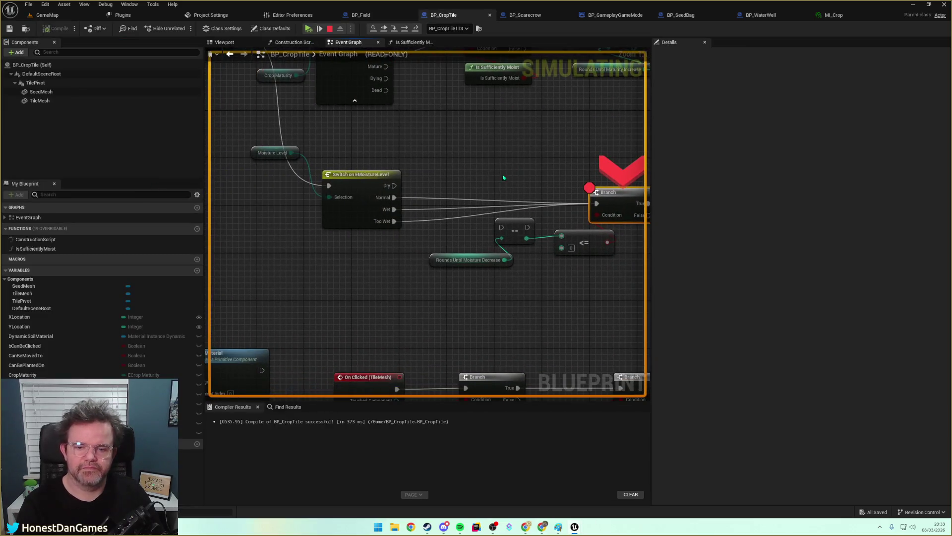
# Stop the simulation and route the Normal, Wet and Too Wet cases through the -- node into the Branch, tidying nodes.
pyautogui.moveTo(355, 226)
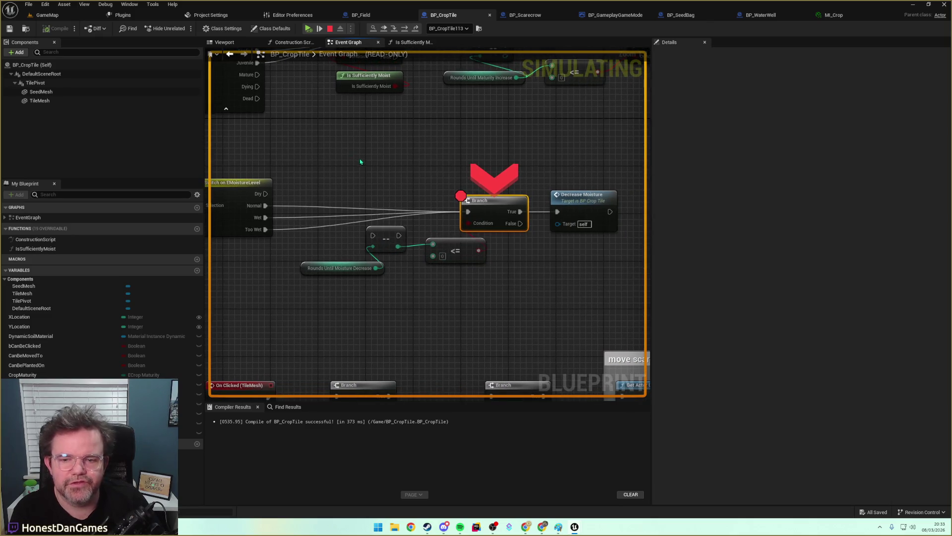
pyautogui.click(328, 28)
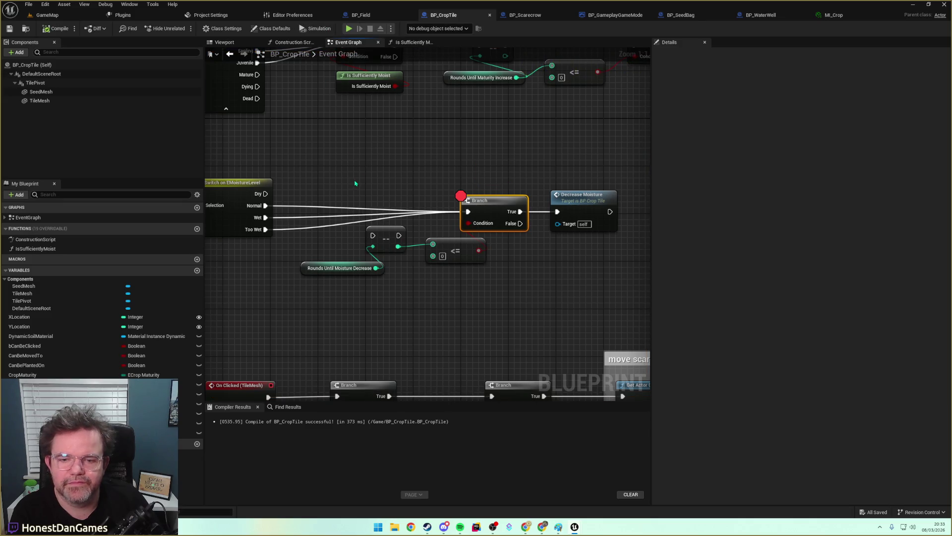
pyautogui.moveTo(468, 211)
pyautogui.mouseDown()
pyautogui.moveTo(372, 235)
pyautogui.moveTo(468, 212)
pyautogui.mouseUp()
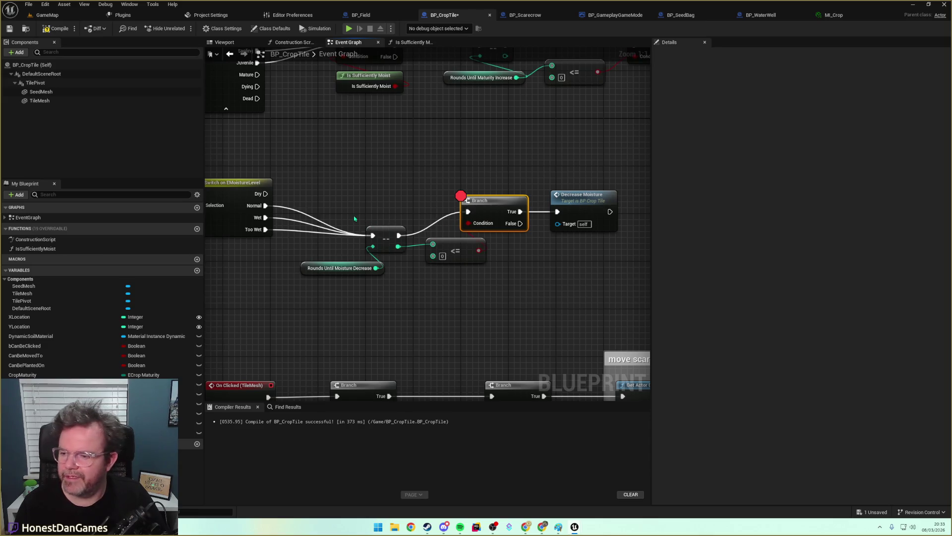
pyautogui.moveTo(387, 232); pyautogui.dragTo(381, 208)
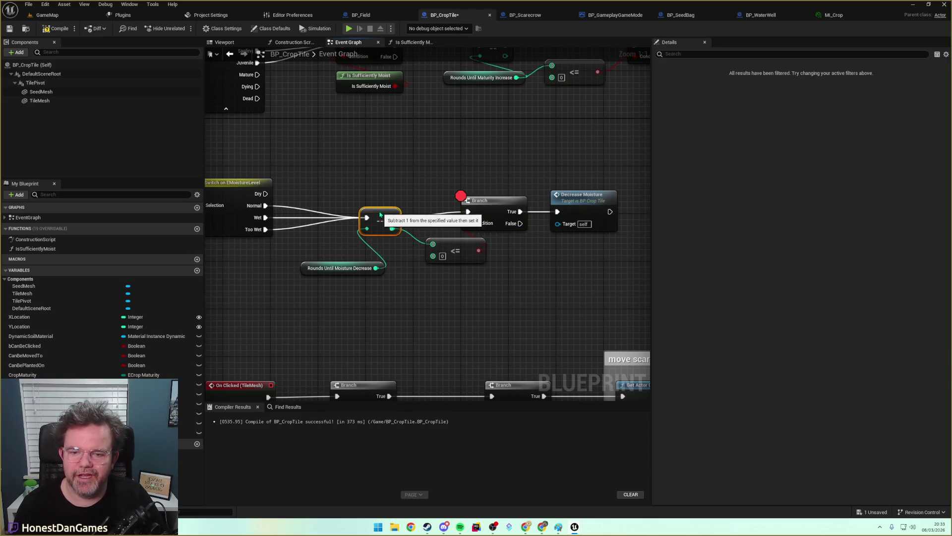
pyautogui.click(352, 187)
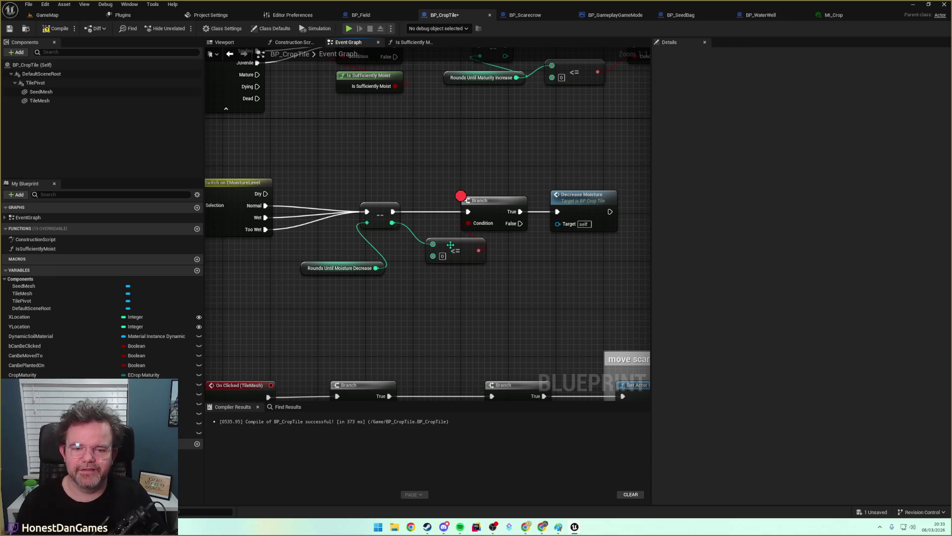
pyautogui.moveTo(450, 244); pyautogui.dragTo(426, 245)
pyautogui.moveTo(308, 270)
pyautogui.mouseDown()
pyautogui.moveTo(296, 251)
pyautogui.moveTo(283, 252)
pyautogui.mouseUp()
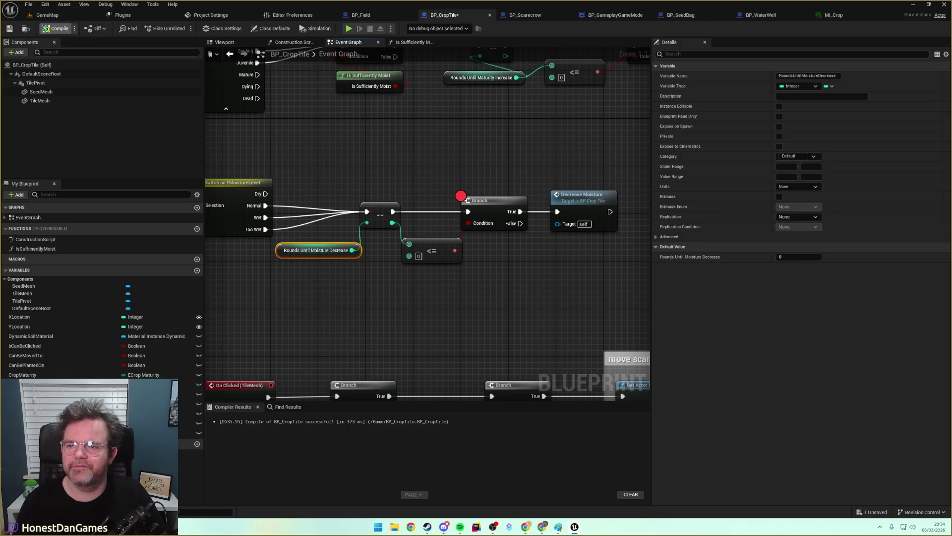
# Compile and save the BP_CropTile blueprint.
pyautogui.click(46, 28)
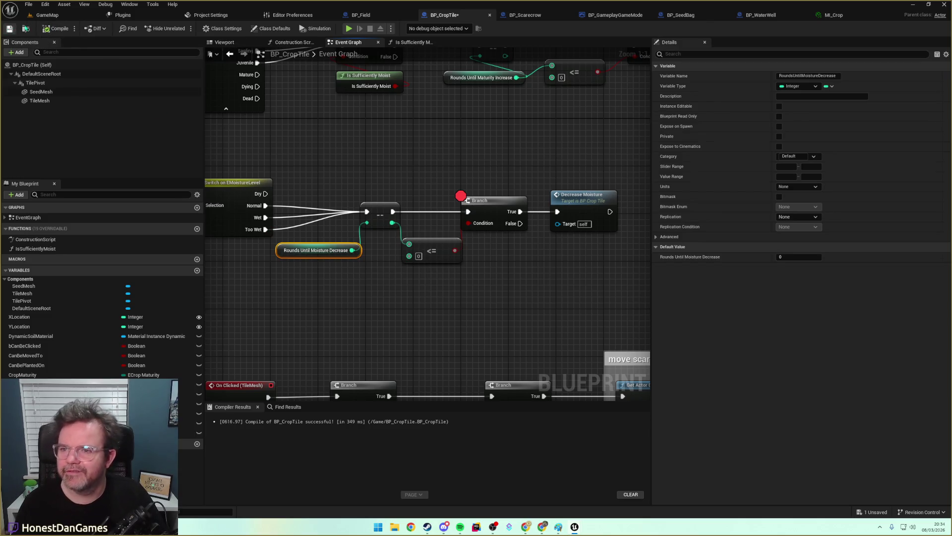
pyautogui.click(9, 28)
pyautogui.click(47, 15)
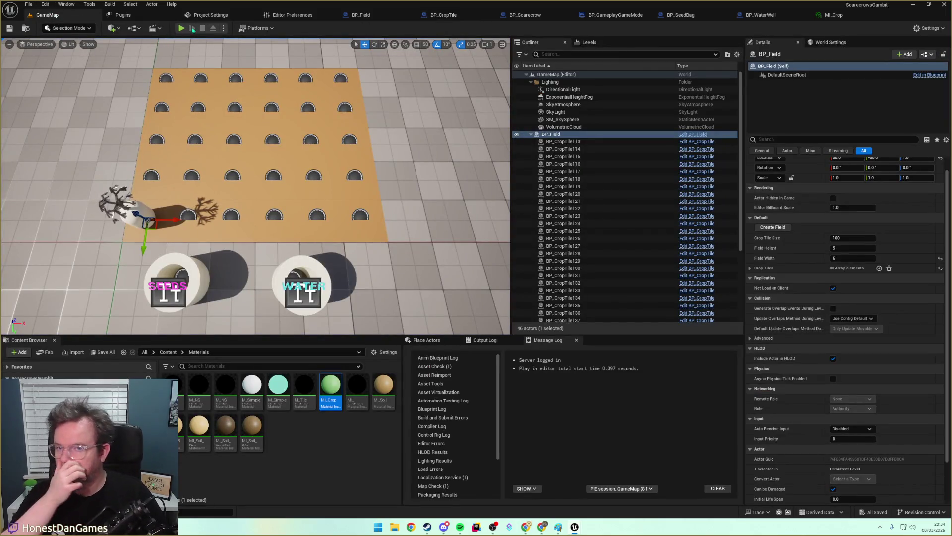
# Run the game, confirm the moisture countdown reads 4 at the breakpoint, then remove the Branch breakpoint.
pyautogui.click(193, 28)
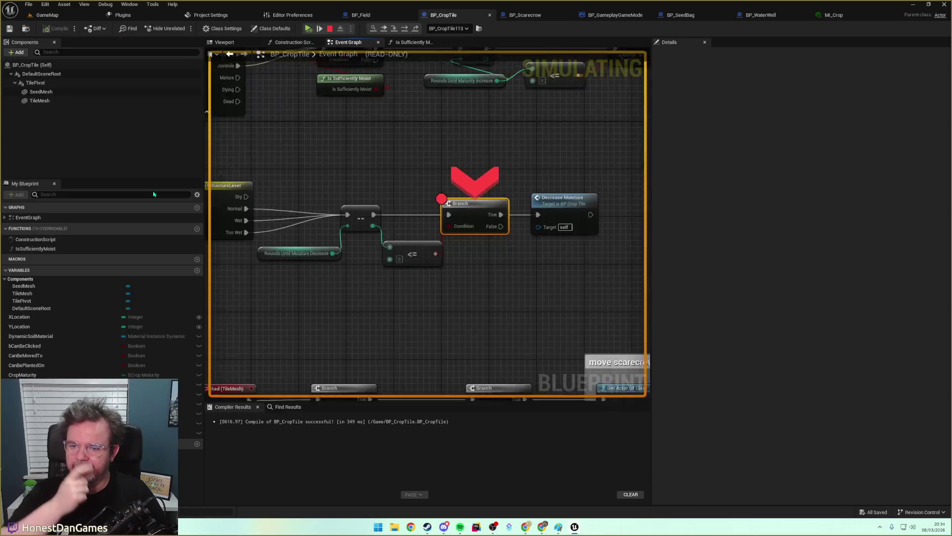
pyautogui.moveTo(305, 237)
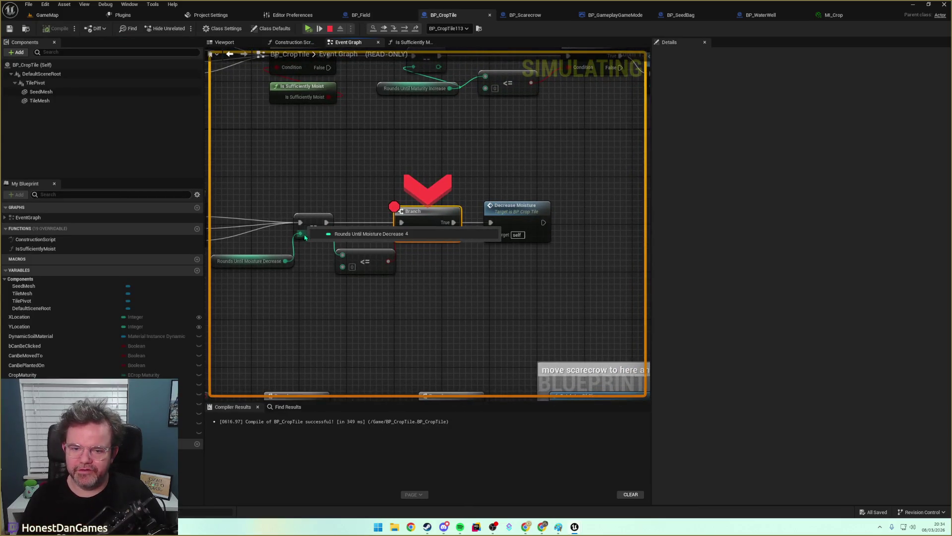
pyautogui.press('F11')
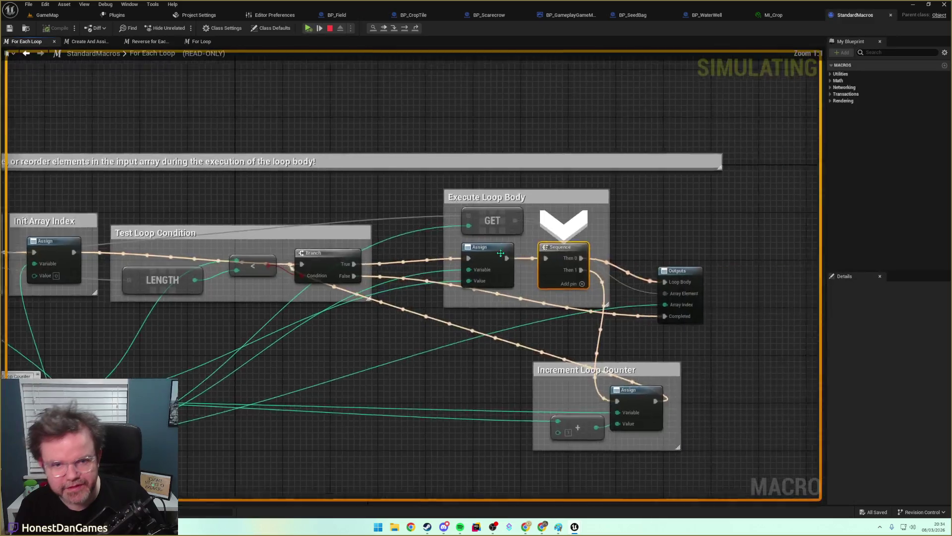
pyautogui.press('F11')
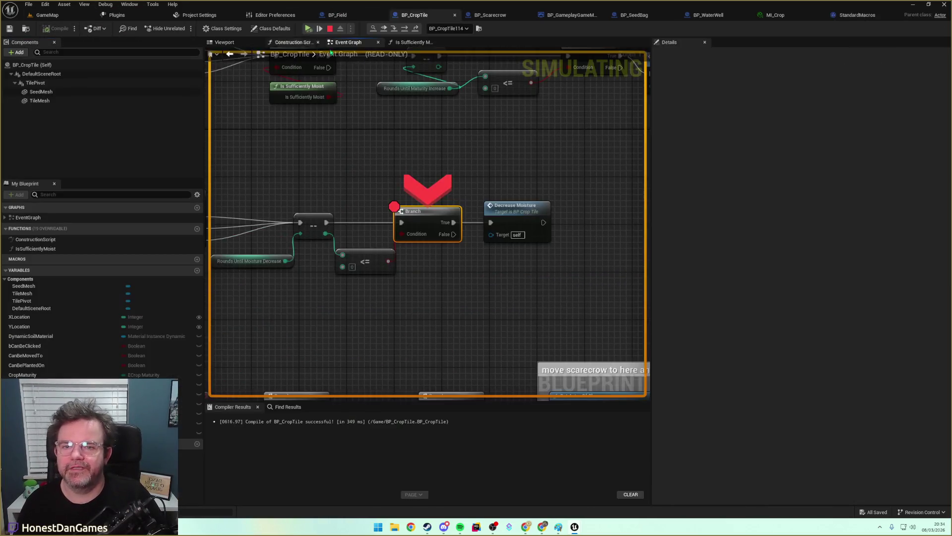
pyautogui.press('F9')
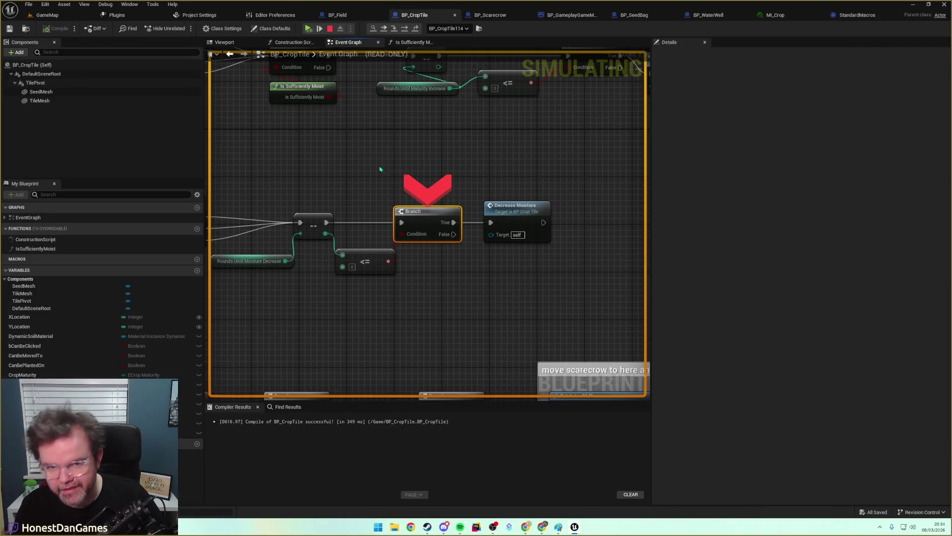
# Resume play and move the scarecrow right with D twice to the field's centre.
pyautogui.click(308, 29)
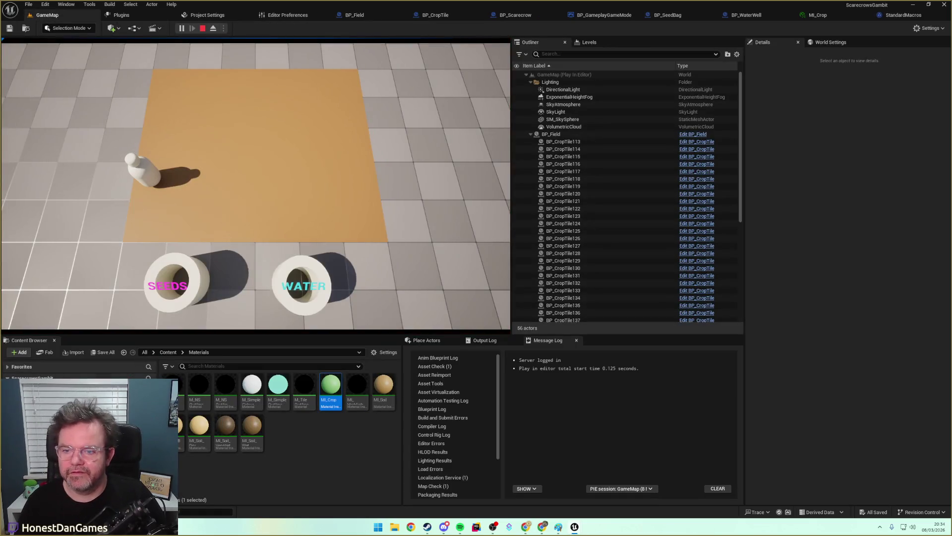
pyautogui.press('d')
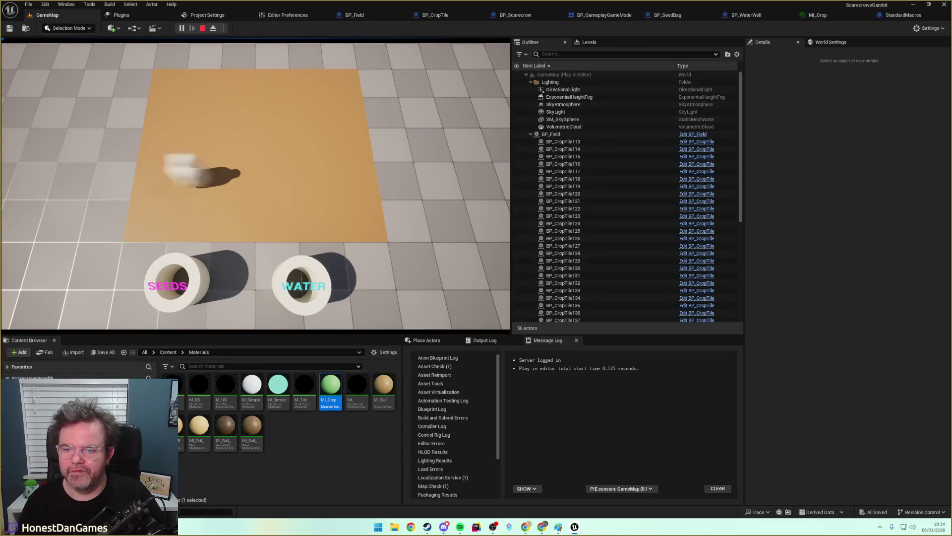
pyautogui.press('d')
pyautogui.press('d')
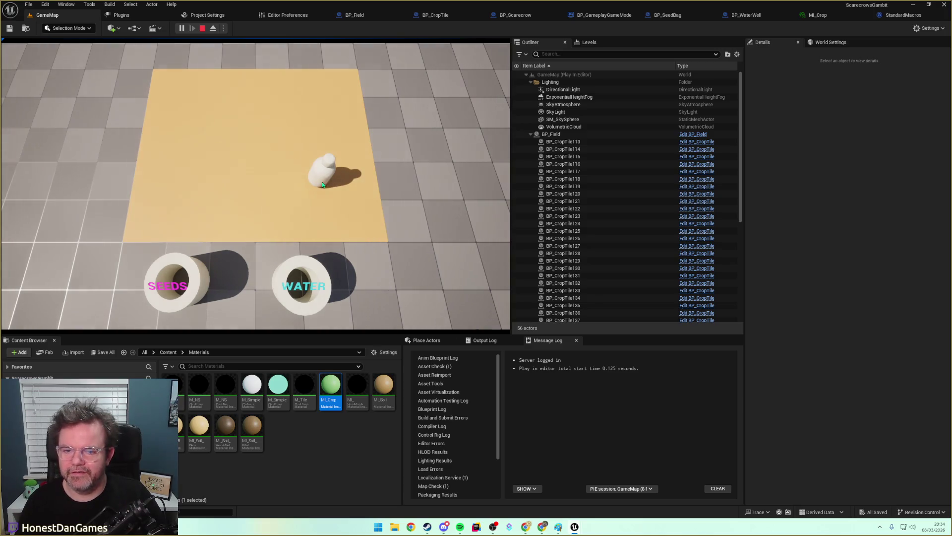
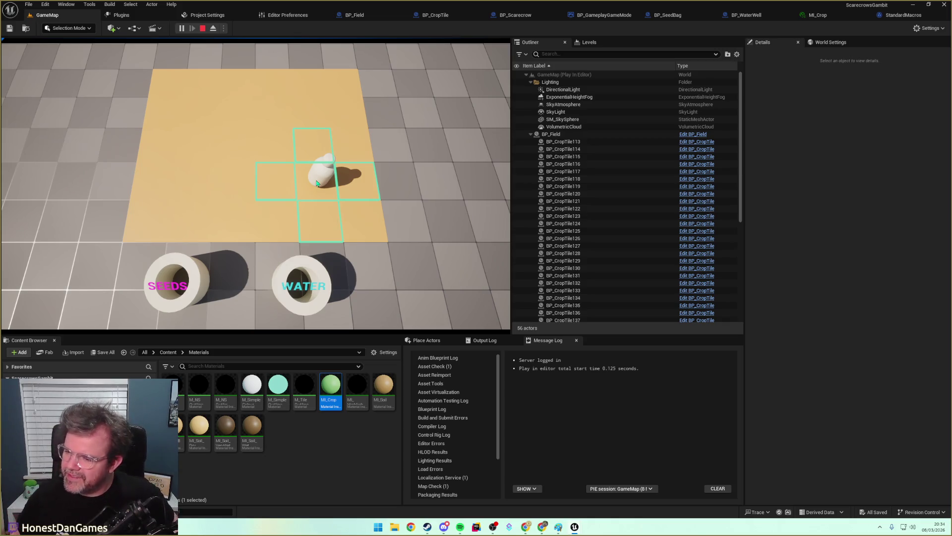
# Move the scarecrow around the field, show the plantable tiles, and restart the play session.
pyautogui.press('a')
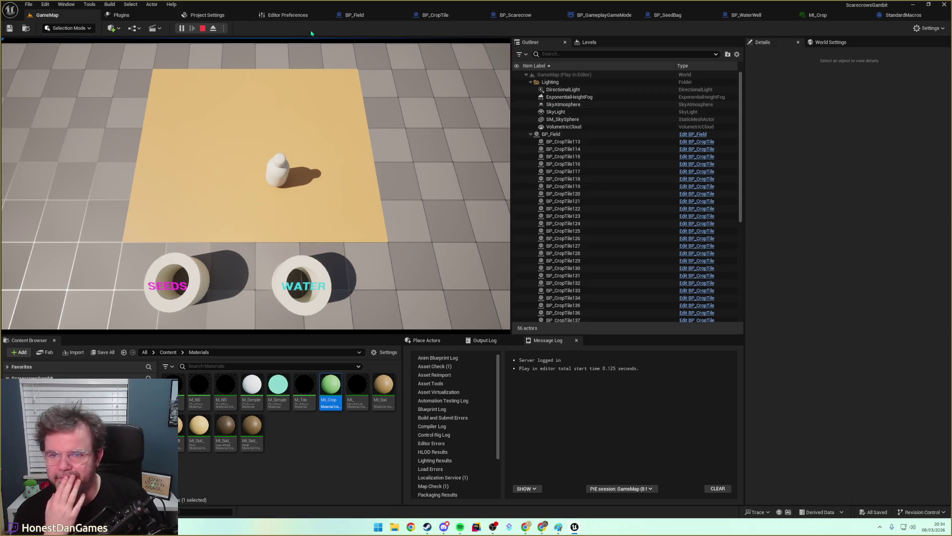
pyautogui.click(263, 187)
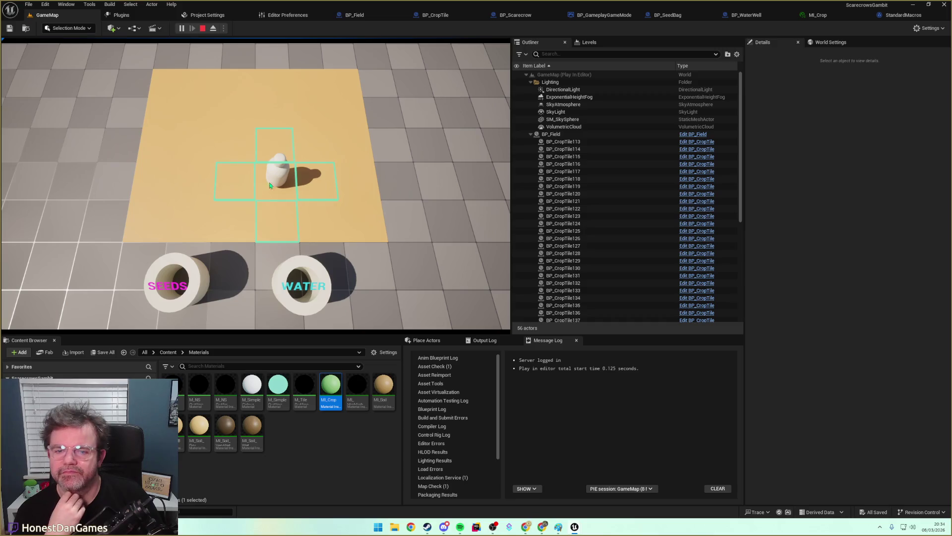
pyautogui.click(287, 224)
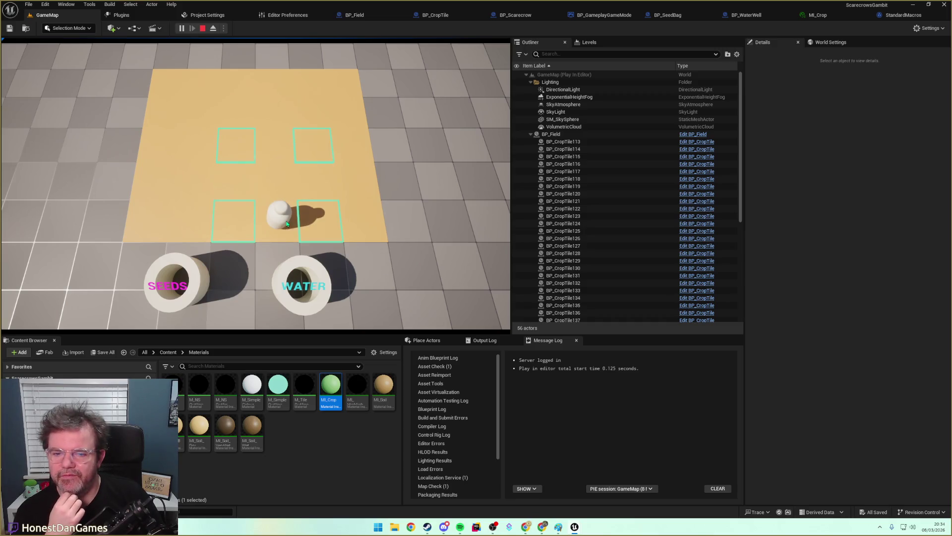
pyautogui.click(276, 197)
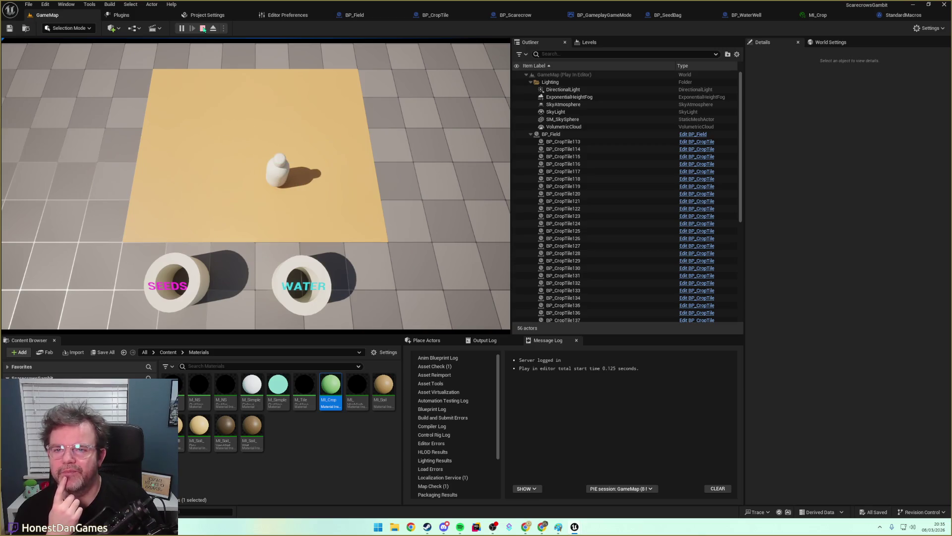
pyautogui.click(203, 28)
pyautogui.click(203, 29)
# Take seeds from the SEEDS bag and plant two sprouts on the highlighted tiles.
pyautogui.click(188, 268)
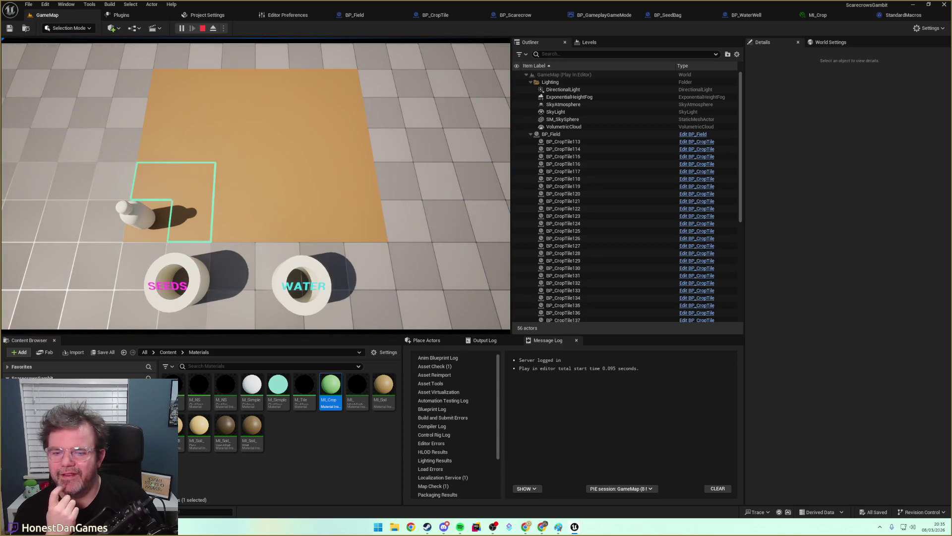
pyautogui.click(195, 189)
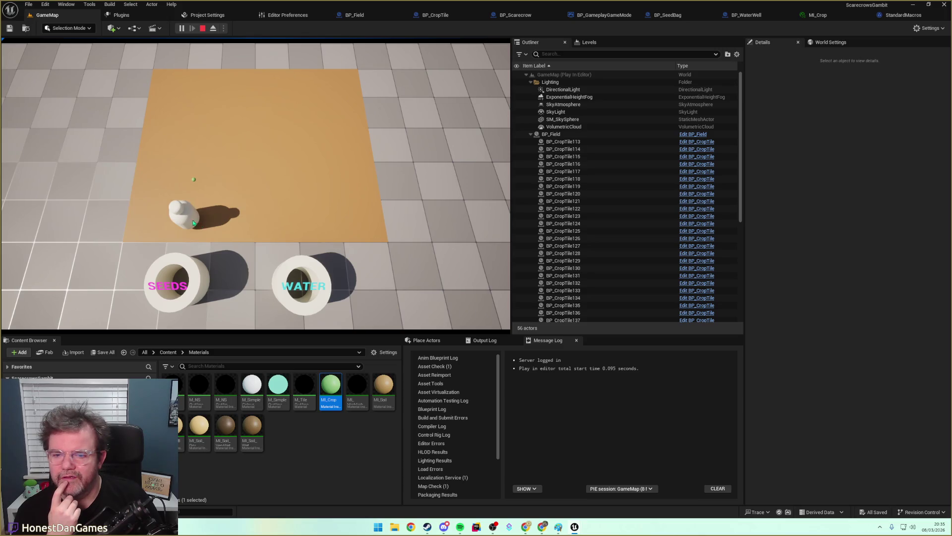
pyautogui.press('d')
pyautogui.press('w')
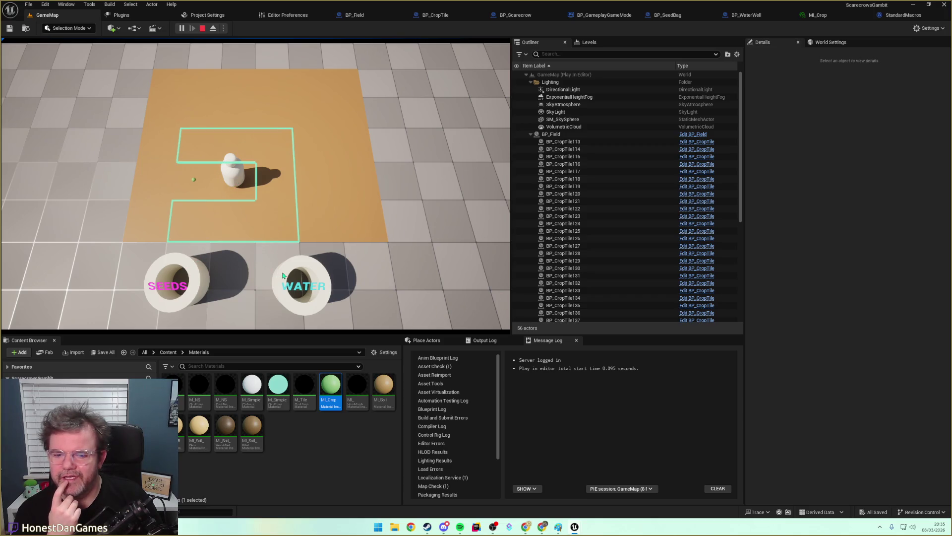
pyautogui.click(233, 219)
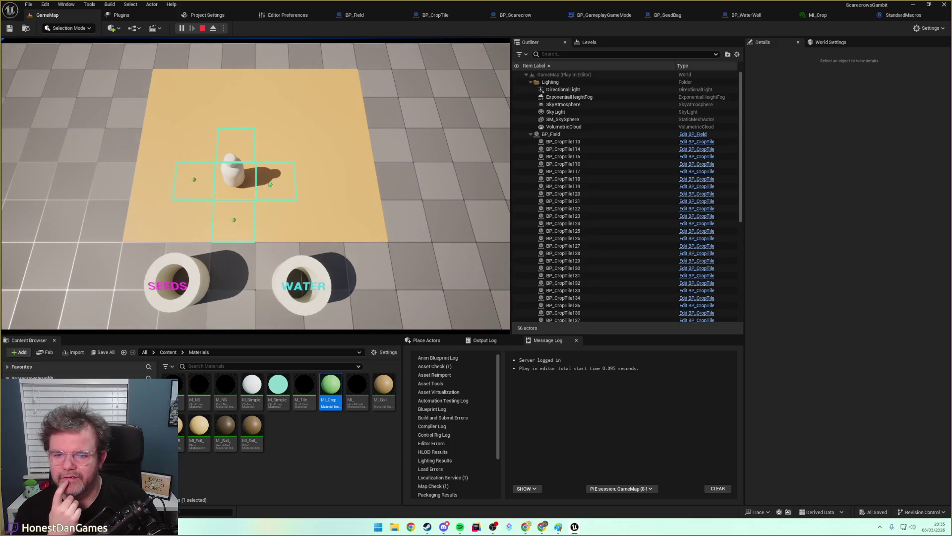
# Step the scarecrow around, toggle seed planting, try watering from the WATER well, then stop.
pyautogui.click(276, 179)
pyautogui.click(269, 152)
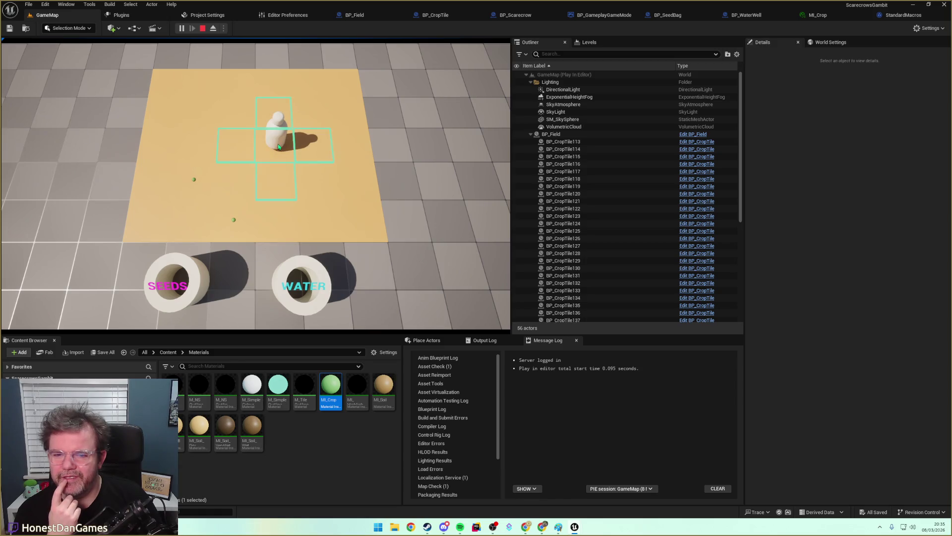
pyautogui.click(263, 189)
pyautogui.click(241, 180)
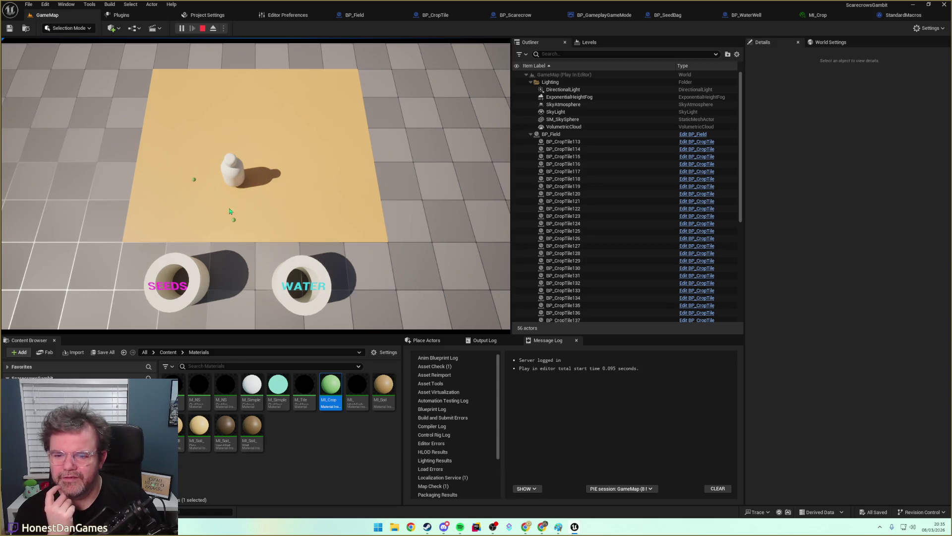
pyautogui.click(182, 265)
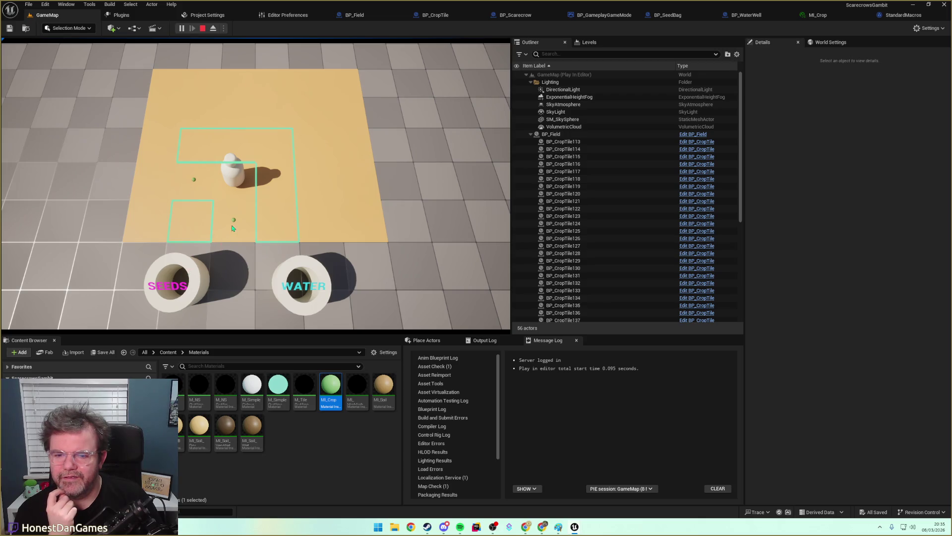
pyautogui.click(299, 266)
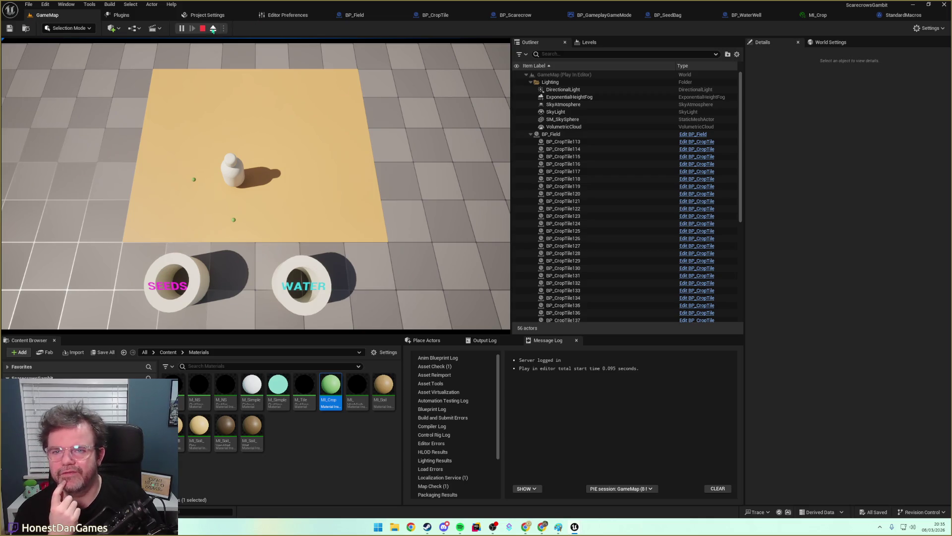
pyautogui.click(202, 28)
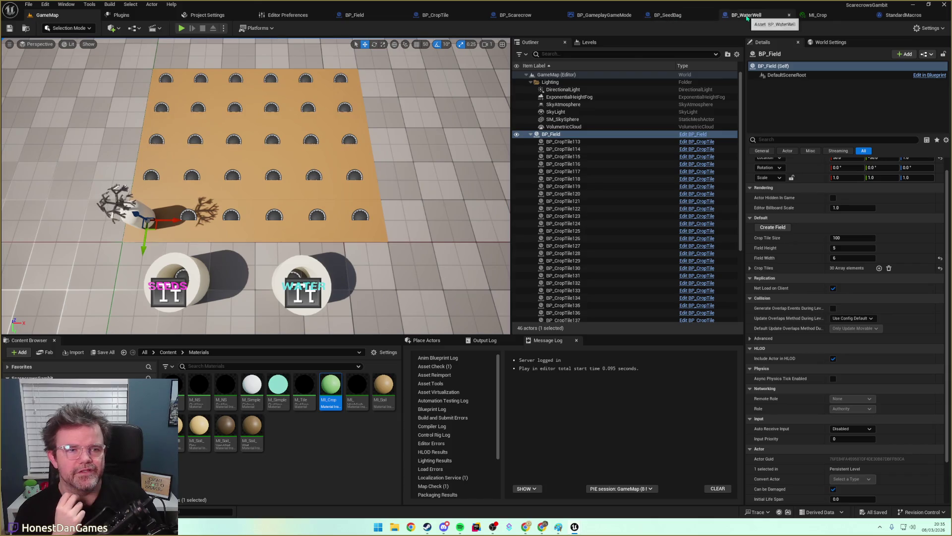
# In BP_SeedBag's Event Graph, jump from Set Available Tiles for Planting to its BP_Field definition.
pyautogui.click(746, 18)
pyautogui.click(640, 14)
pyautogui.scroll(2, 424, 225)
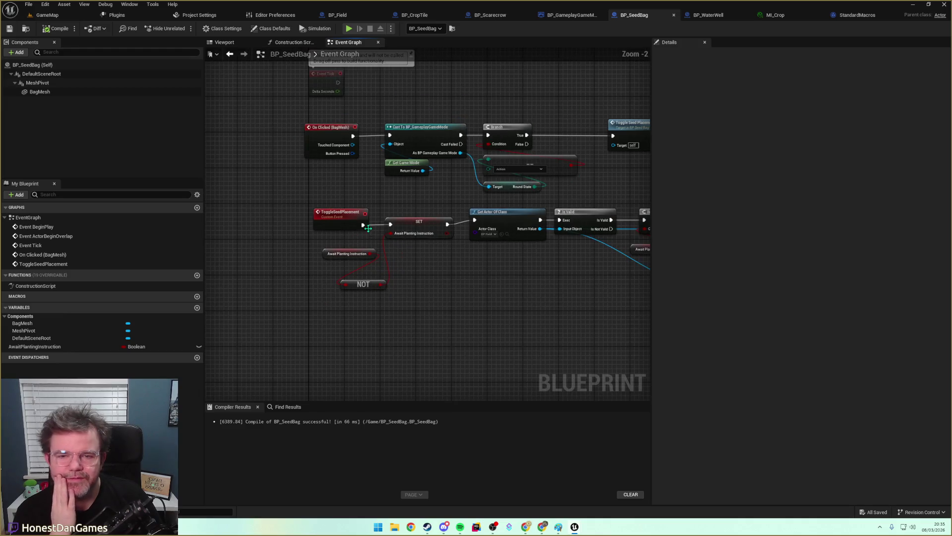
pyautogui.moveTo(392, 203)
pyautogui.mouseDown()
pyautogui.moveTo(363, 225)
pyautogui.moveTo(342, 208)
pyautogui.moveTo(359, 275)
pyautogui.moveTo(385, 278)
pyautogui.moveTo(336, 276)
pyautogui.moveTo(445, 281)
pyautogui.mouseUp()
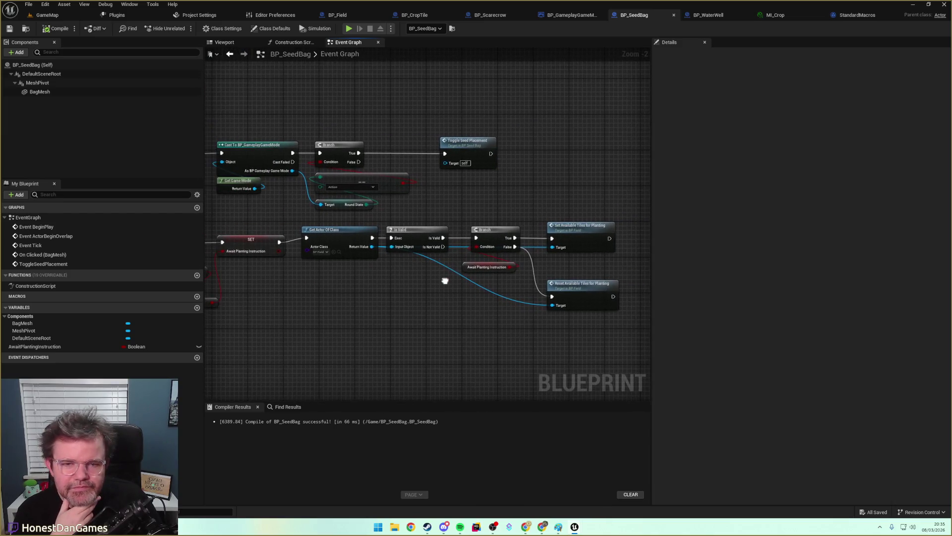
pyautogui.moveTo(467, 197); pyautogui.dragTo(537, 211)
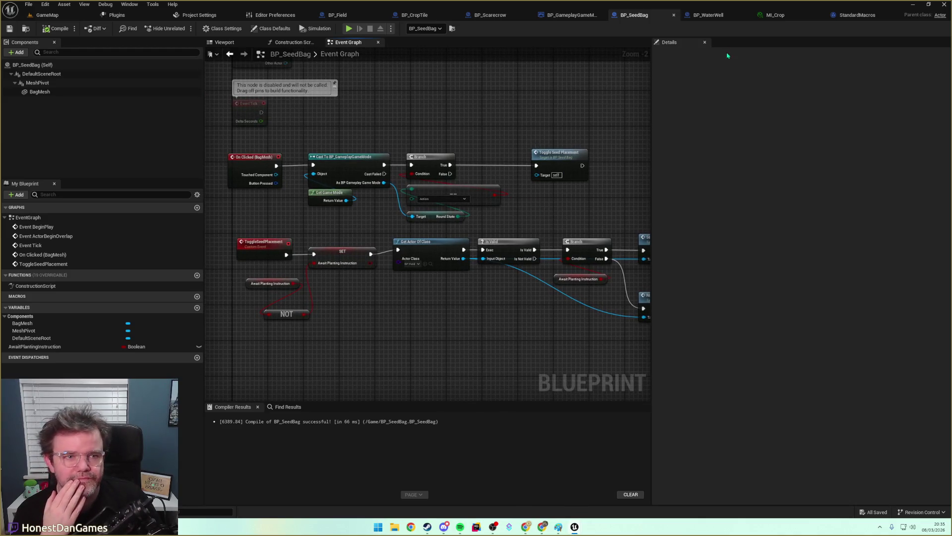
pyautogui.moveTo(437, 299); pyautogui.dragTo(344, 291)
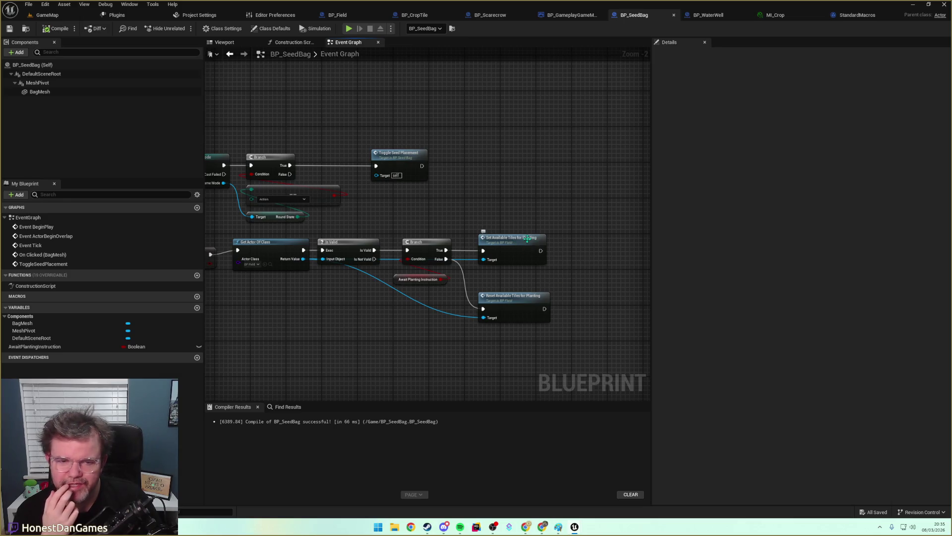
pyautogui.click(508, 240)
pyautogui.doubleClick(508, 241)
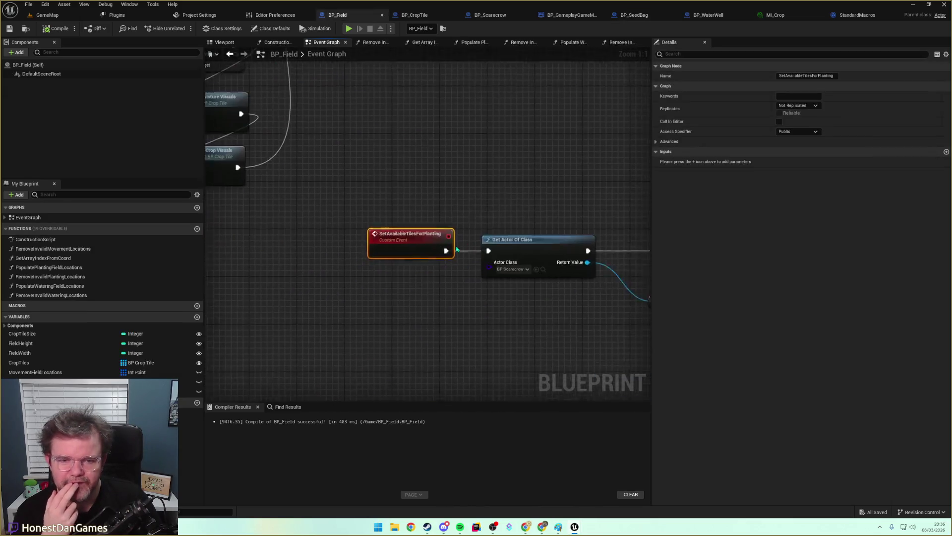
# Follow BP_Field's planting chain through to Remove Invalid Planting Locations and back.
pyautogui.scroll(-5, 481, 181)
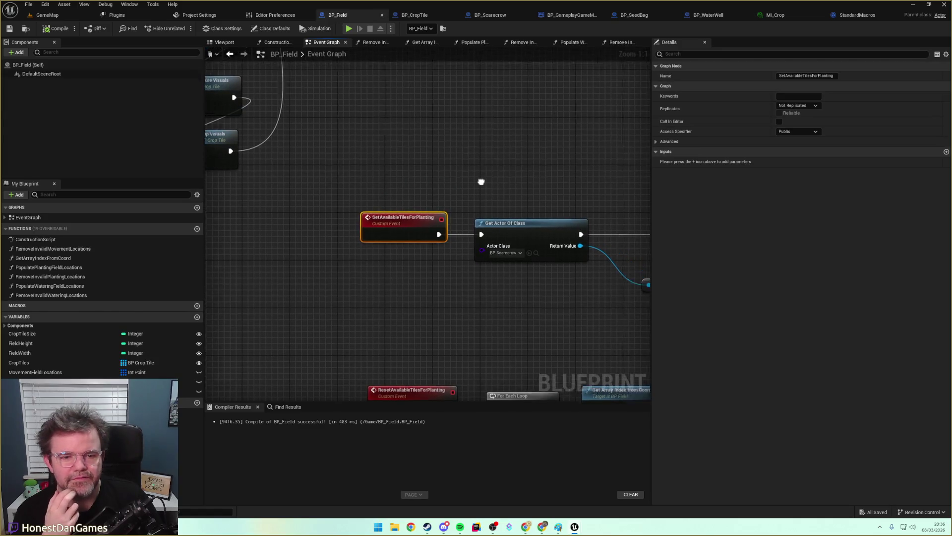
pyautogui.hotkey('alt', 'Left')
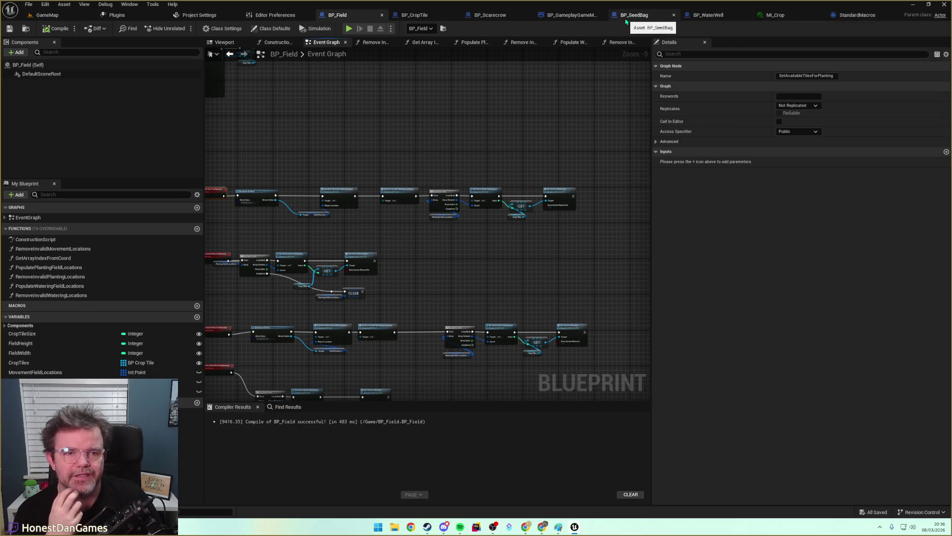
pyautogui.scroll(4, 442, 154)
pyautogui.hotkey('alt', 'Left')
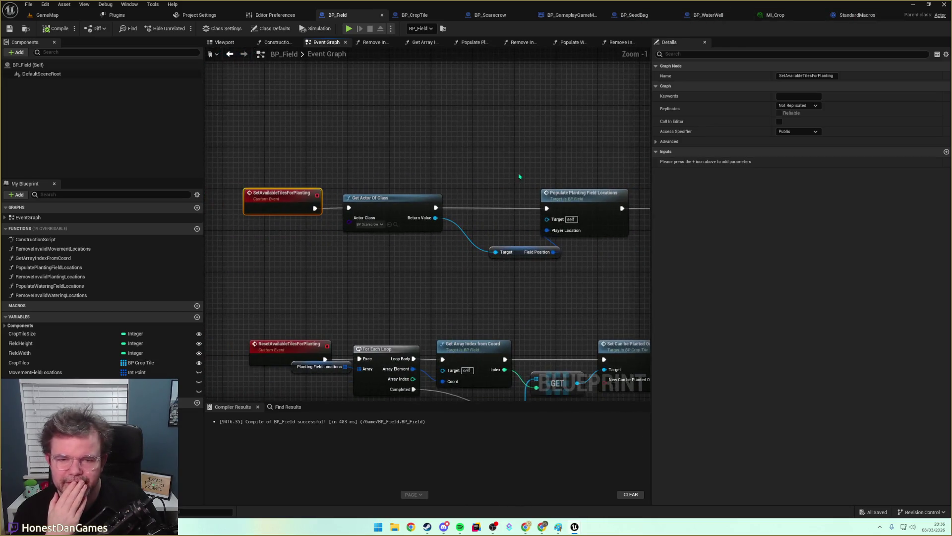
pyautogui.moveTo(446, 177); pyautogui.dragTo(246, 162)
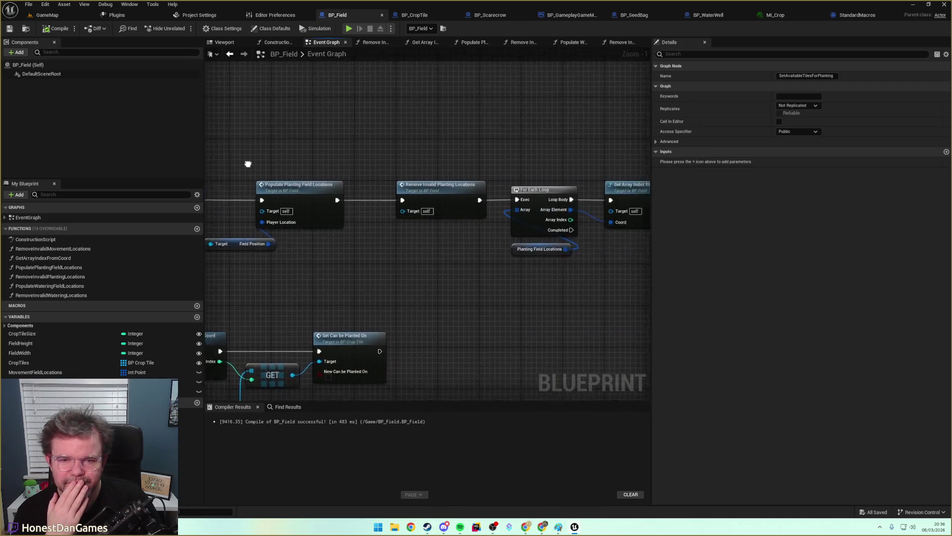
pyautogui.hotkey('alt', 'Left')
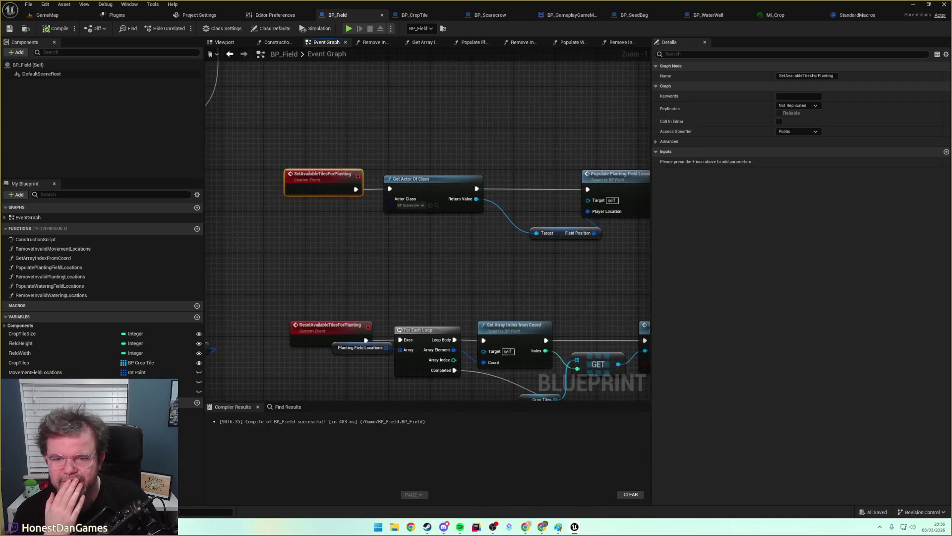
# Return to BP_SeedBag and bring its Set/Reset Available Tiles nodes into view.
pyautogui.click(634, 15)
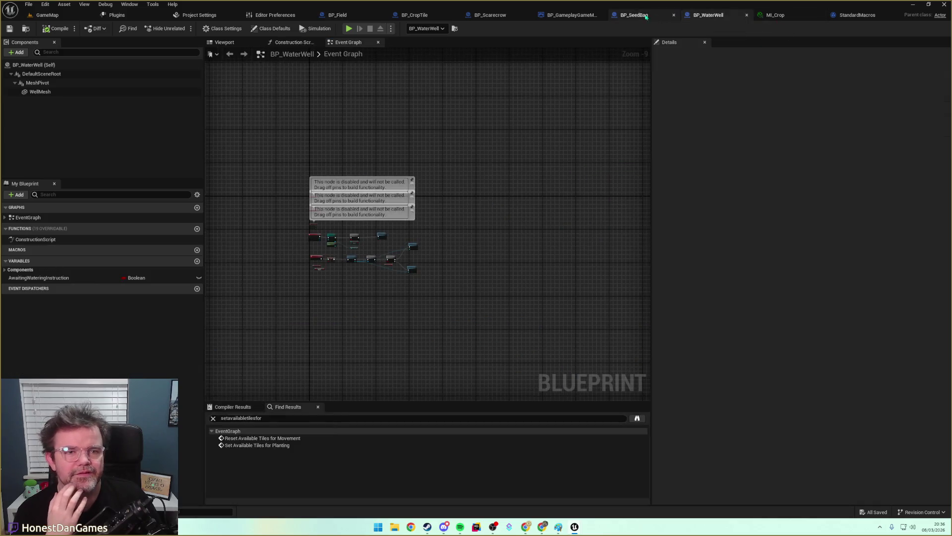
pyautogui.moveTo(510, 221)
pyautogui.mouseDown()
pyautogui.moveTo(509, 171)
pyautogui.moveTo(648, 149)
pyautogui.moveTo(623, 153)
pyautogui.mouseUp()
pyautogui.moveTo(432, 237); pyautogui.dragTo(287, 245)
# Add a Get Actor Of Class node with Actor Class set to BP_WaterWell.
pyautogui.moveTo(494, 304)
pyautogui.mouseDown()
pyautogui.moveTo(414, 302)
pyautogui.moveTo(404, 230)
pyautogui.moveTo(413, 213)
pyautogui.moveTo(430, 210)
pyautogui.mouseUp()
pyautogui.write('GetActo')
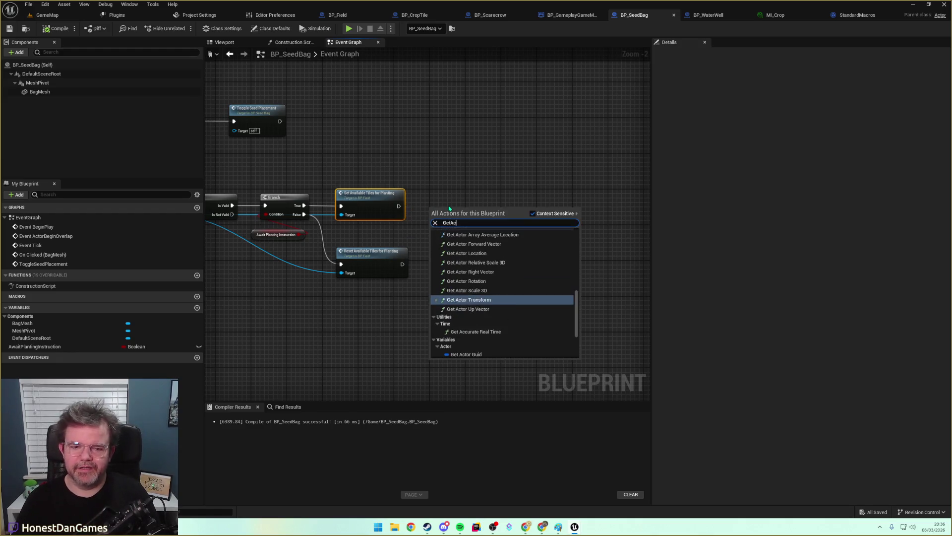
pyautogui.press('BackSpace')
pyautogui.press('BackSpace')
pyautogui.press('BackSpace')
pyautogui.write('findActor')
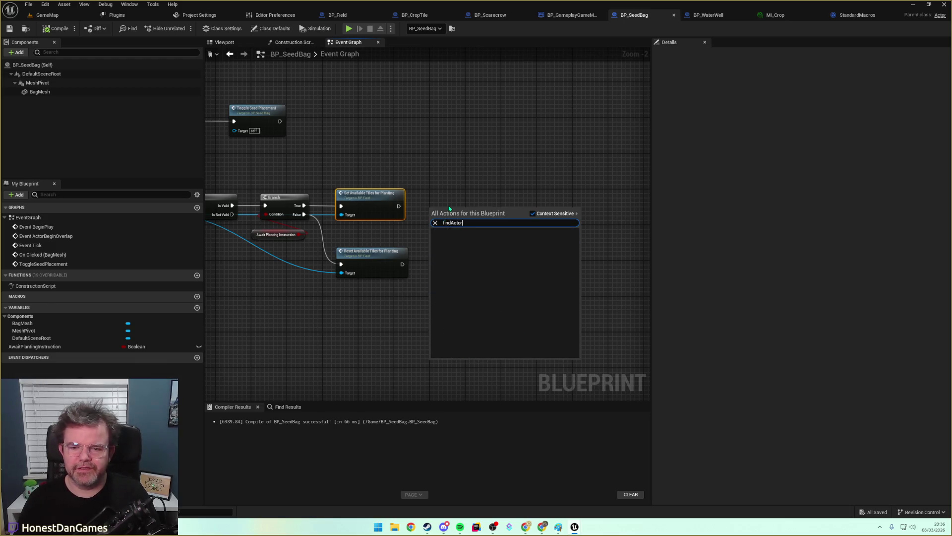
pyautogui.write('getactorof')
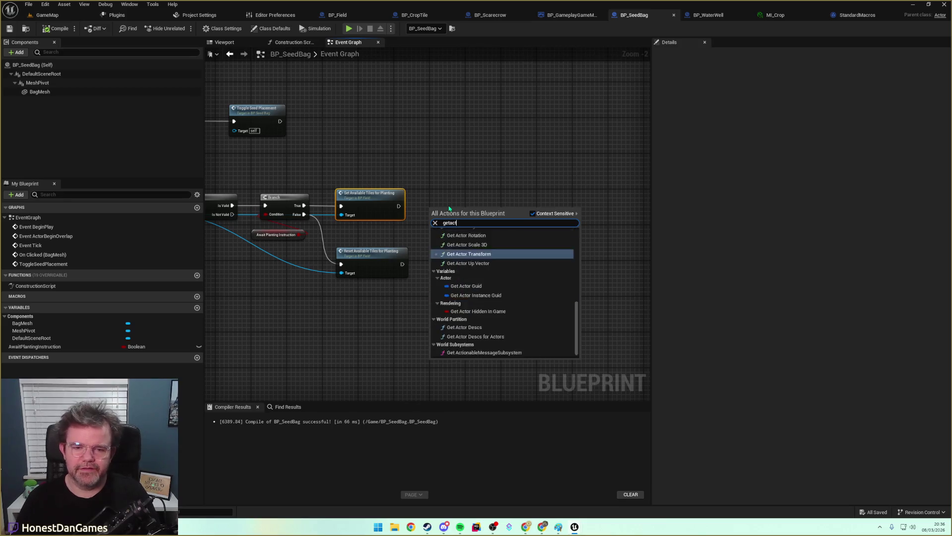
pyautogui.press('Return')
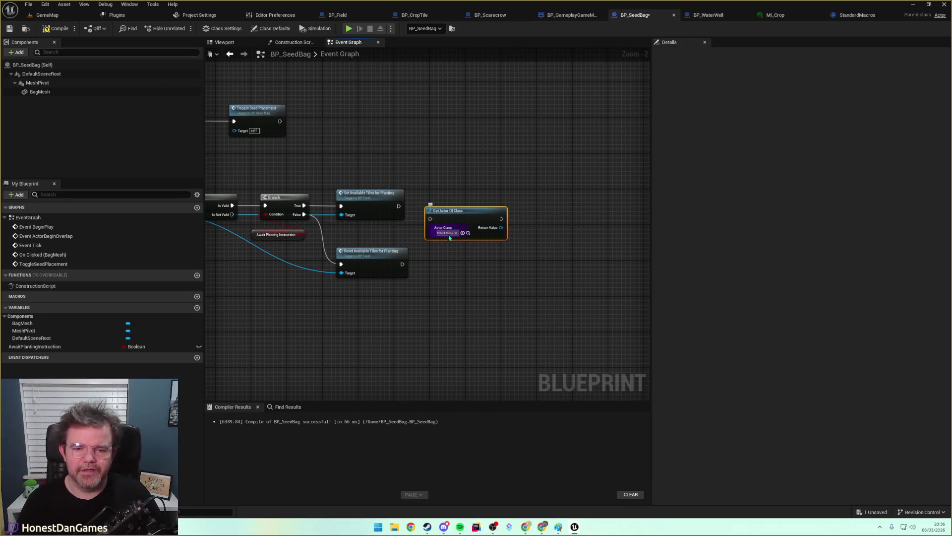
pyautogui.click(446, 232)
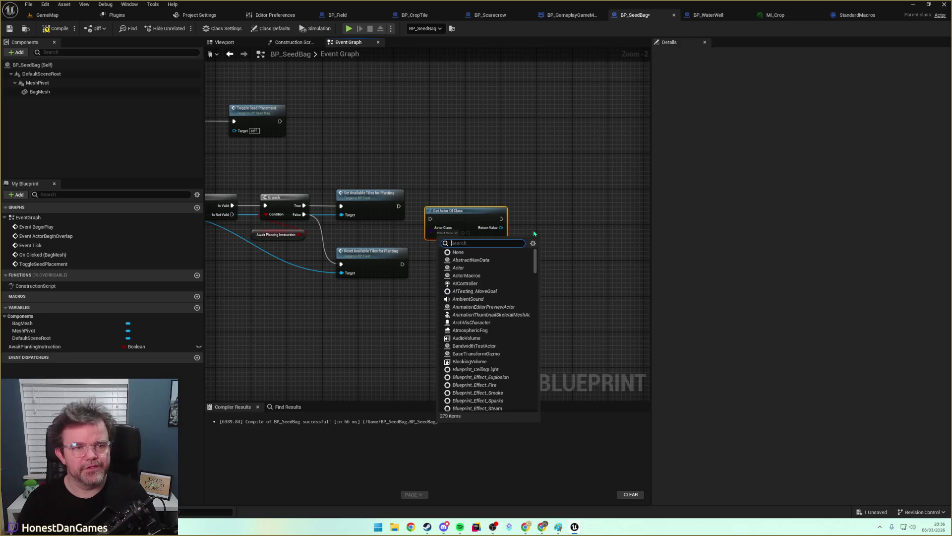
pyautogui.write('W')
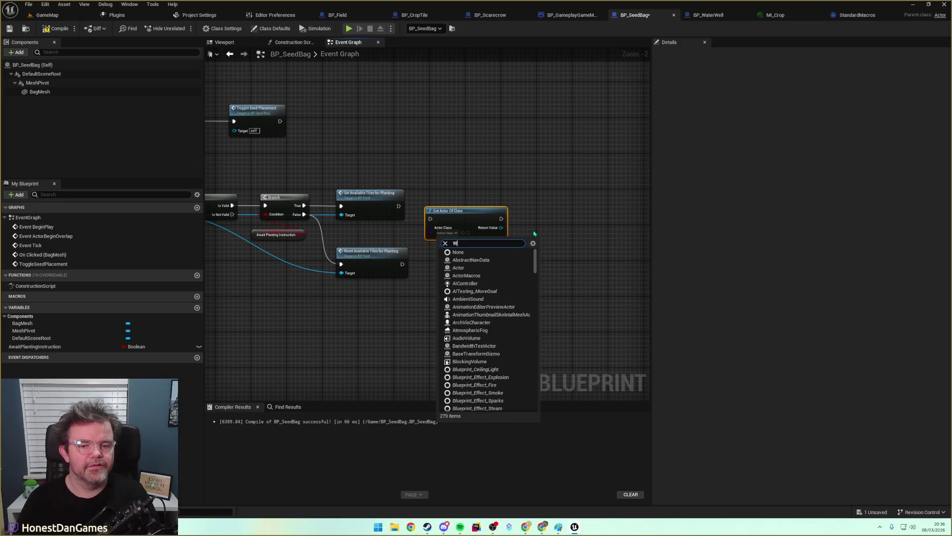
pyautogui.write('aterWe')
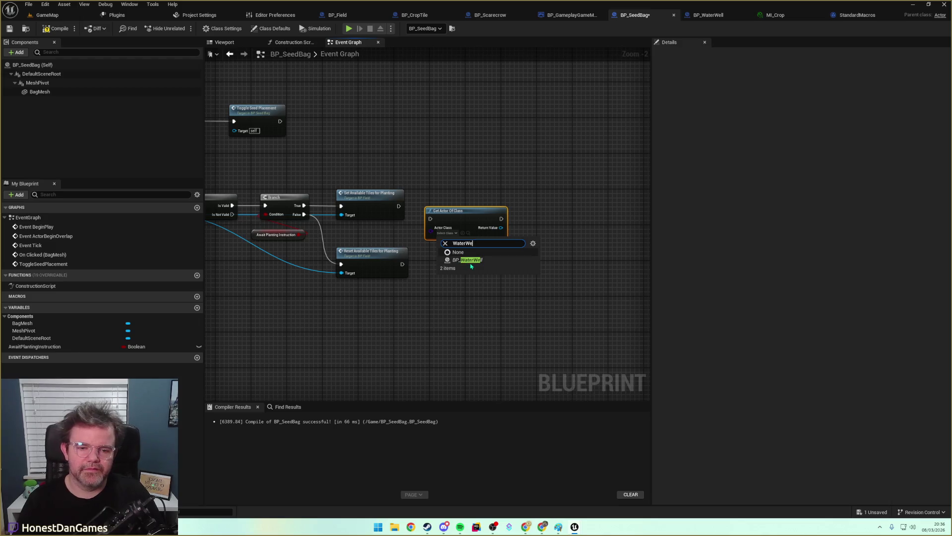
pyautogui.click(468, 260)
# Run Get Actor Of Class after Set Available Tiles for Planting and drag out its Return Value.
pyautogui.moveTo(466, 217); pyautogui.dragTo(471, 204)
pyautogui.moveTo(399, 206)
pyautogui.mouseDown()
pyautogui.moveTo(474, 222)
pyautogui.moveTo(435, 205)
pyautogui.mouseUp()
pyautogui.moveTo(497, 220); pyautogui.dragTo(429, 228)
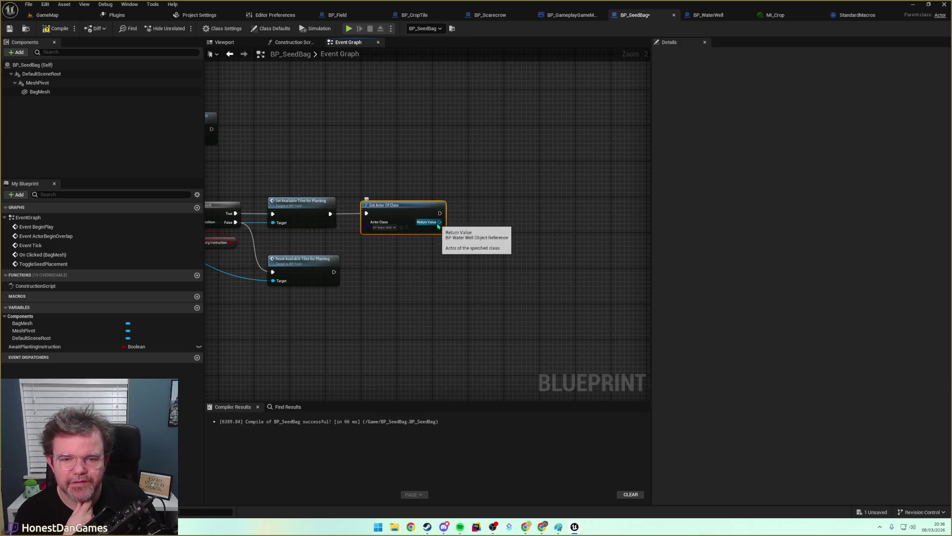
pyautogui.moveTo(440, 222); pyautogui.dragTo(467, 219)
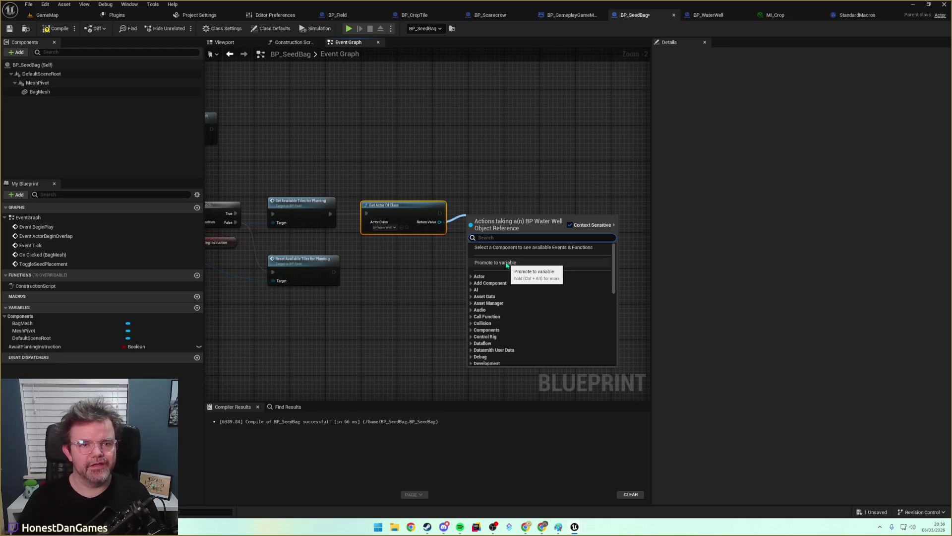
# Add a Get Awaiting Watering Instruction node from the water well reference.
pyautogui.write('Tog')
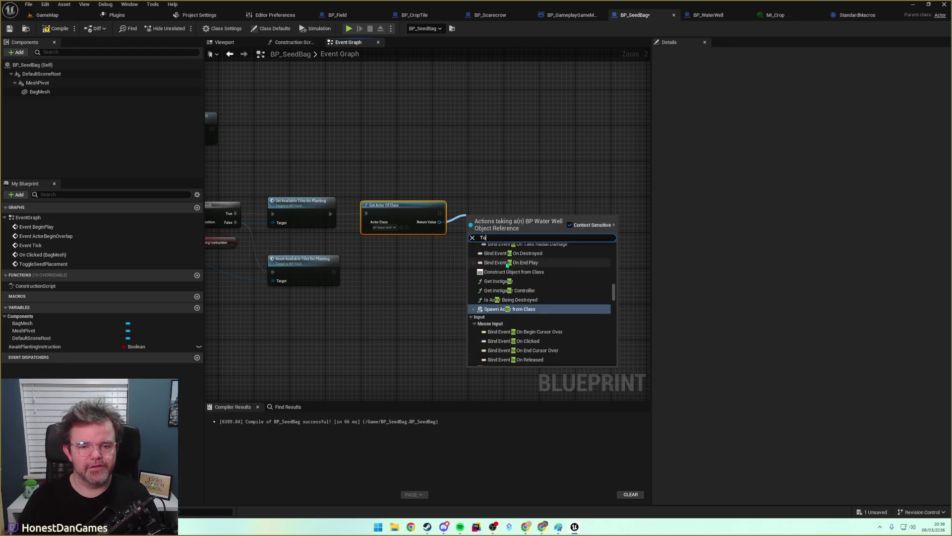
pyautogui.press('BackSpace')
pyautogui.press('BackSpace')
pyautogui.press('BackSpace')
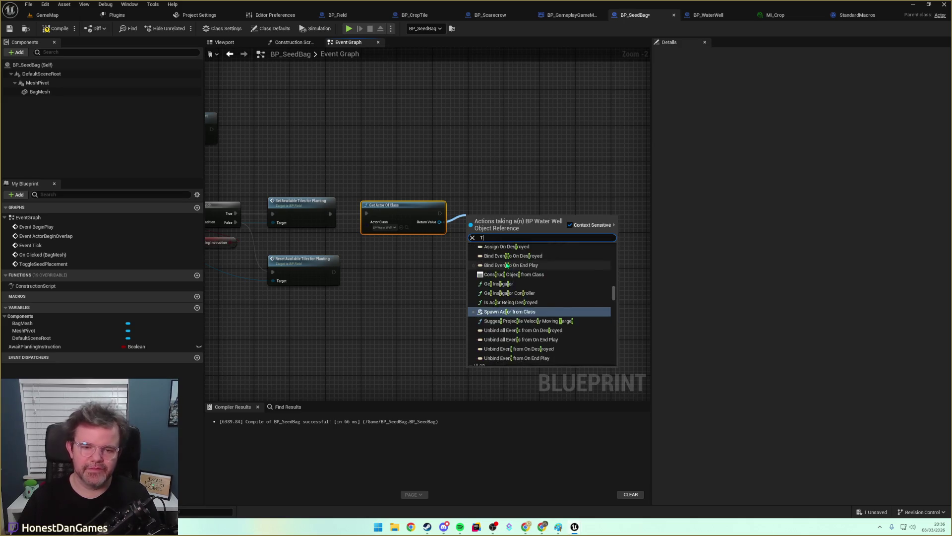
pyautogui.write('if')
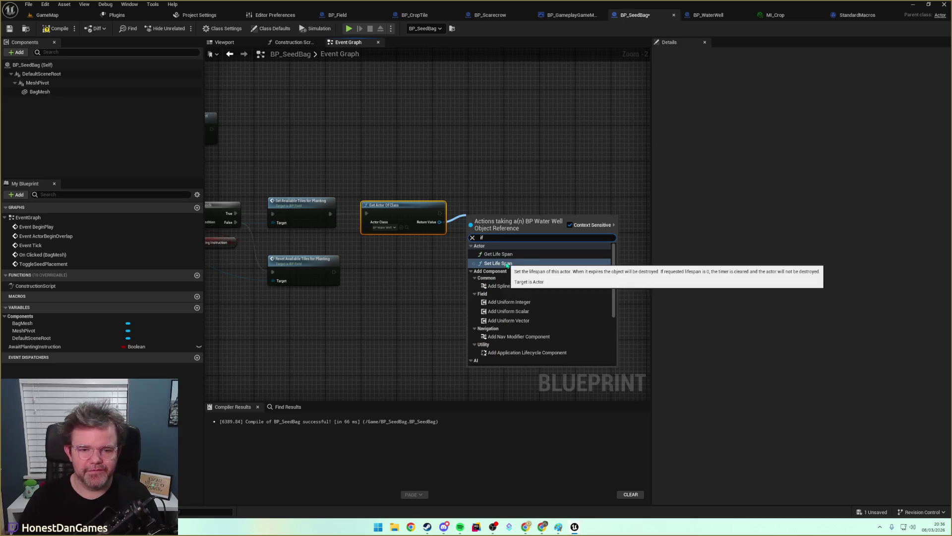
pyautogui.press('BackSpace')
pyautogui.press('BackSpace')
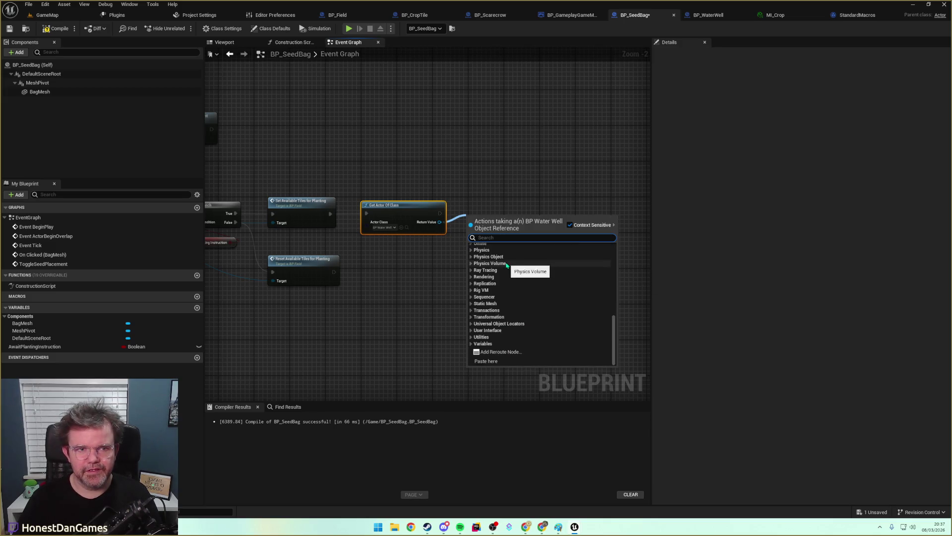
pyautogui.write('Instruct')
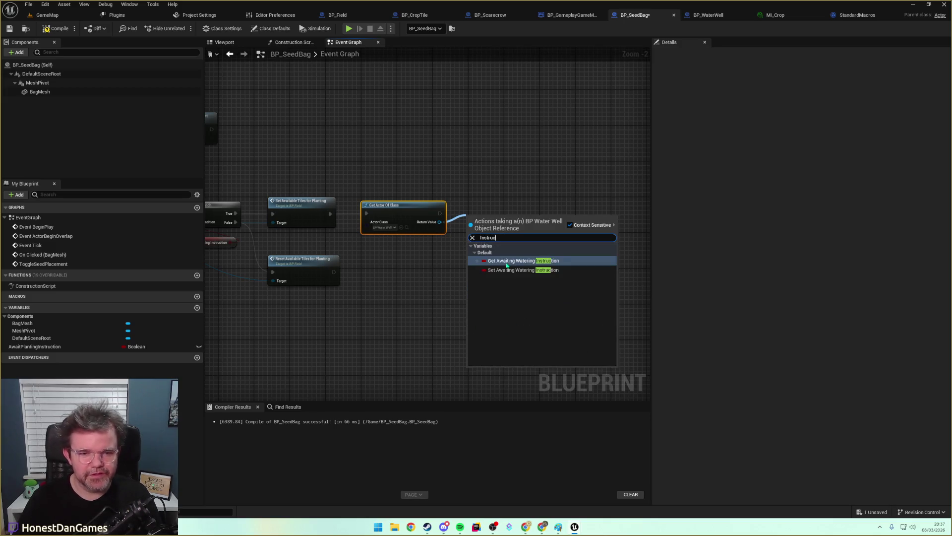
pyautogui.click(500, 263)
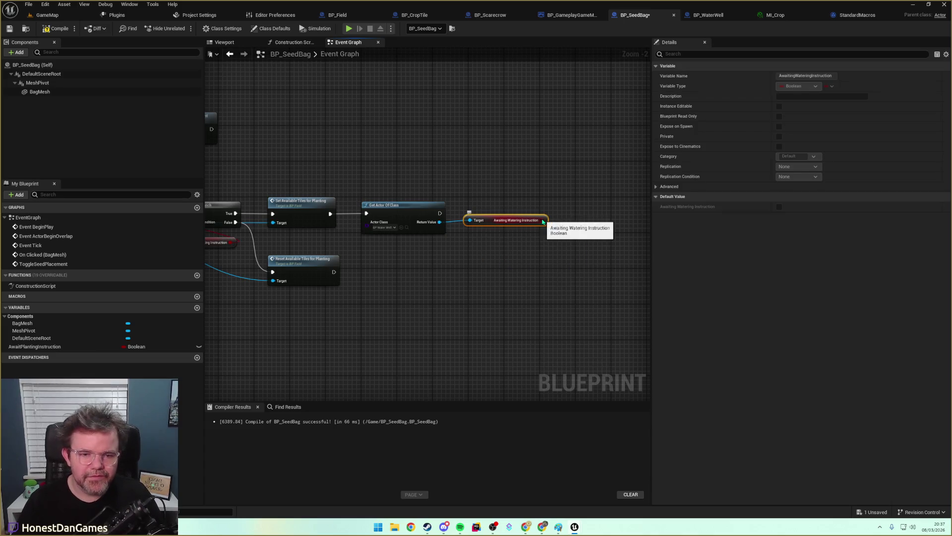
# Add a Branch on the watering instruction flag, executed after Get Actor Of Class.
pyautogui.moveTo(547, 220); pyautogui.dragTo(522, 236)
pyautogui.write('branch')
pyautogui.press('Return')
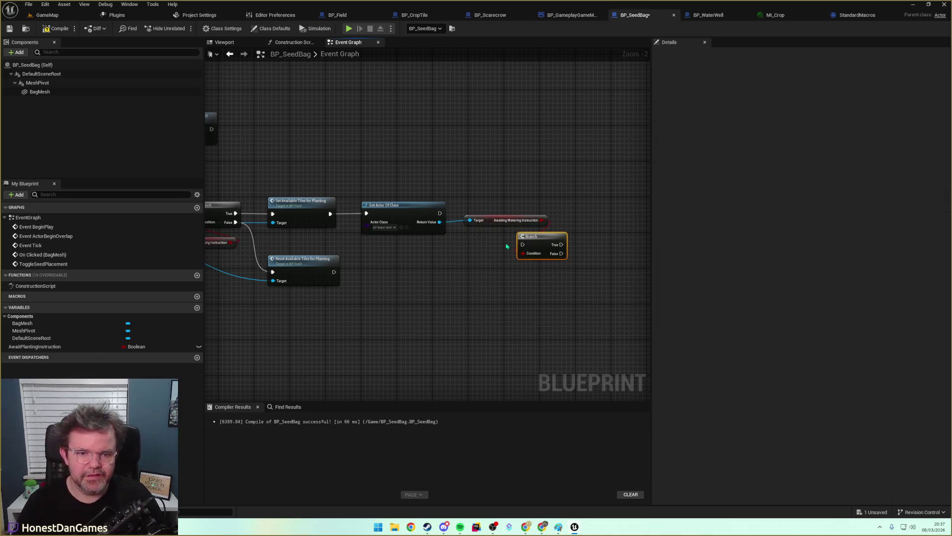
pyautogui.moveTo(442, 214)
pyautogui.mouseDown()
pyautogui.moveTo(522, 245)
pyautogui.moveTo(491, 221)
pyautogui.moveTo(494, 273)
pyautogui.moveTo(507, 269)
pyautogui.mouseUp()
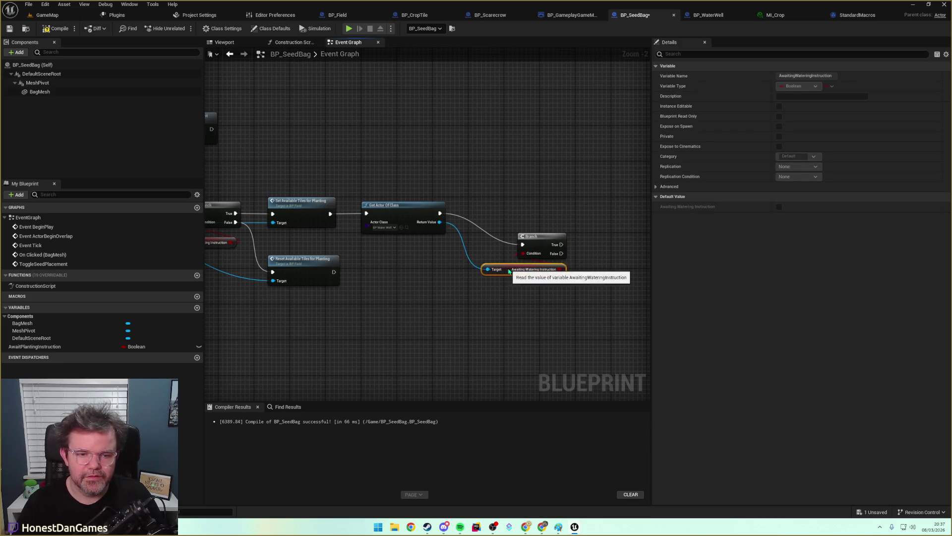
pyautogui.moveTo(533, 236)
pyautogui.mouseDown()
pyautogui.moveTo(497, 205)
pyautogui.moveTo(512, 267)
pyautogui.moveTo(507, 234)
pyautogui.mouseUp()
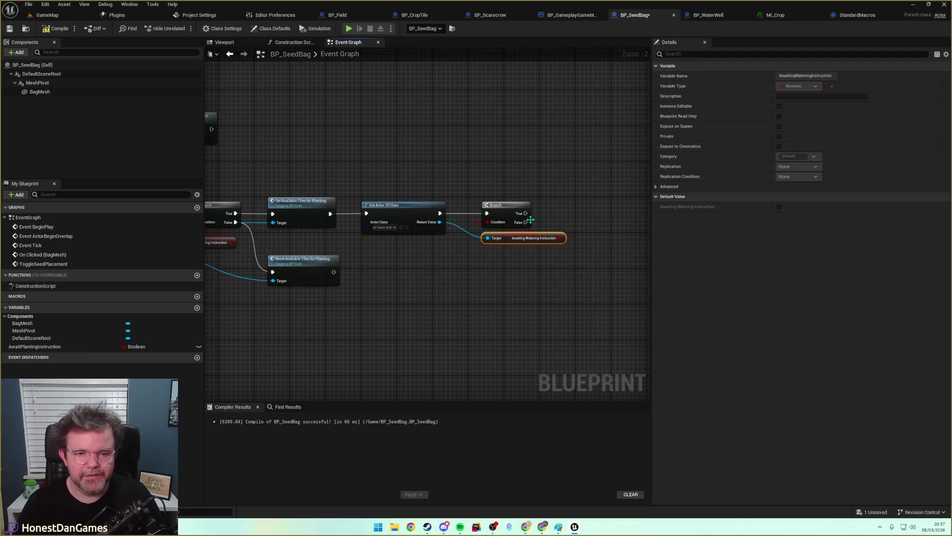
pyautogui.moveTo(380, 186)
pyautogui.mouseDown()
pyautogui.moveTo(634, 179)
pyautogui.moveTo(515, 179)
pyautogui.mouseUp()
pyautogui.moveTo(460, 193)
pyautogui.mouseDown()
pyautogui.moveTo(436, 176)
pyautogui.moveTo(397, 177)
pyautogui.mouseUp()
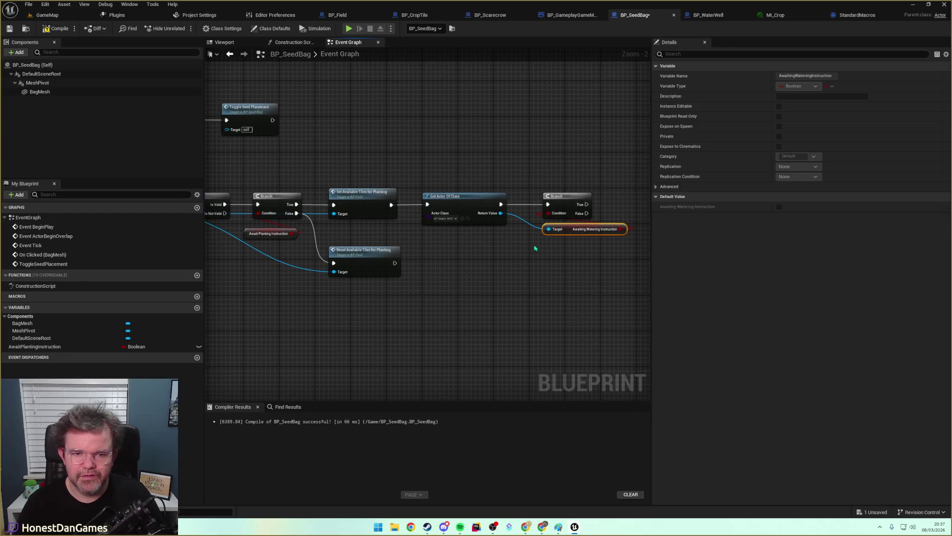
pyautogui.scroll(-1, 446, 253)
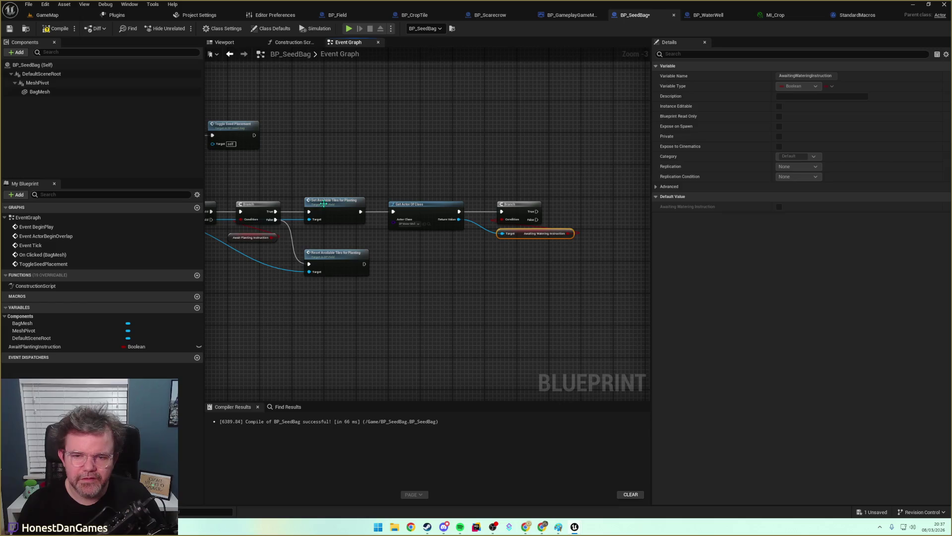
# Rewire Get Actor Of Class to the first Branch's True and Set Available Tiles to Branch False.
pyautogui.moveTo(348, 210)
pyautogui.mouseDown()
pyautogui.moveTo(605, 210)
pyautogui.moveTo(556, 213)
pyautogui.moveTo(575, 213)
pyautogui.mouseUp()
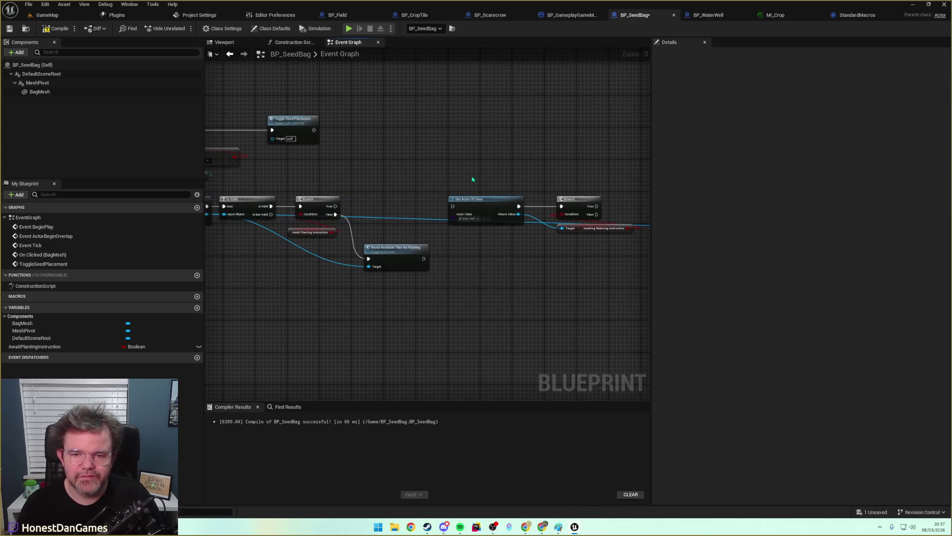
pyautogui.moveTo(332, 207); pyautogui.dragTo(452, 206)
pyautogui.moveTo(420, 176)
pyautogui.mouseDown()
pyautogui.moveTo(531, 234)
pyautogui.moveTo(563, 235)
pyautogui.mouseUp()
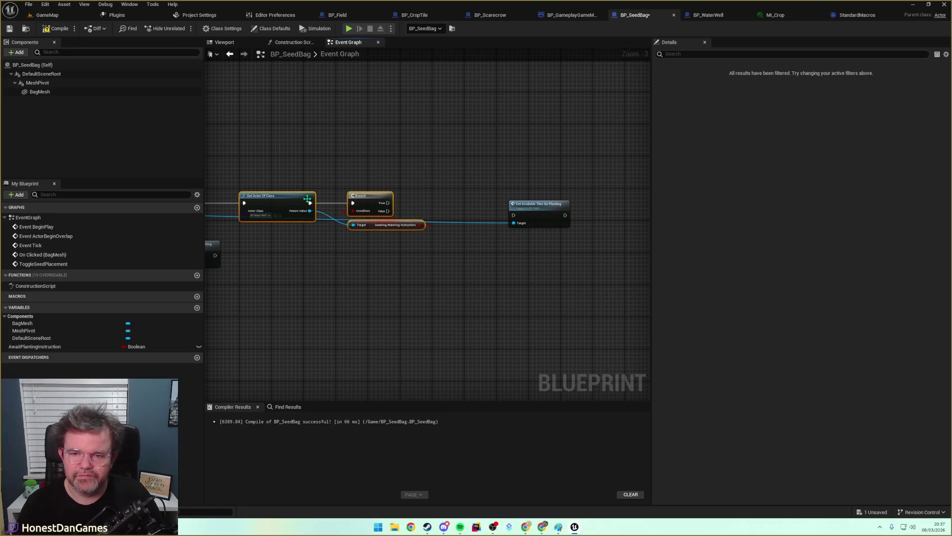
pyautogui.moveTo(388, 210); pyautogui.dragTo(537, 211)
pyautogui.click(537, 203)
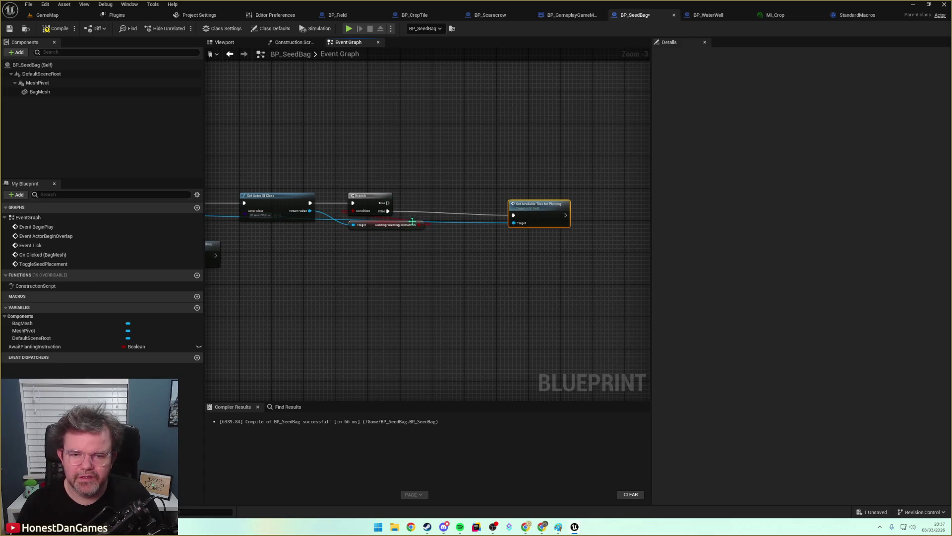
# Add the well's Toggle Water Placement call and run it on Branch True.
pyautogui.moveTo(309, 211)
pyautogui.mouseDown()
pyautogui.moveTo(322, 218)
pyautogui.moveTo(426, 201)
pyautogui.moveTo(419, 210)
pyautogui.mouseUp()
pyautogui.write('Toggle')
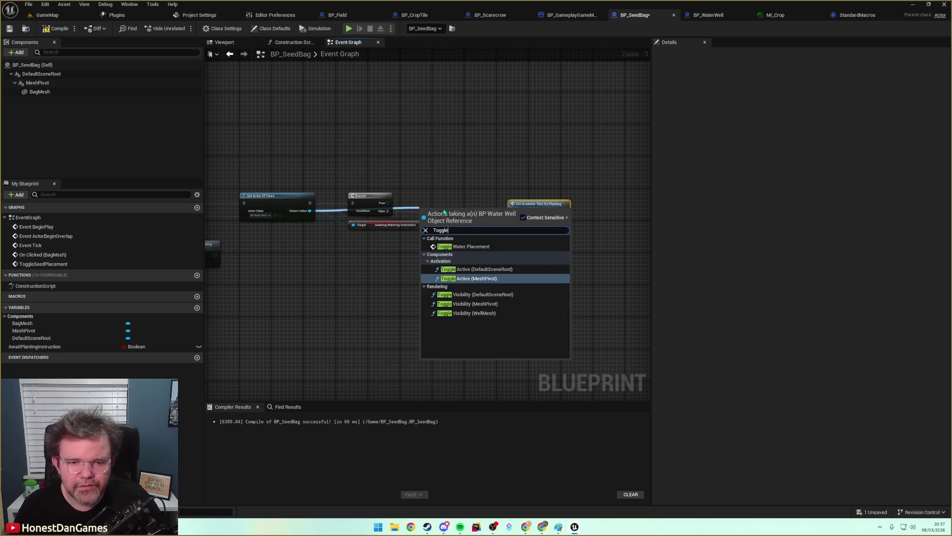
pyautogui.click(464, 246)
pyautogui.moveTo(439, 214)
pyautogui.mouseDown()
pyautogui.moveTo(434, 201)
pyautogui.moveTo(416, 207)
pyautogui.moveTo(530, 208)
pyautogui.mouseUp()
# Rearrange Set Available Tiles for Planting and nearby nodes to tidy the chain's layout.
pyautogui.click(440, 262)
pyautogui.scroll(-2, 489, 259)
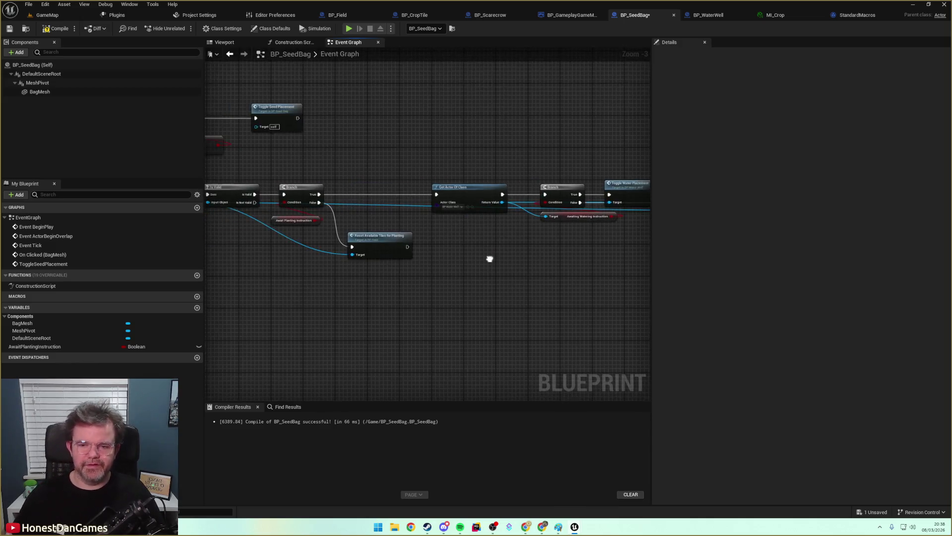
pyautogui.scroll(2, 253, 272)
pyautogui.moveTo(426, 205); pyautogui.dragTo(538, 205)
pyautogui.moveTo(301, 205); pyautogui.dragTo(431, 252)
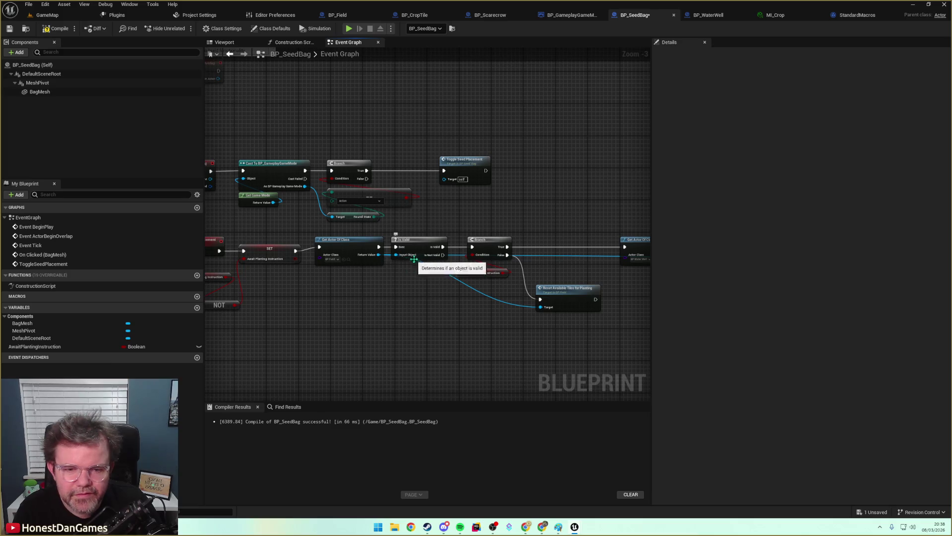
pyautogui.moveTo(412, 271); pyautogui.dragTo(316, 276)
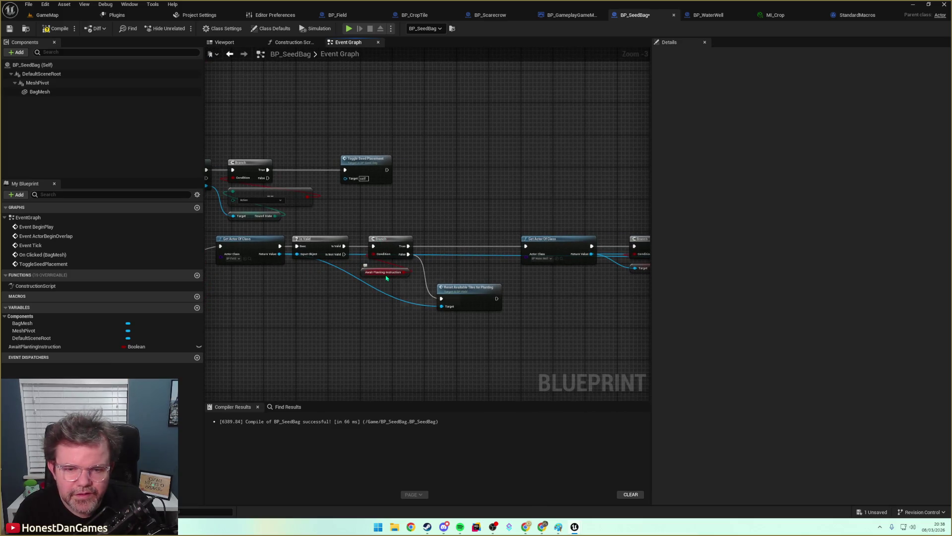
pyautogui.scroll(3, 392, 278)
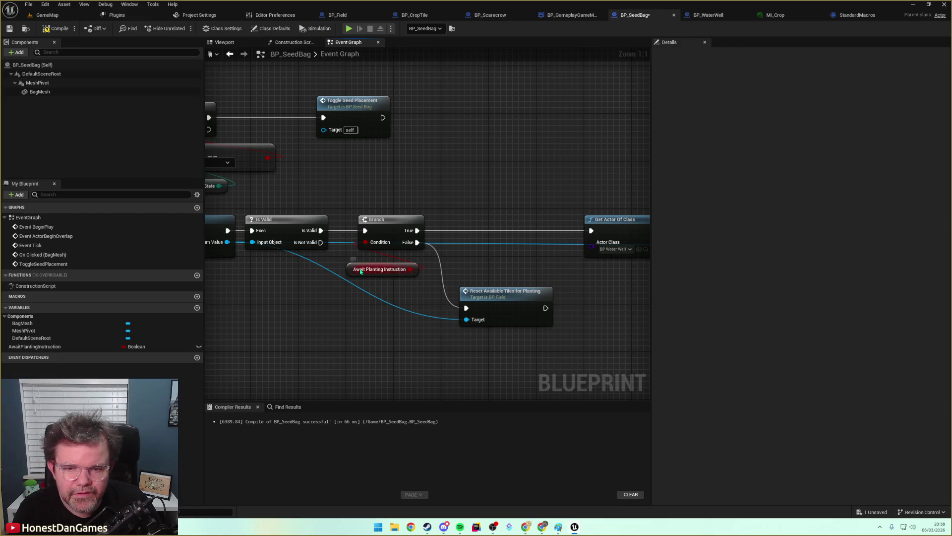
pyautogui.moveTo(319, 277)
pyautogui.mouseDown()
pyautogui.moveTo(269, 269)
pyautogui.moveTo(339, 273)
pyautogui.mouseUp()
pyautogui.scroll(-6, 339, 273)
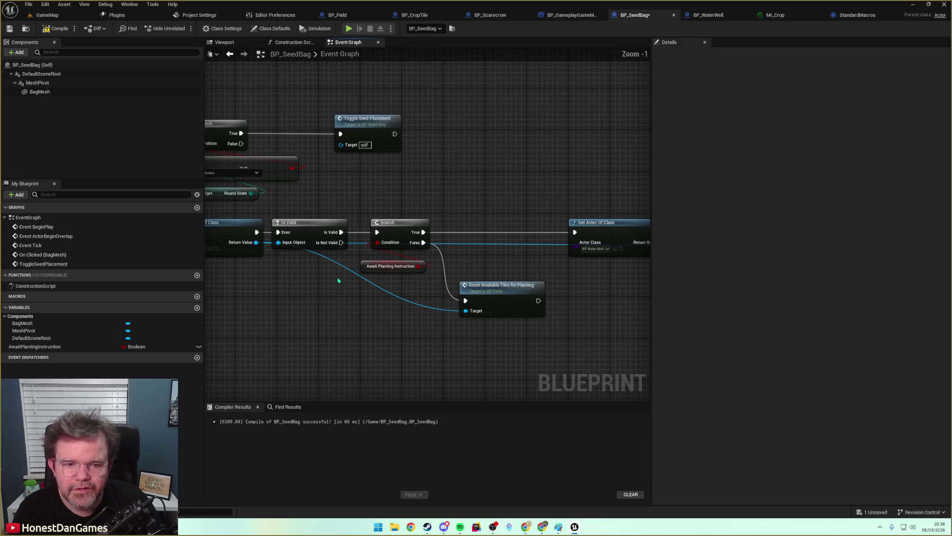
pyautogui.moveTo(448, 289); pyautogui.dragTo(424, 288)
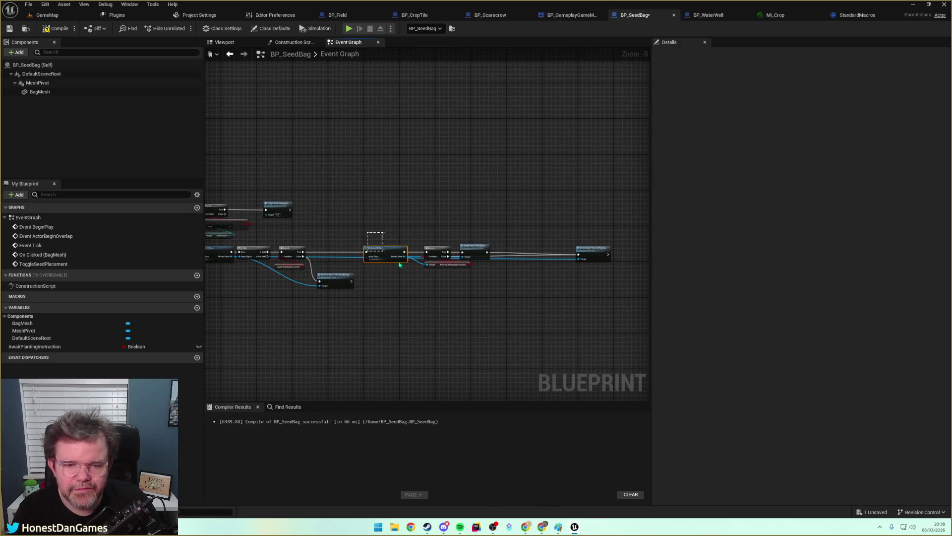